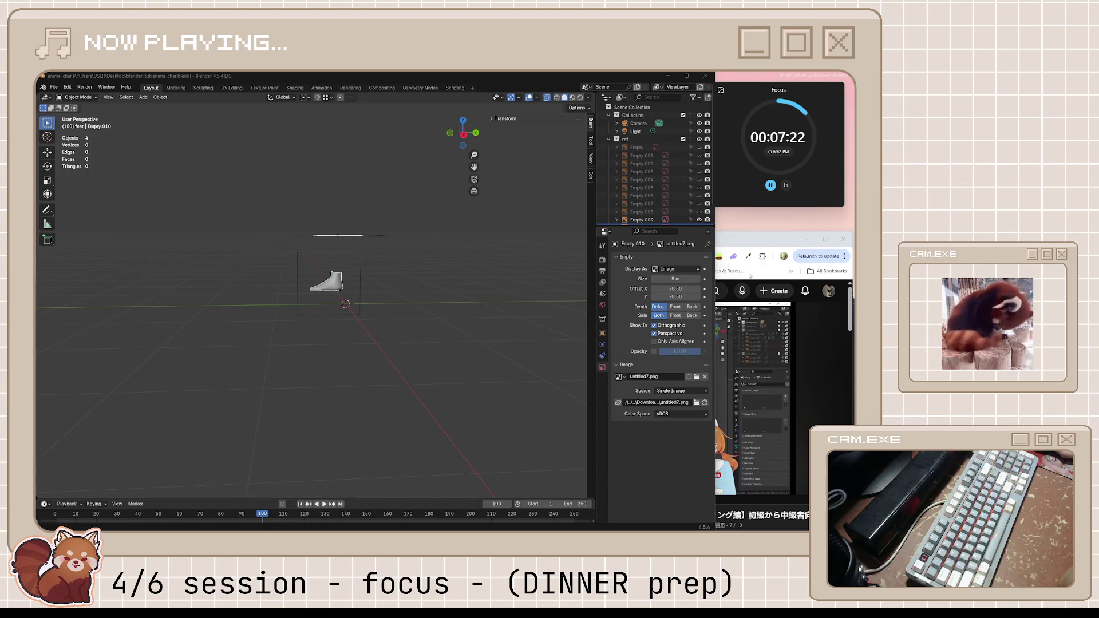
# - Play the feet-modeling tutorial through to 2:40 with one pause midway, then return to Blender
pyautogui.click(724, 373)
pyautogui.click(724, 373)
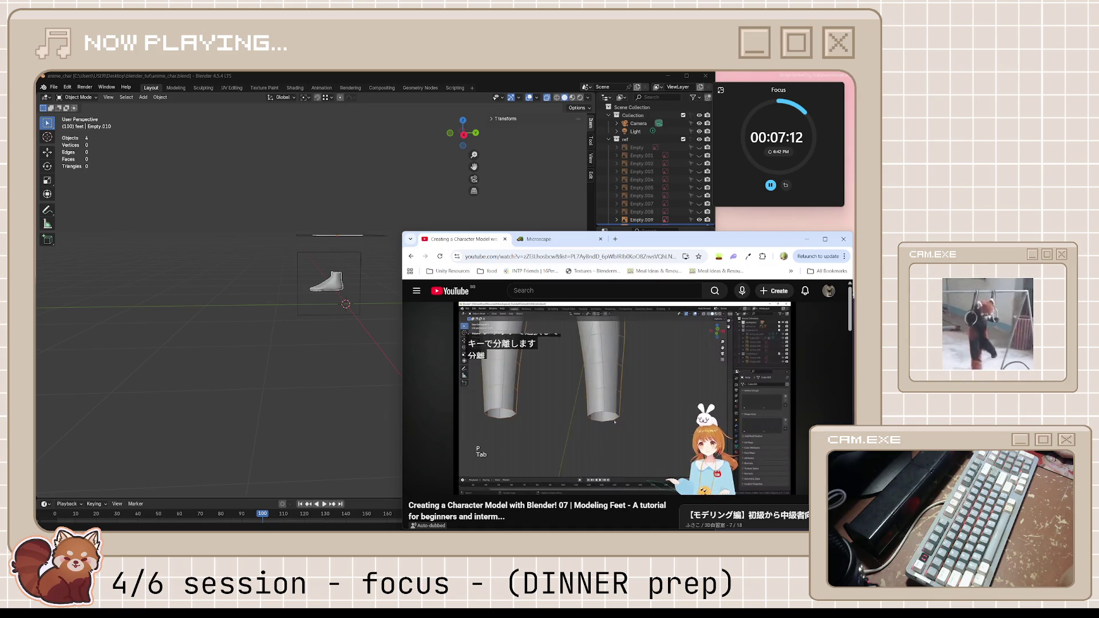
pyautogui.click(620, 365)
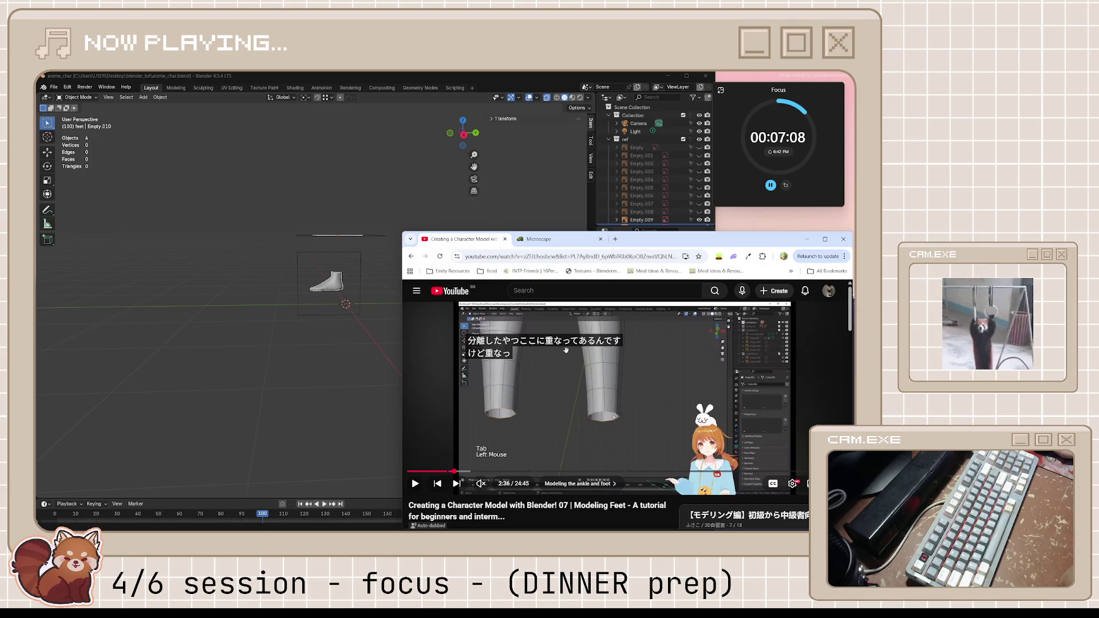
pyautogui.click(612, 347)
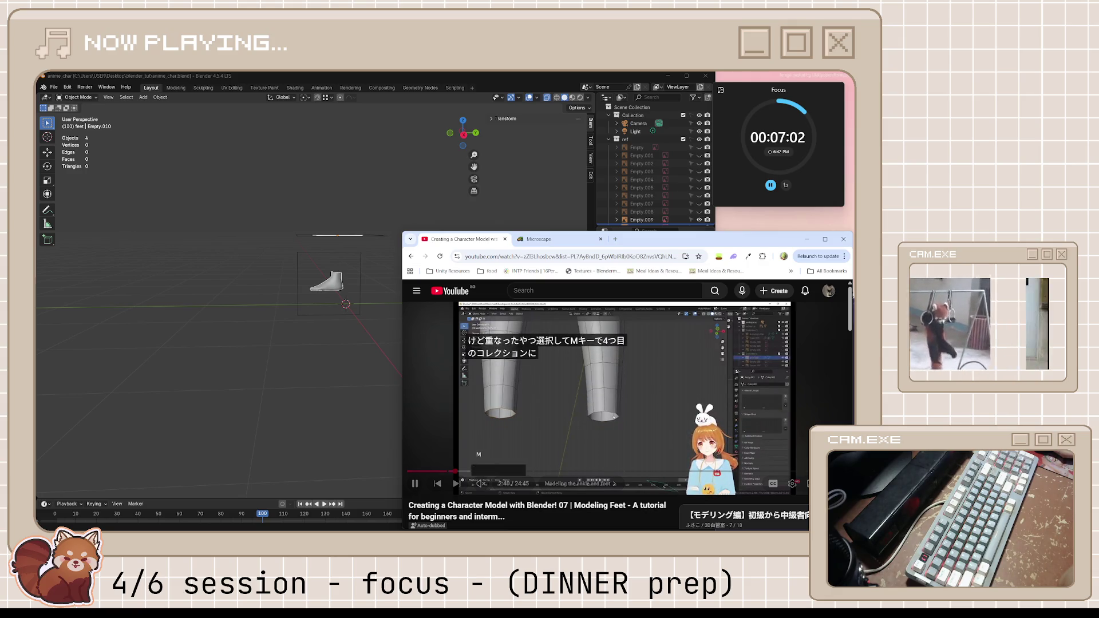
pyautogui.click(568, 368)
pyautogui.click(482, 77)
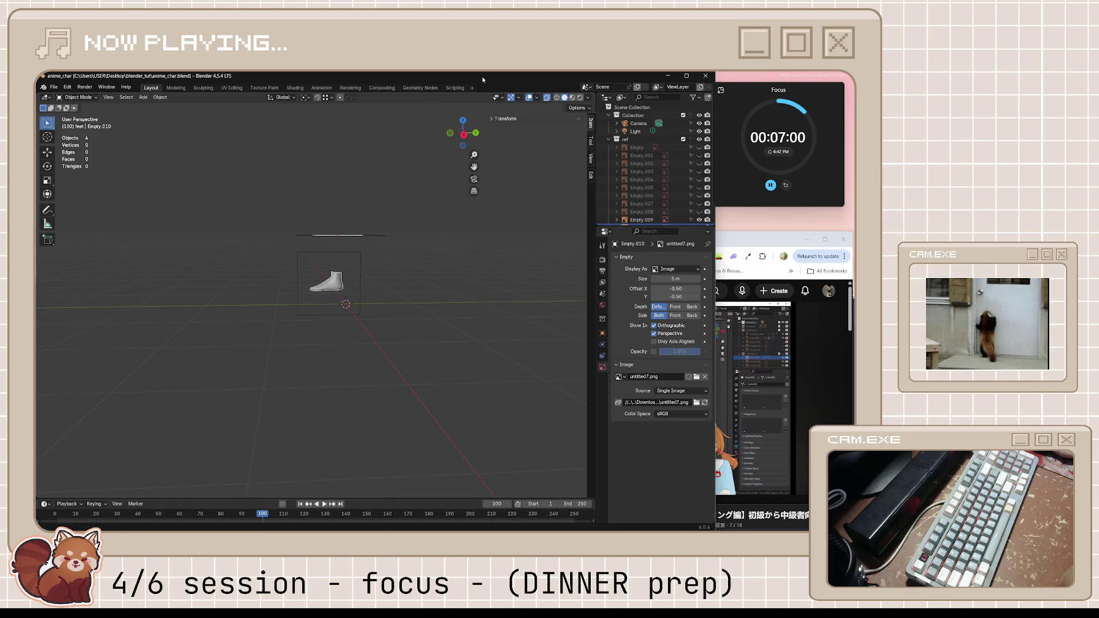
# - Show the body collection and select the legs' bottom edge loops in Edit Mode
pyautogui.click(608, 139)
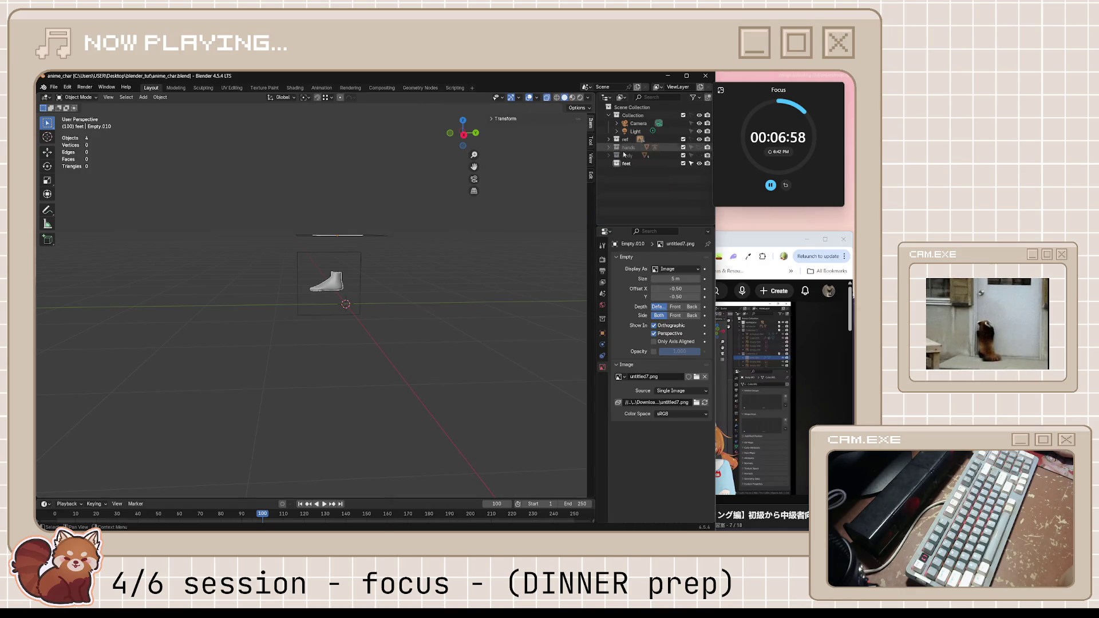
pyautogui.click(699, 155)
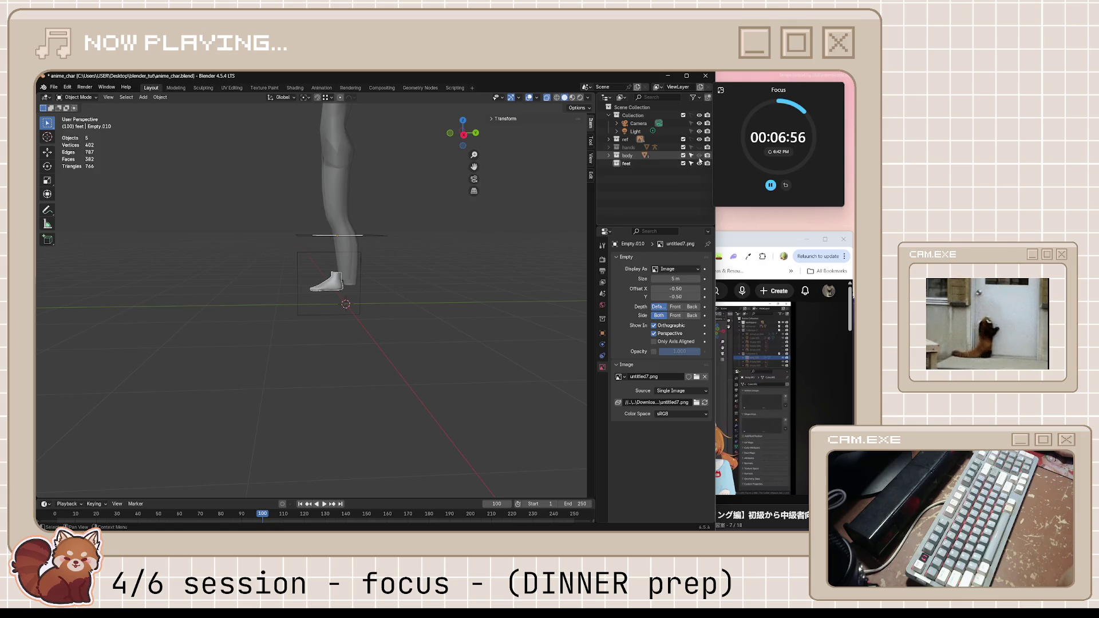
pyautogui.scroll(3, 451, 249)
pyautogui.click(442, 262)
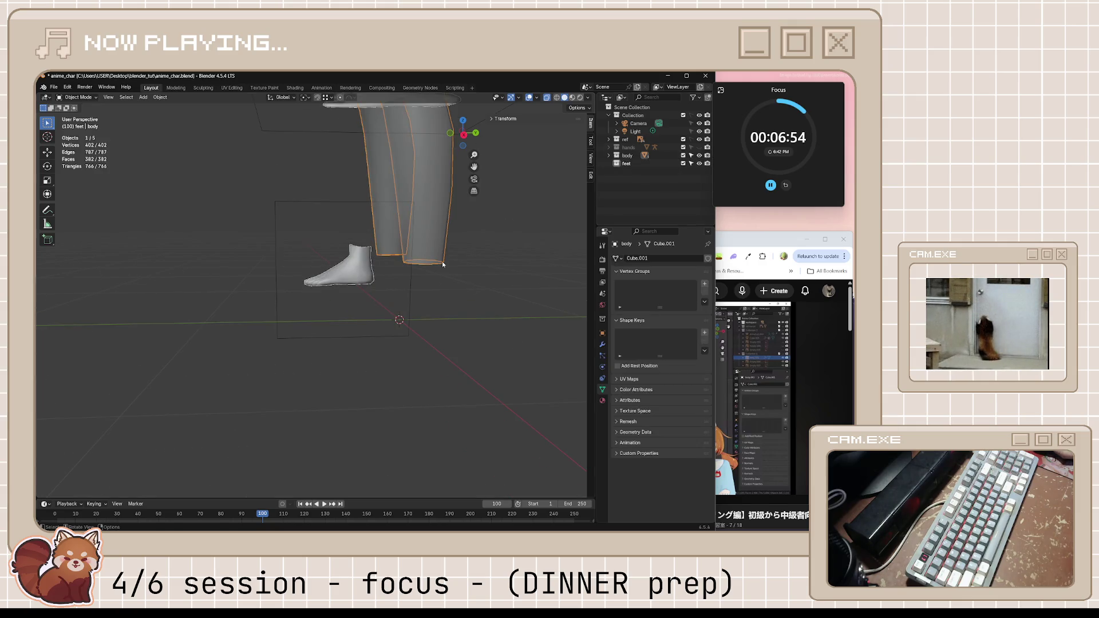
pyautogui.press('Tab')
pyautogui.moveTo(442, 262)
pyautogui.mouseDown(button='middle')
pyautogui.moveTo(568, 232)
pyautogui.moveTo(531, 257)
pyautogui.mouseUp(button='middle')
pyautogui.keyDown('alt'); pyautogui.click(516, 239); pyautogui.keyUp('alt')
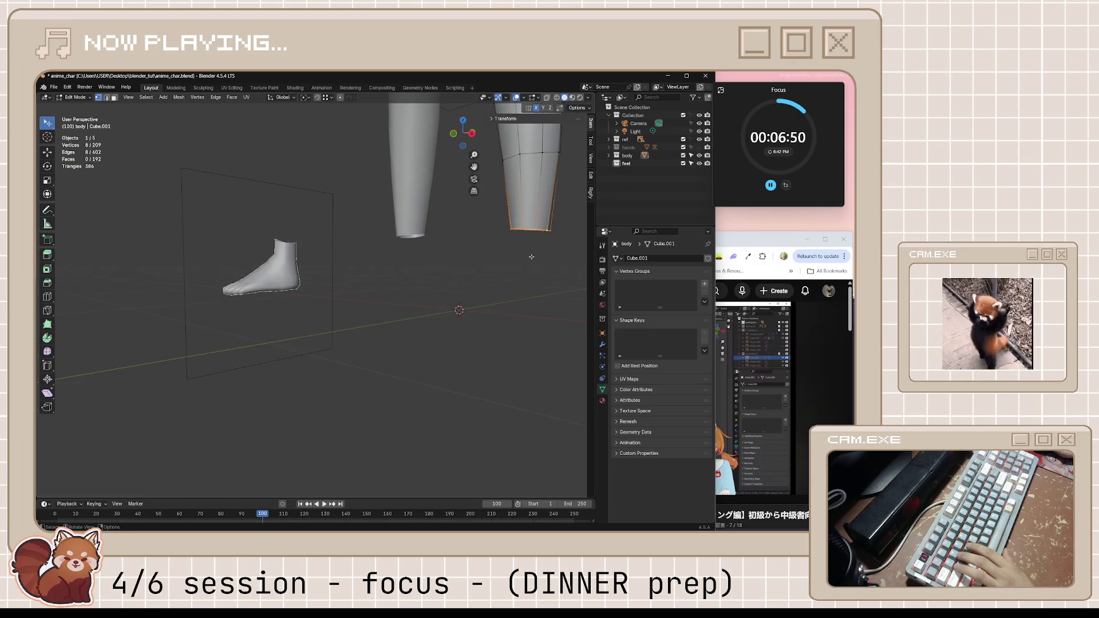
# - Duplicate the bottom loops in place and separate them into a new object, body.001
pyautogui.hotkey('shift', 'd')
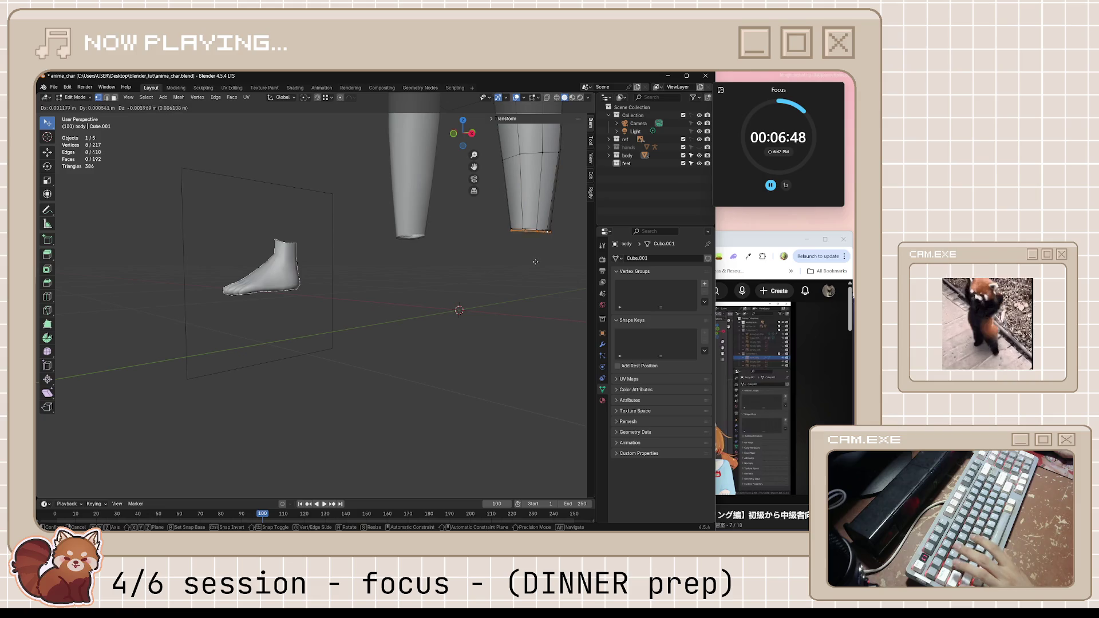
pyautogui.press('Escape')
pyautogui.press('p')
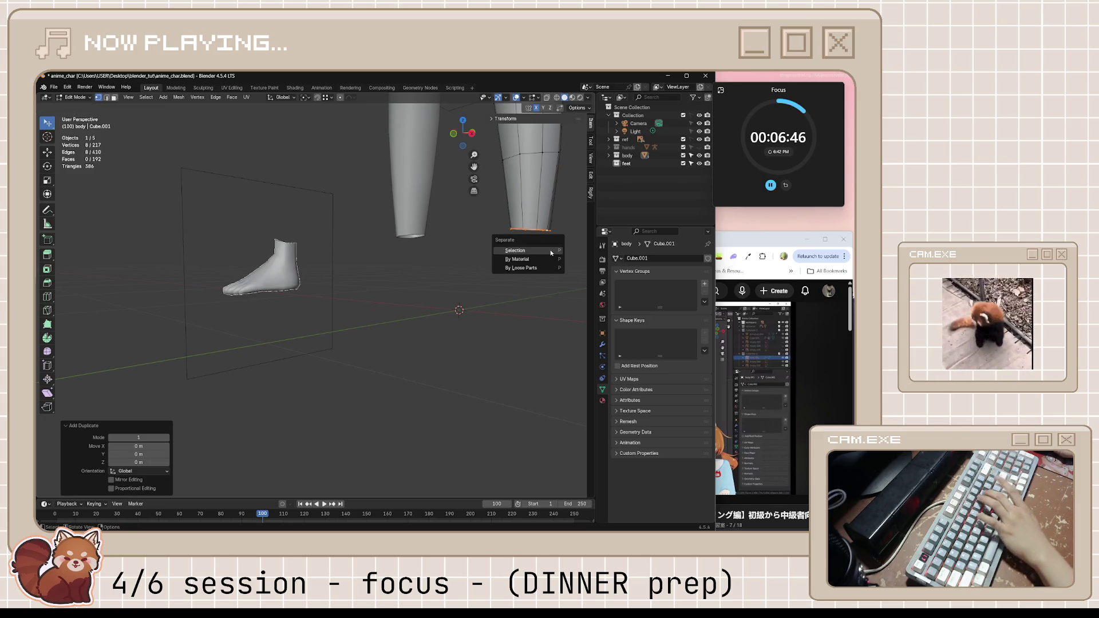
pyautogui.click(550, 250)
pyautogui.press('Tab')
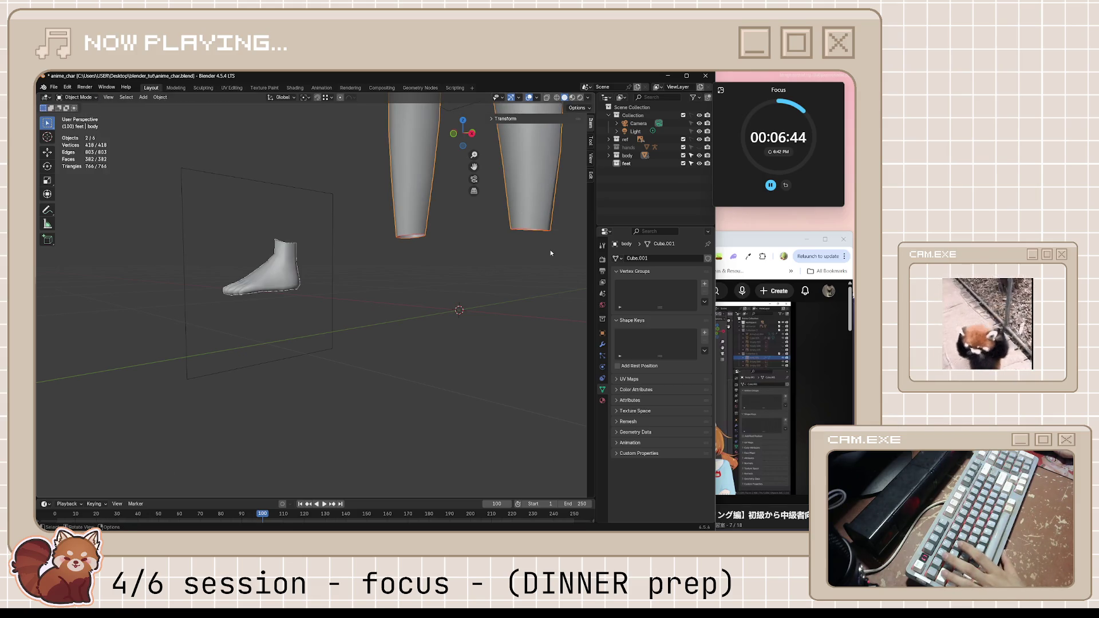
pyautogui.click(538, 224)
pyautogui.click(541, 231)
# - Move body.001 into the feet collection, hide the body collection, and save the file
pyautogui.press('m')
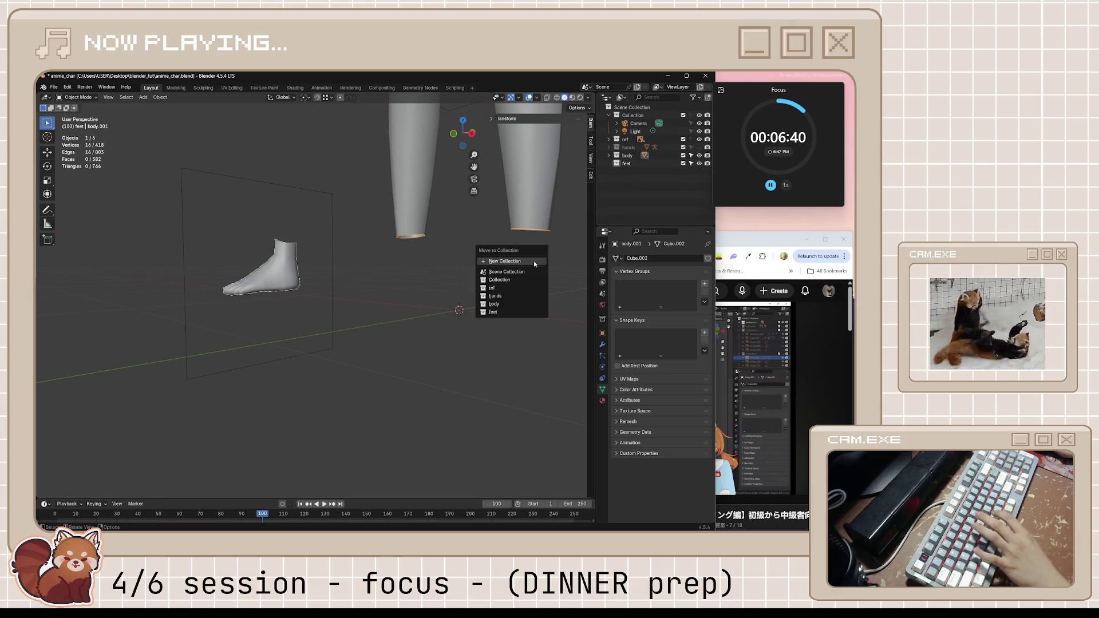
pyautogui.click(513, 313)
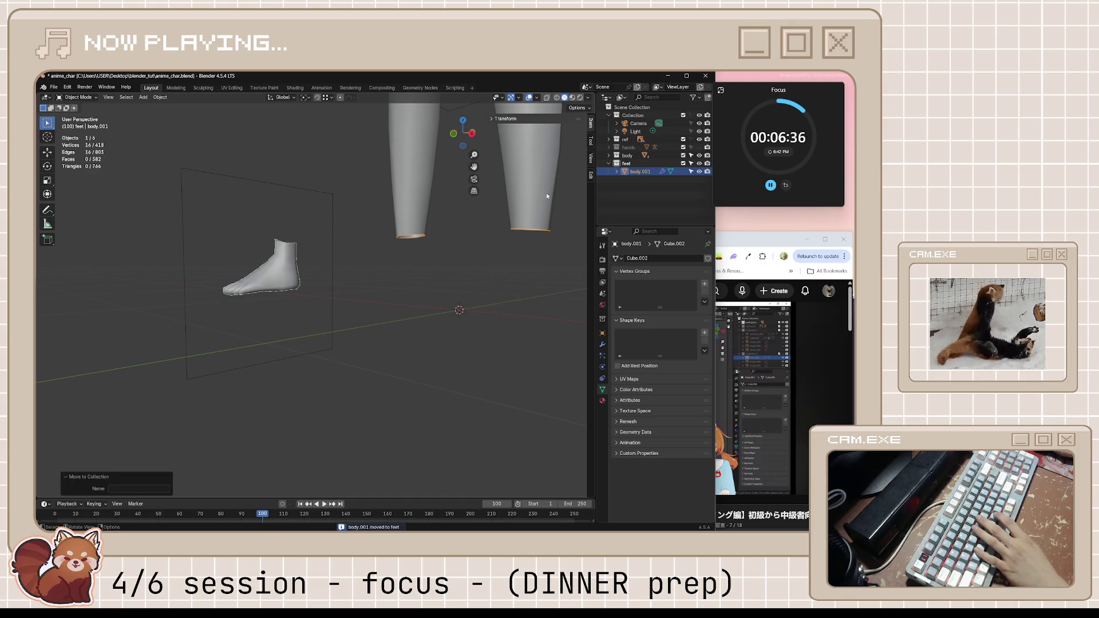
pyautogui.click(699, 155)
pyautogui.click(516, 314)
pyautogui.moveTo(516, 313); pyautogui.dragTo(538, 268, button='middle')
pyautogui.hotkey('ctrl', 's')
pyautogui.click(801, 359)
pyautogui.click(796, 365)
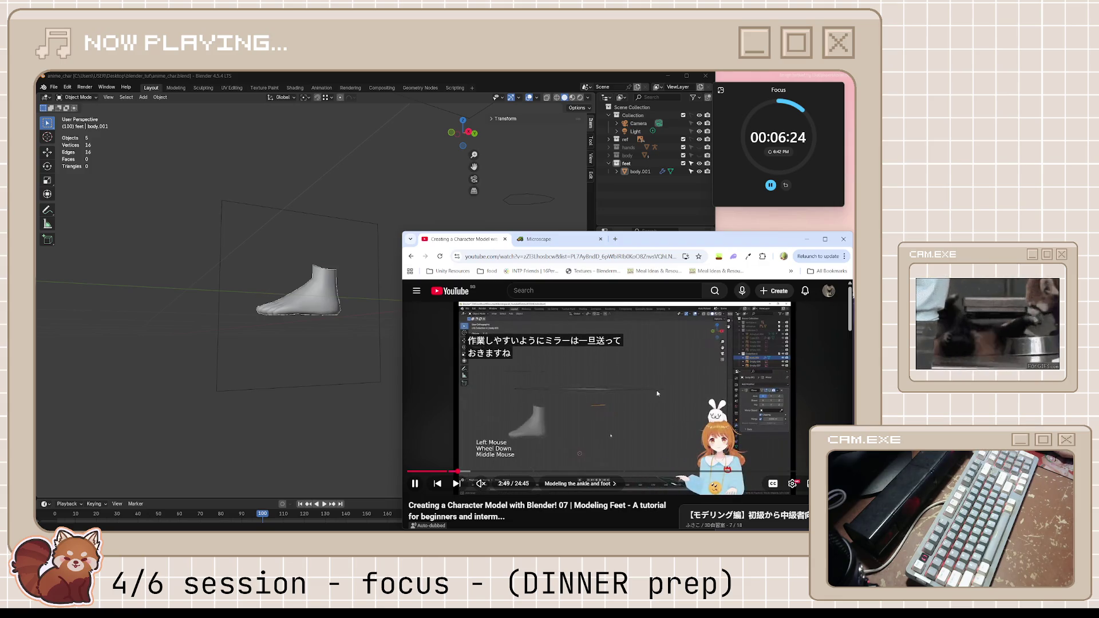
# - Rewatch the tutorial's ankle section, rewinding 30 seconds, and pause at 2:57
pyautogui.click(557, 347)
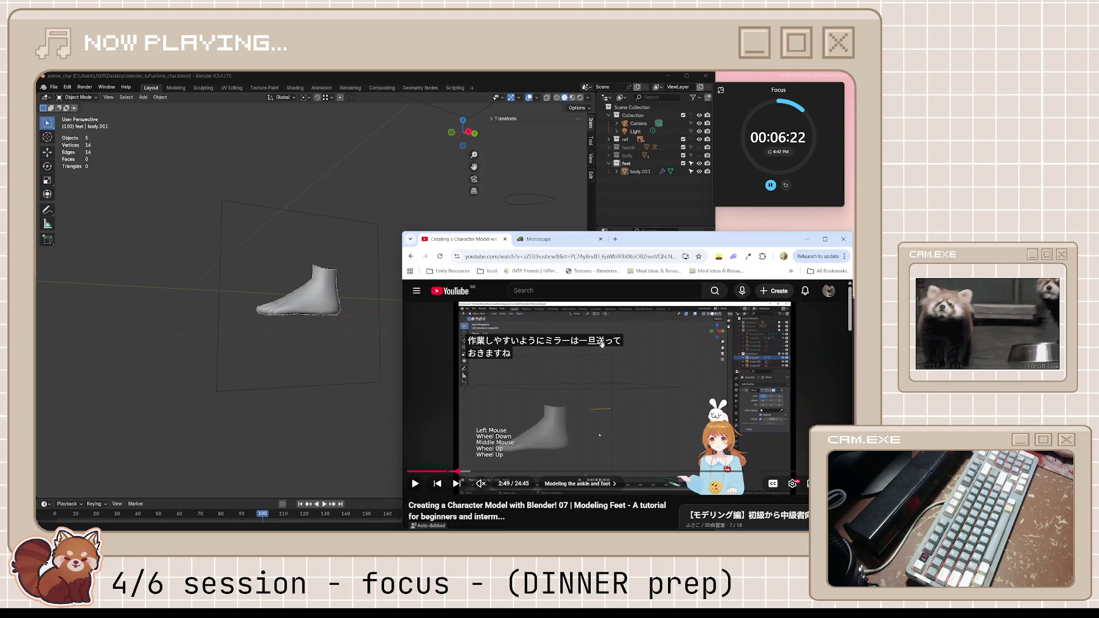
pyautogui.click(616, 394)
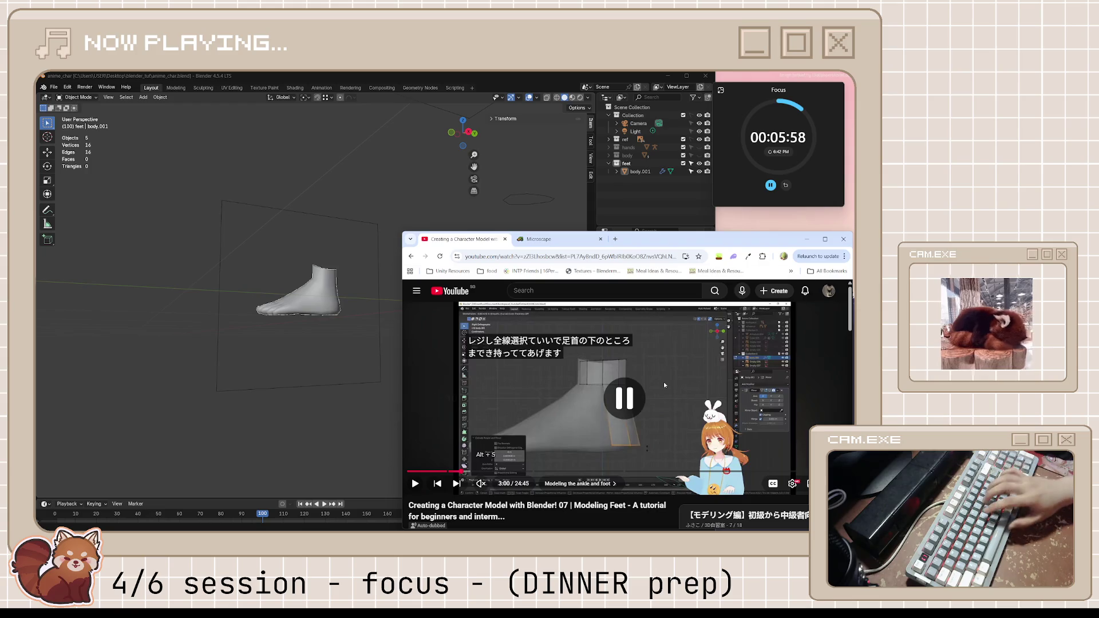
pyautogui.press('j')
pyautogui.press('j')
pyautogui.press('k')
pyautogui.press('j')
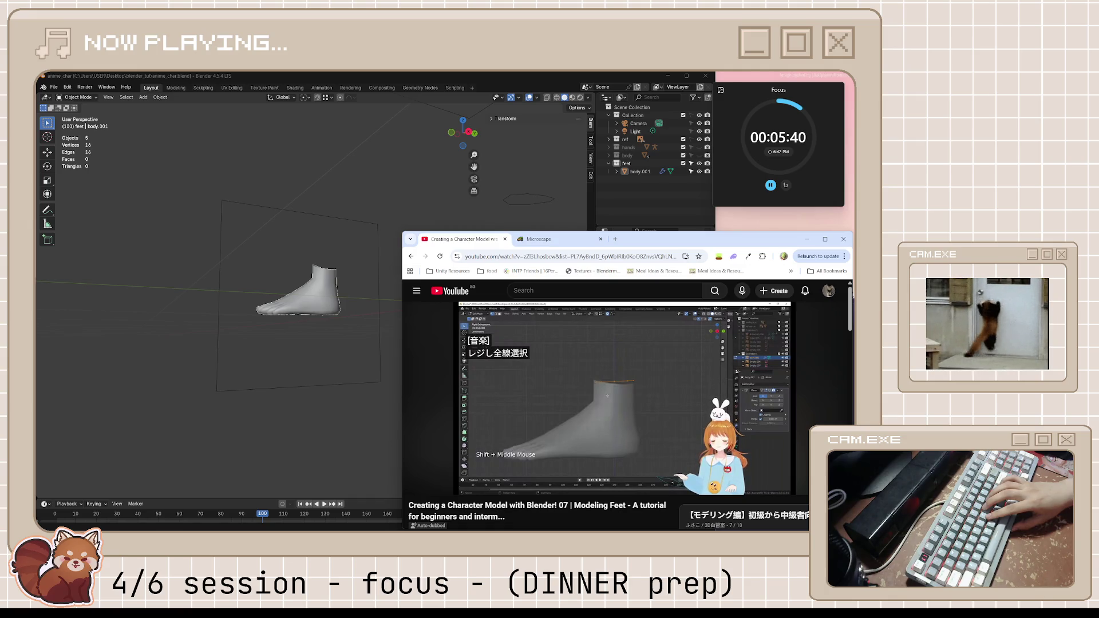
pyautogui.press('space')
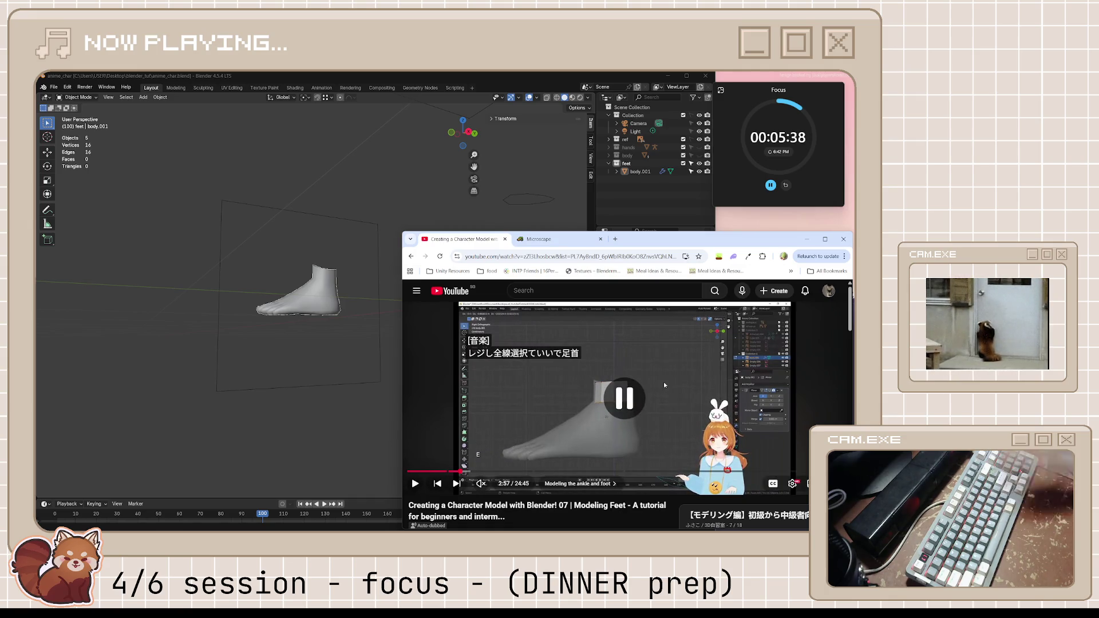
pyautogui.click(525, 75)
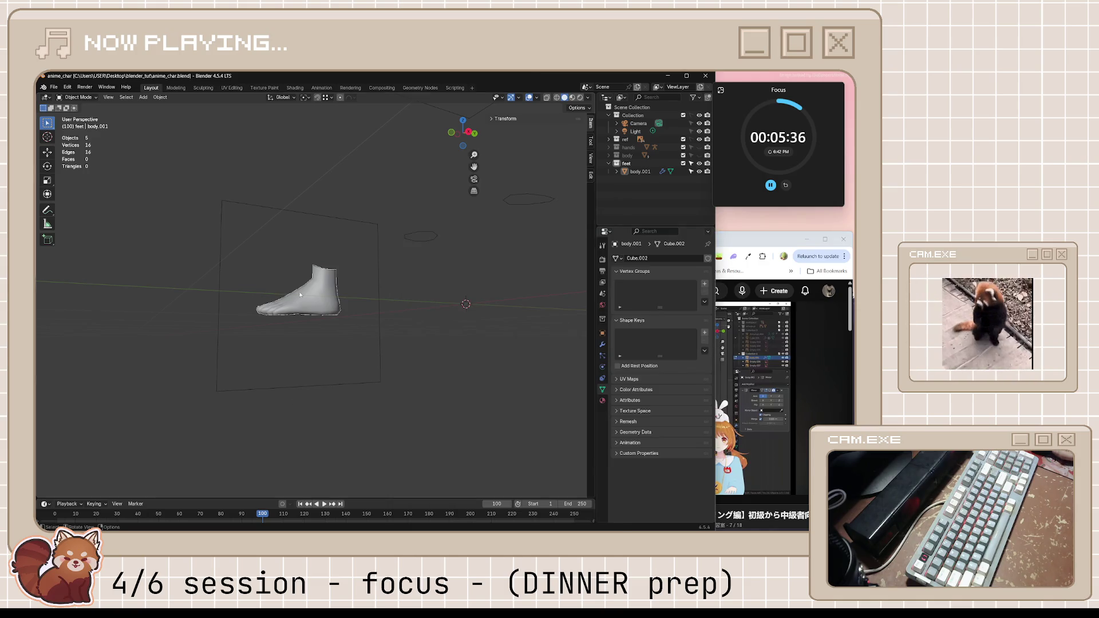
# - Lower the opacity of reference images Empty.009 and Empty.010 to about 0.52 and 0.56
pyautogui.click(691, 139)
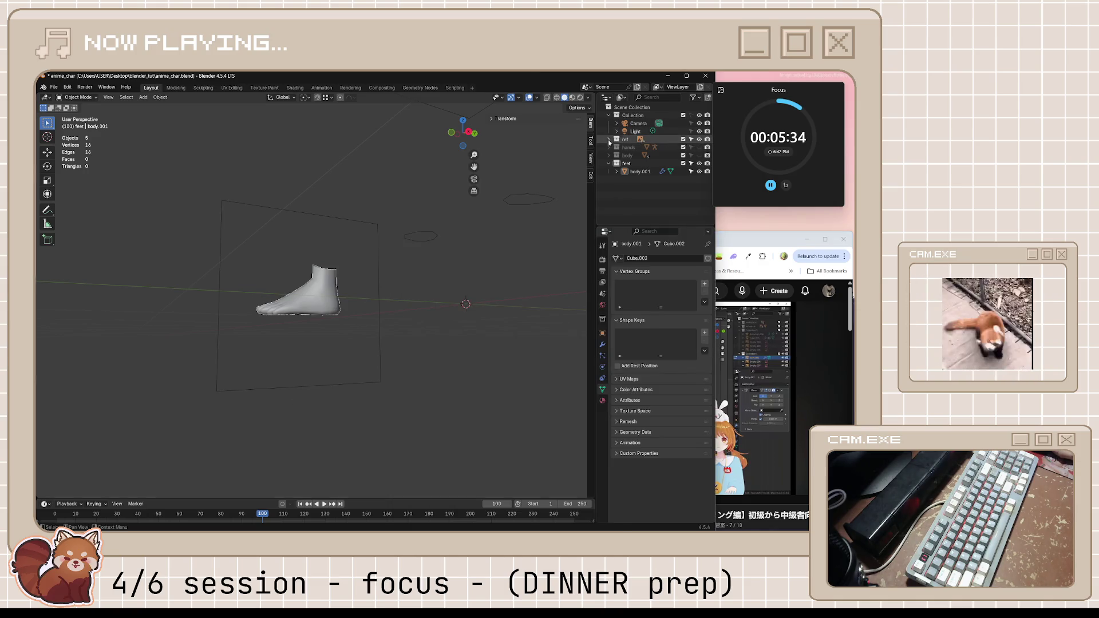
pyautogui.click(640, 140)
pyautogui.click(654, 352)
pyautogui.moveTo(679, 351); pyautogui.dragTo(660, 352)
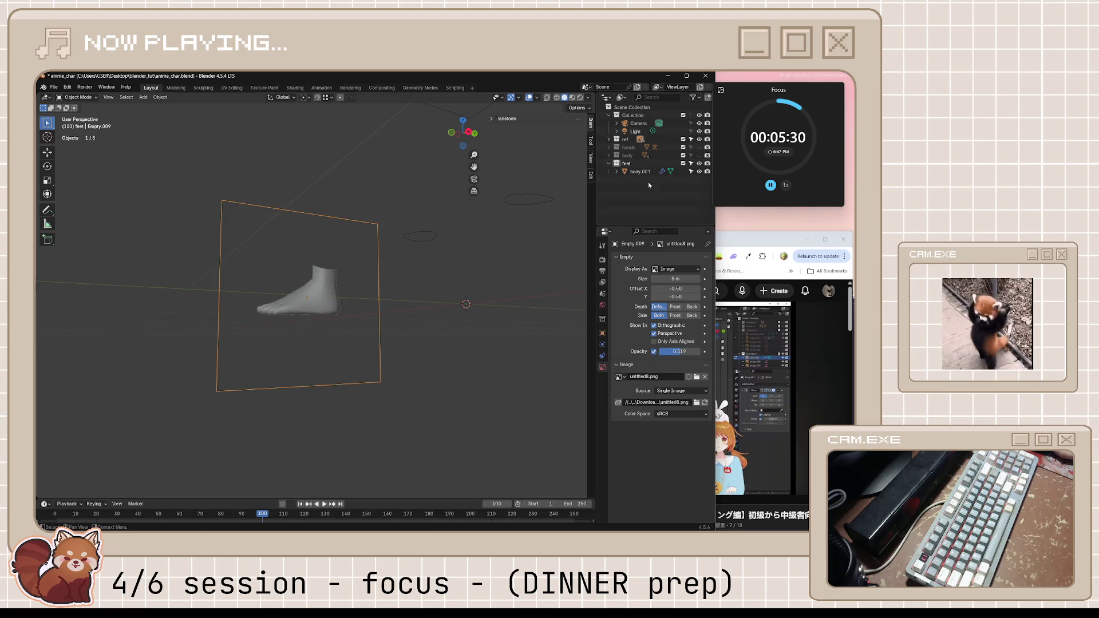
pyautogui.moveTo(560, 190)
pyautogui.mouseDown(button='middle')
pyautogui.moveTo(523, 327)
pyautogui.moveTo(542, 271)
pyautogui.moveTo(516, 241)
pyautogui.mouseUp(button='middle')
pyautogui.click(492, 240)
pyautogui.click(654, 352)
pyautogui.moveTo(679, 351); pyautogui.dragTo(661, 351)
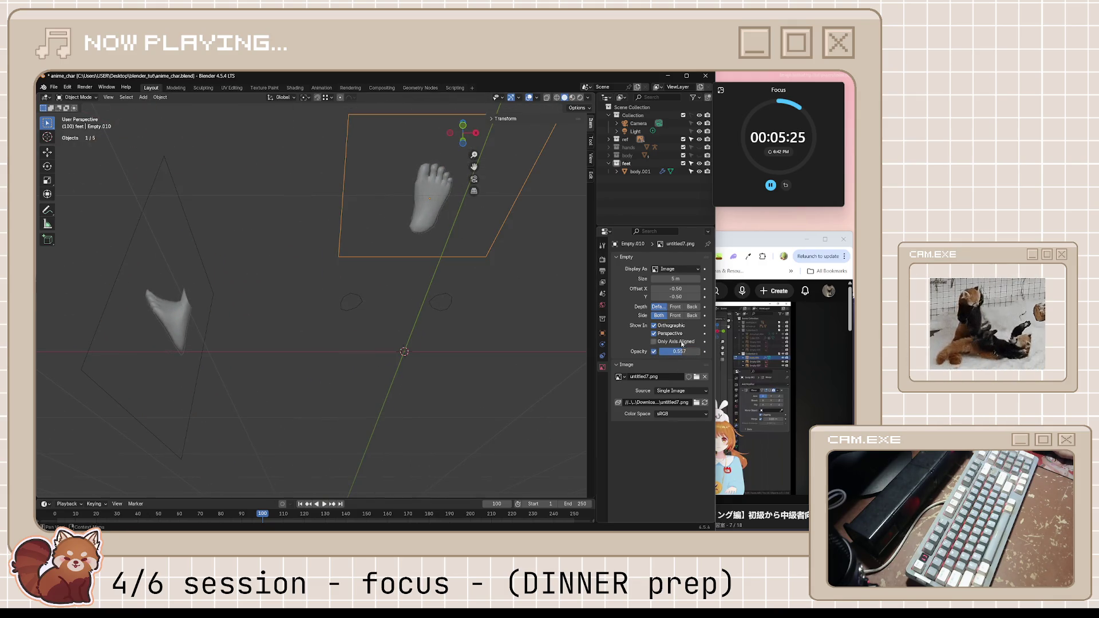
# - Make the ref images unselectable and show body.001's Mirror modifier settings
pyautogui.click(692, 139)
pyautogui.moveTo(515, 321)
pyautogui.mouseDown(button='middle')
pyautogui.moveTo(497, 375)
pyautogui.moveTo(497, 226)
pyautogui.moveTo(464, 276)
pyautogui.mouseUp(button='middle')
pyautogui.click(495, 237)
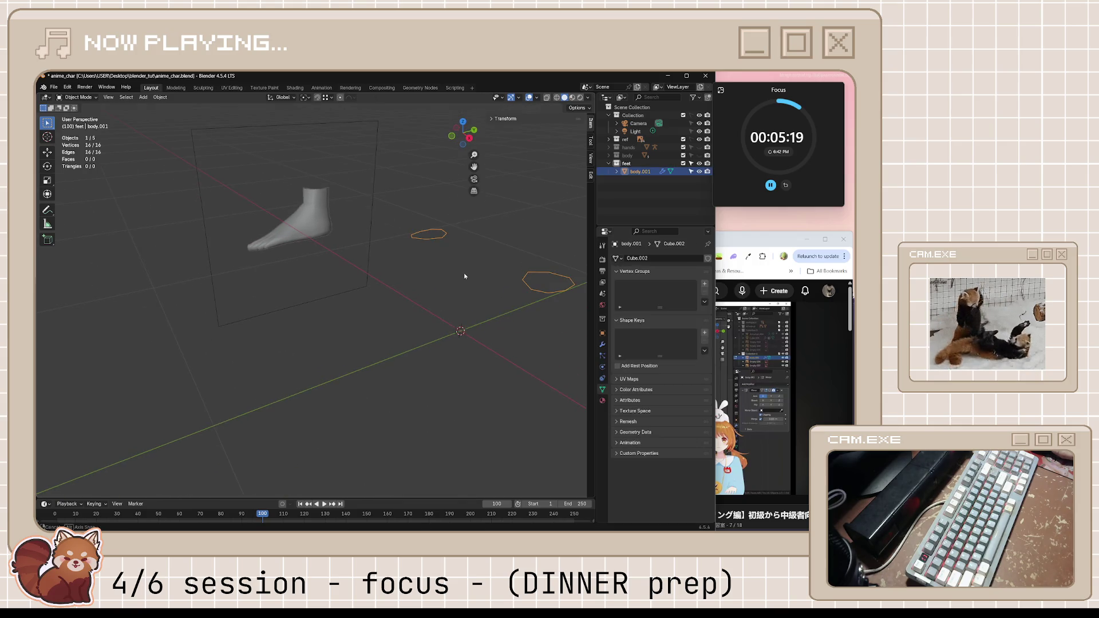
pyautogui.click(602, 344)
pyautogui.moveTo(555, 356)
pyautogui.mouseDown(button='middle')
pyautogui.moveTo(516, 348)
pyautogui.moveTo(527, 347)
pyautogui.mouseUp(button='middle')
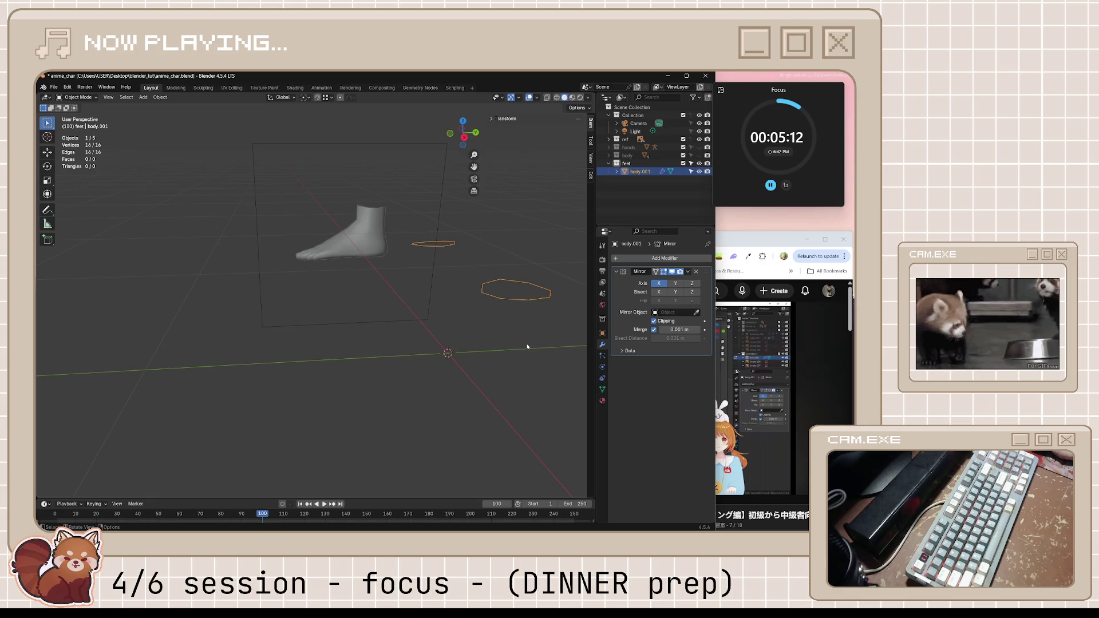
# - Switch to Right Orthographic view, frame the foot, and select the side reference Empty.009
pyautogui.press('KP_3')
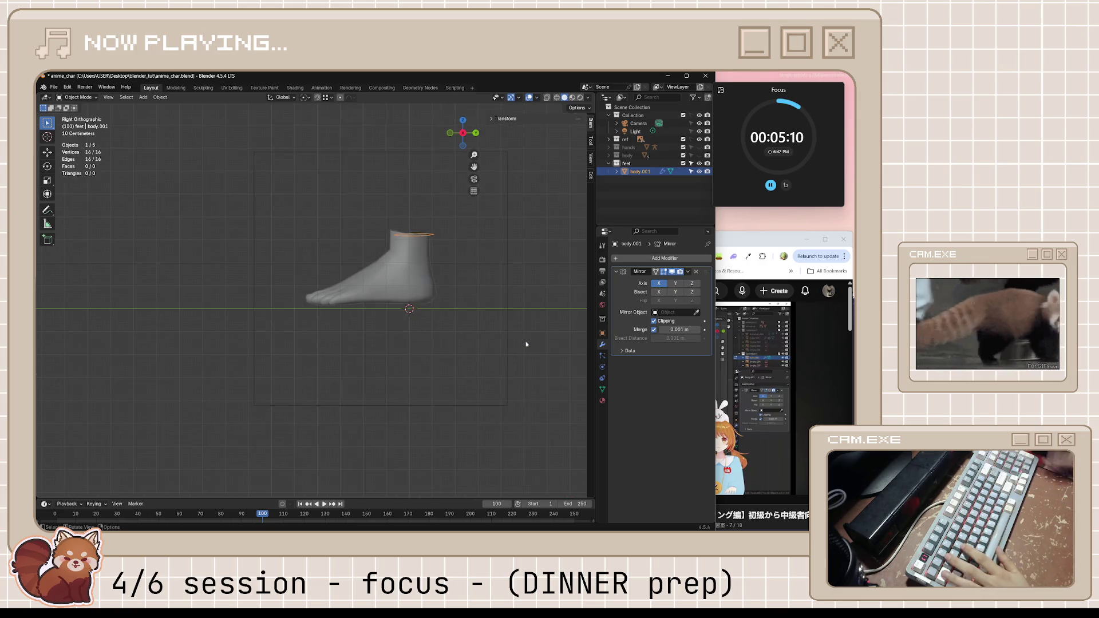
pyautogui.scroll(1, 493, 271)
pyautogui.keyDown('shift'); pyautogui.moveTo(498, 262); pyautogui.dragTo(376, 324, button='middle'); pyautogui.keyUp('shift')
pyautogui.click(327, 347)
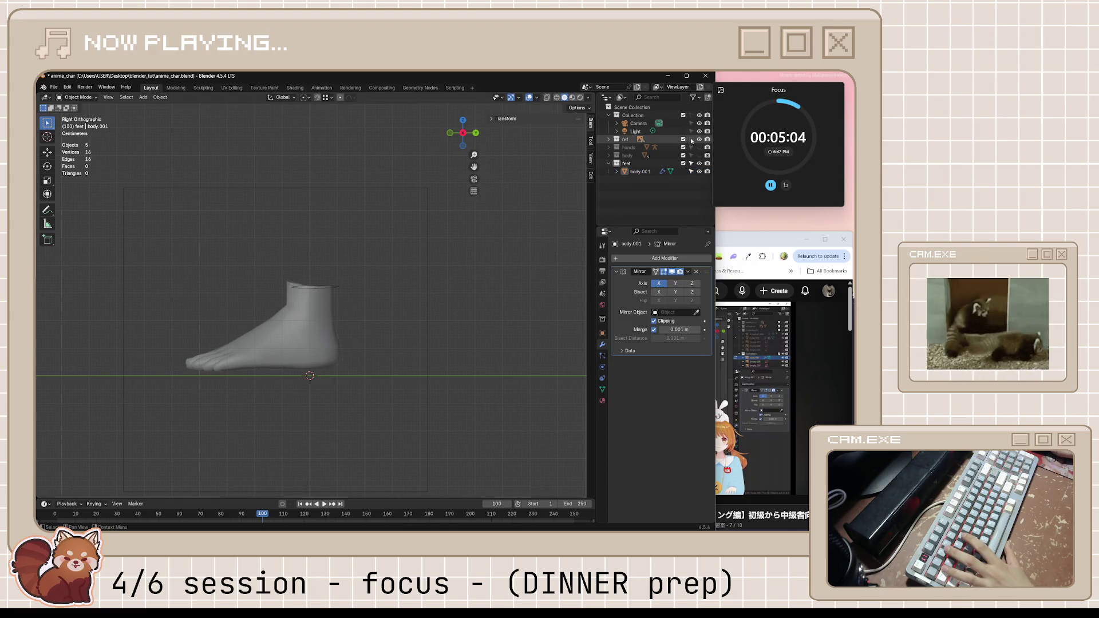
pyautogui.click(321, 342)
# - Nudge Empty.009 along Y to -0.11088 m and save the file
pyautogui.press('g')
pyautogui.press('y')
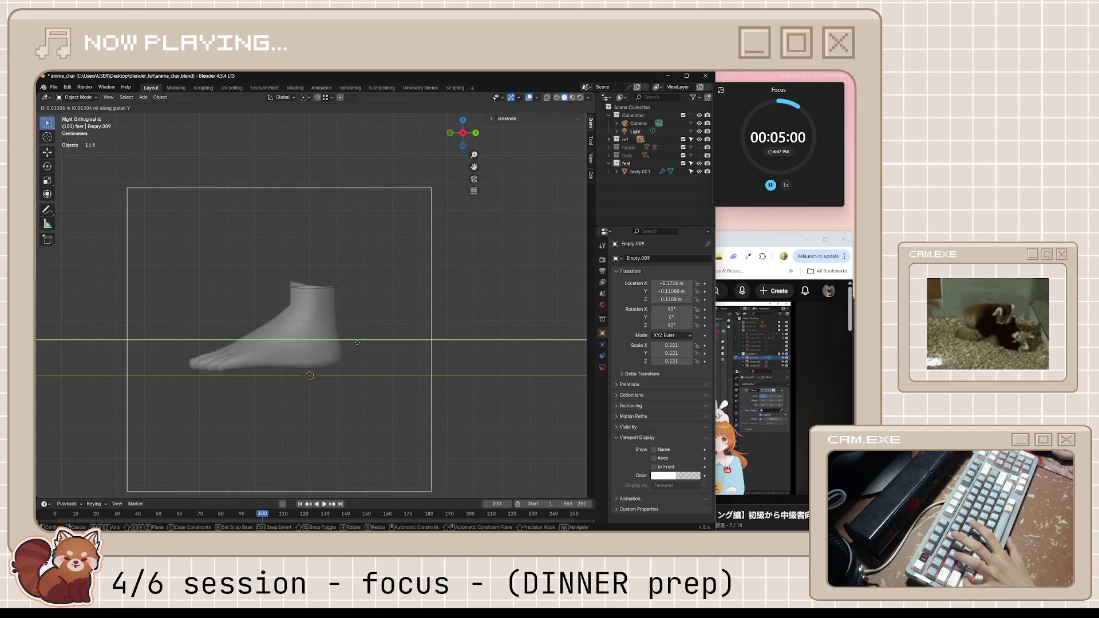
pyautogui.click(358, 342)
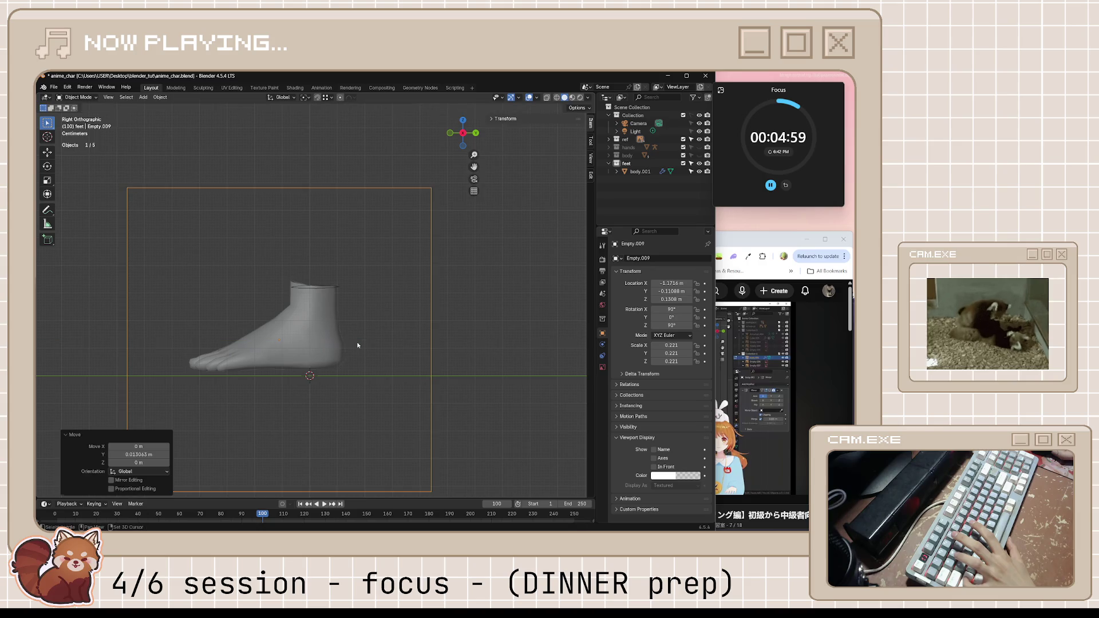
pyautogui.click(690, 139)
pyautogui.moveTo(413, 326)
pyautogui.mouseDown(button='middle')
pyautogui.moveTo(388, 331)
pyautogui.moveTo(428, 312)
pyautogui.mouseUp(button='middle')
pyautogui.hotkey('ctrl', 's')
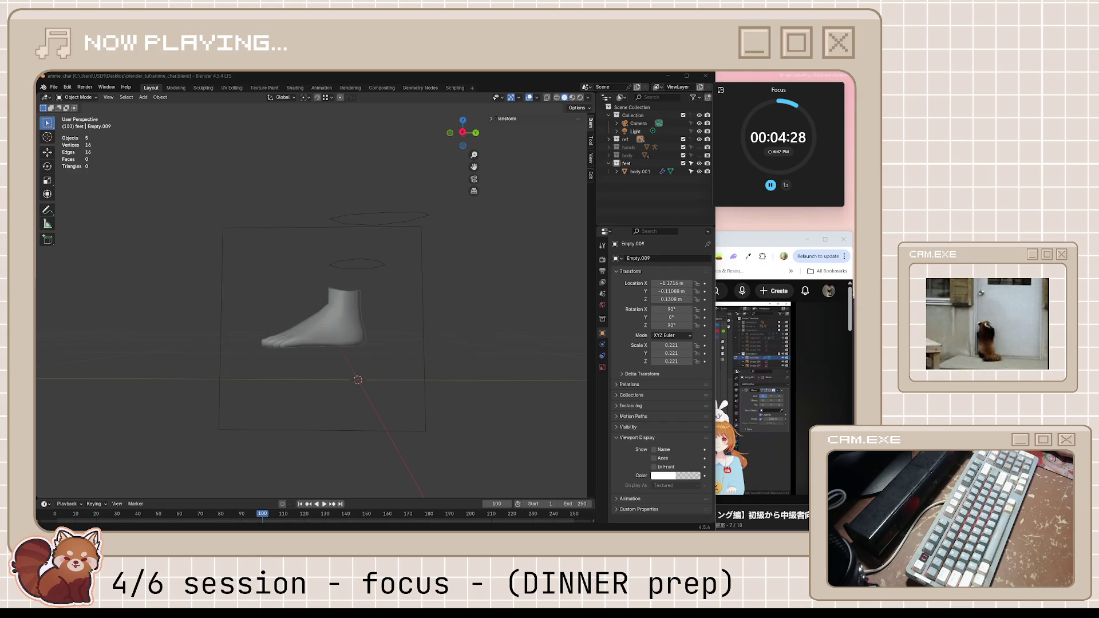
# - Turn to the front view and box-select the mirrored circle object body.001
pyautogui.moveTo(376, 306)
pyautogui.mouseDown(button='middle')
pyautogui.moveTo(398, 299)
pyautogui.moveTo(417, 320)
pyautogui.moveTo(361, 315)
pyautogui.moveTo(400, 311)
pyautogui.mouseUp(button='middle')
pyautogui.press('KP_1')
pyautogui.moveTo(400, 311); pyautogui.dragTo(568, 361)
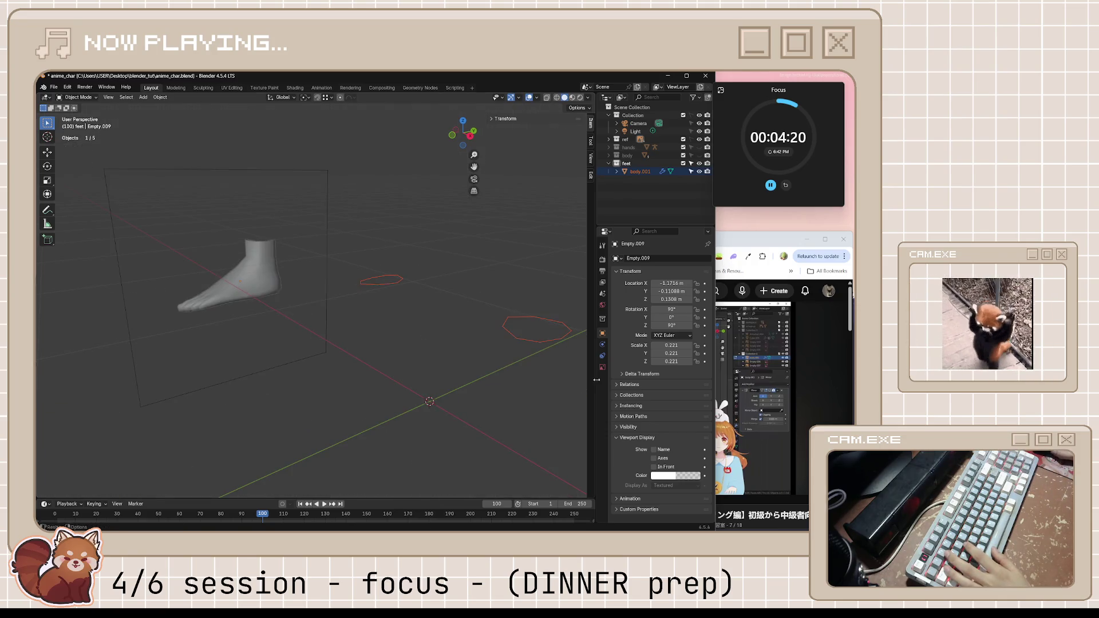
# - Put body.001 into Edit Mode and view it in orthographic right side view
pyautogui.press('h')
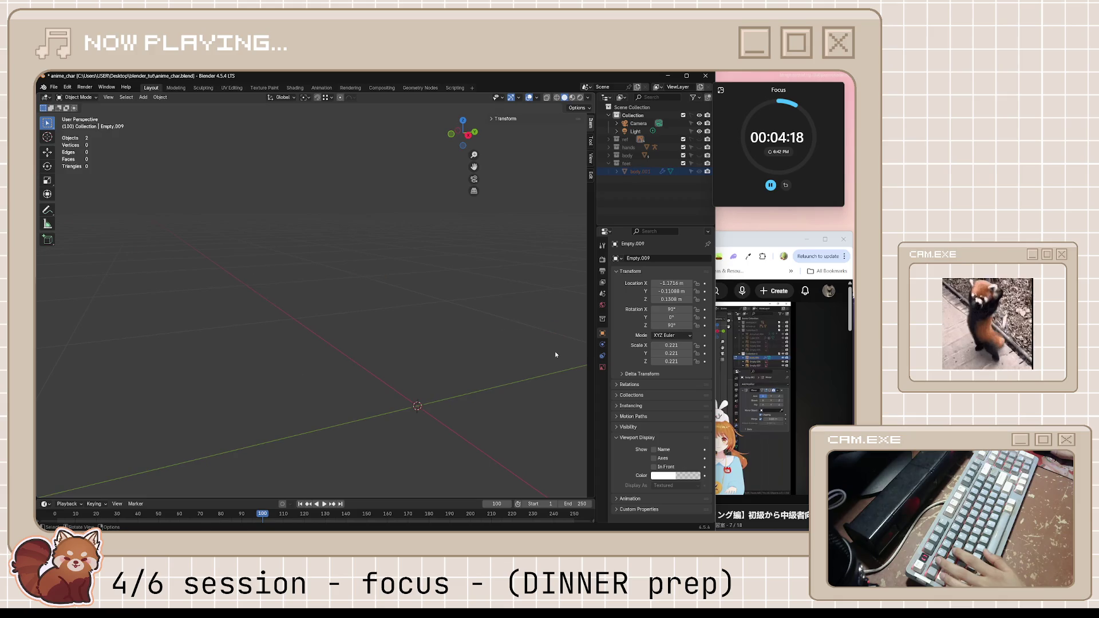
pyautogui.hotkey('ctrl', 'z')
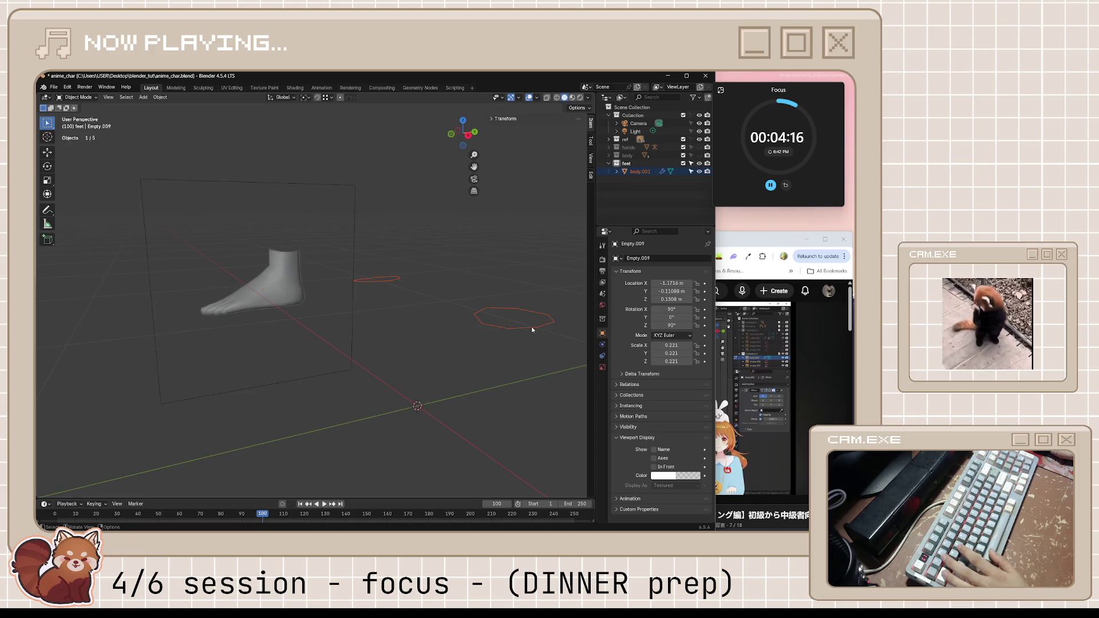
pyautogui.click(532, 328)
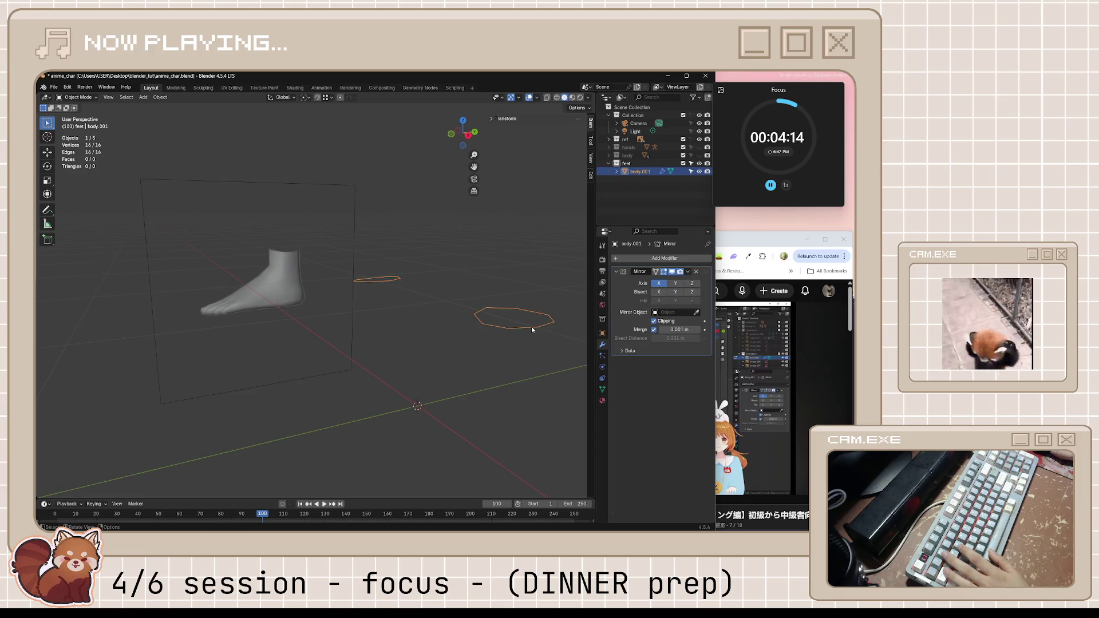
pyautogui.press('Tab')
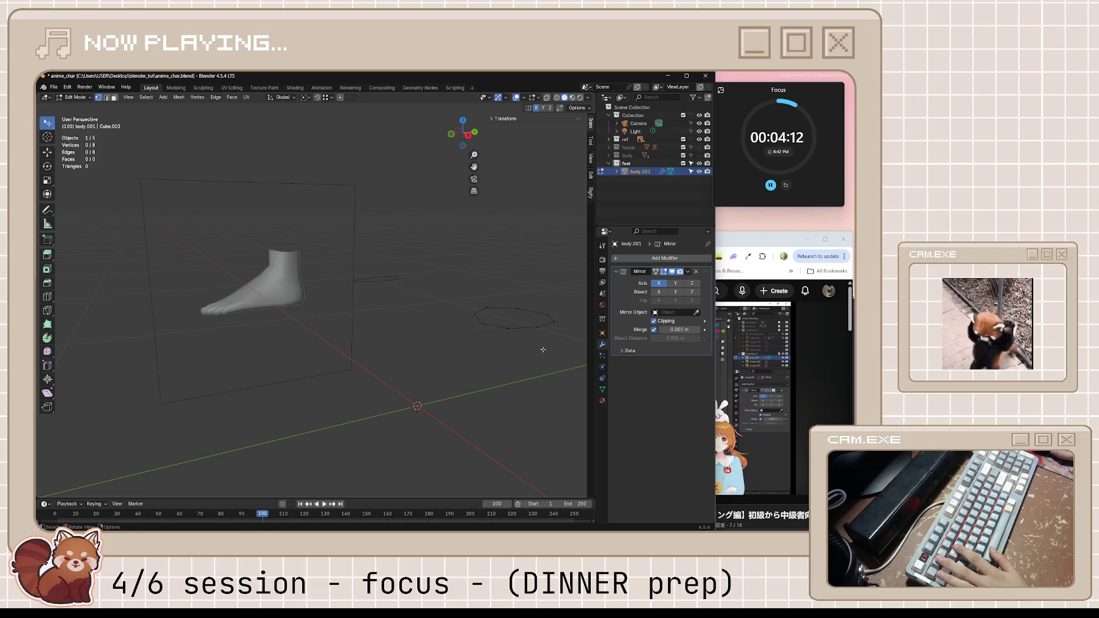
pyautogui.moveTo(537, 348); pyautogui.dragTo(458, 353, button='middle')
pyautogui.moveTo(458, 353); pyautogui.dragTo(459, 353)
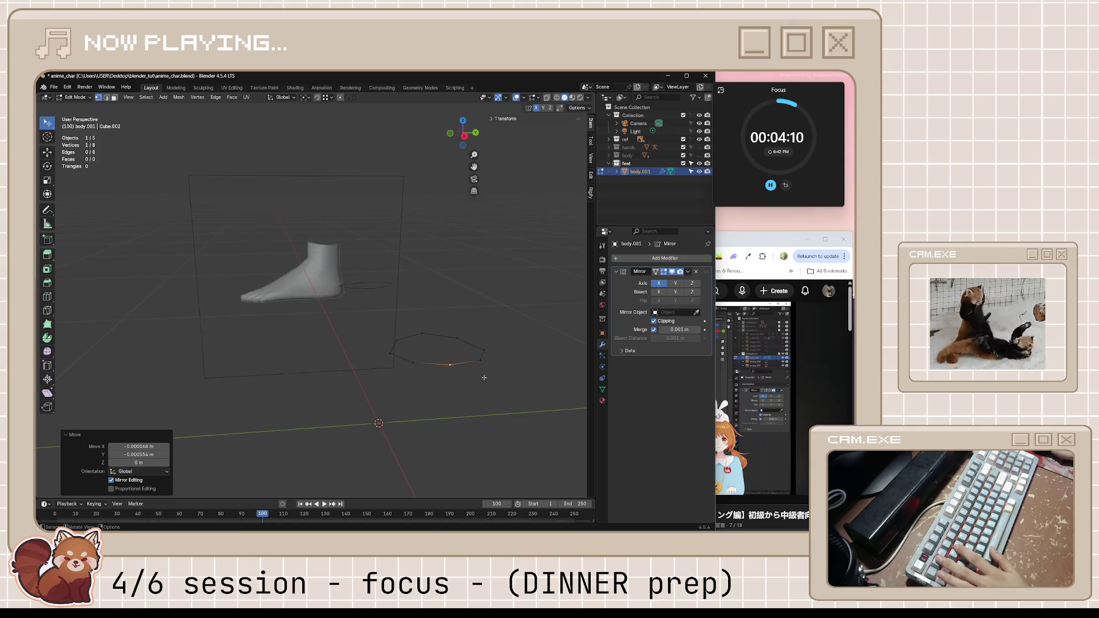
pyautogui.press('KP_3')
pyautogui.press('KP_5')
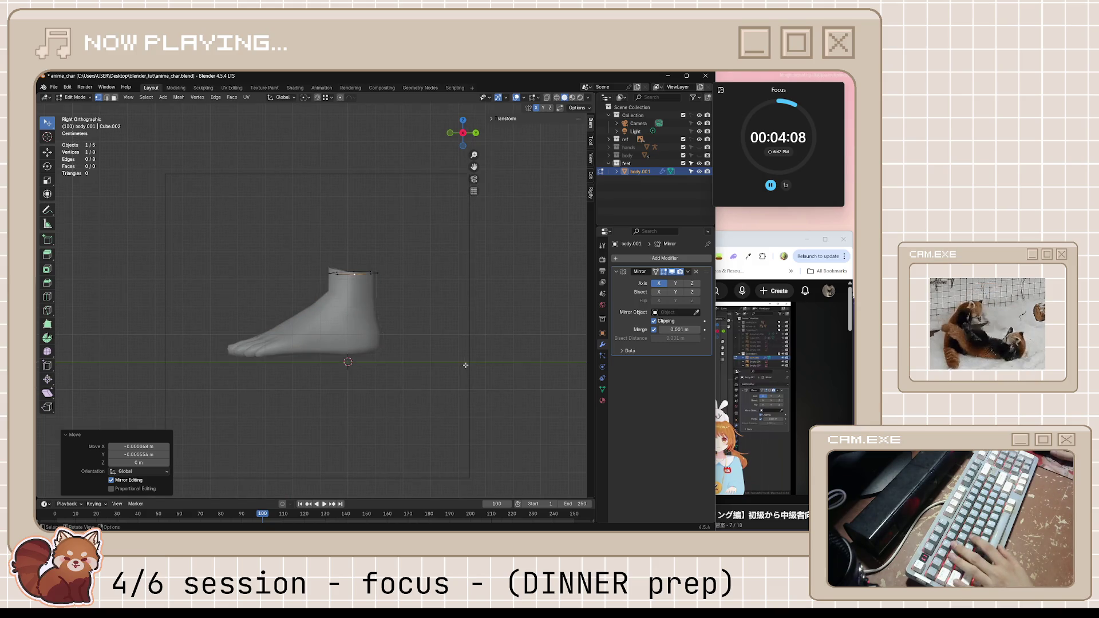
# - Extrude the ankle ring 0.156 m downward into a short tube, inspect it, and save
pyautogui.press('a')
pyautogui.press('e')
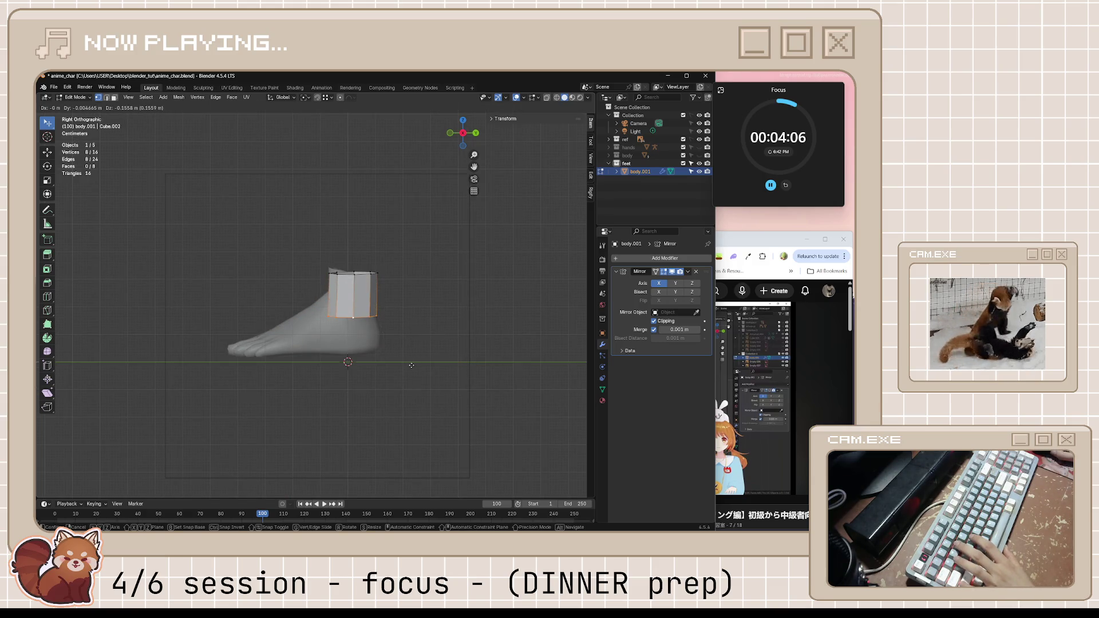
pyautogui.click(411, 365)
pyautogui.moveTo(448, 344); pyautogui.dragTo(443, 368, button='middle')
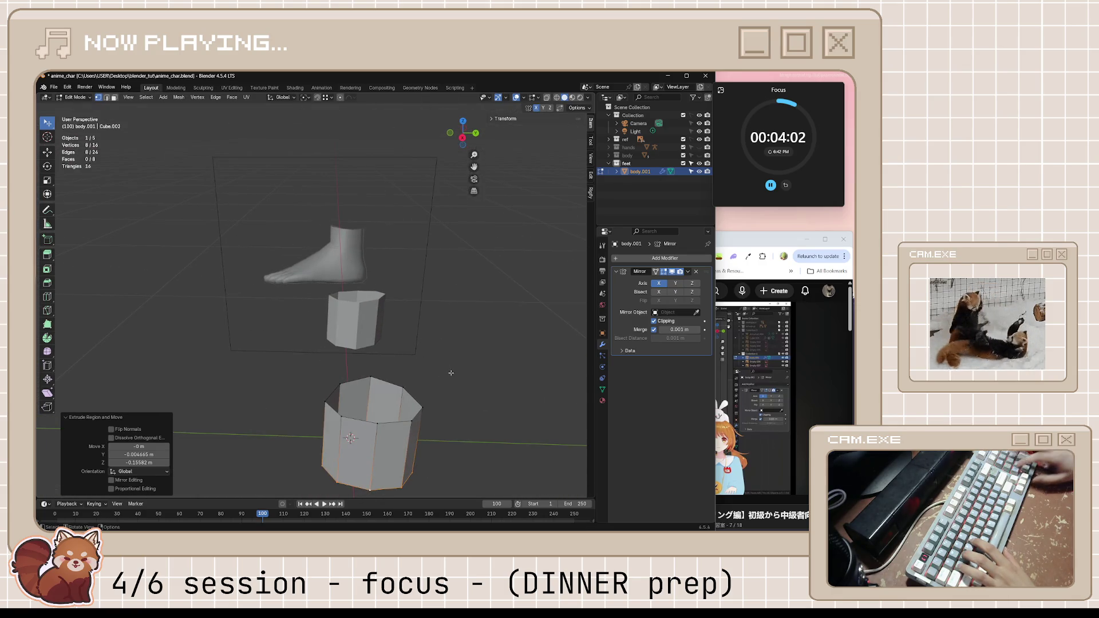
pyautogui.press('ctrl+KP_7')
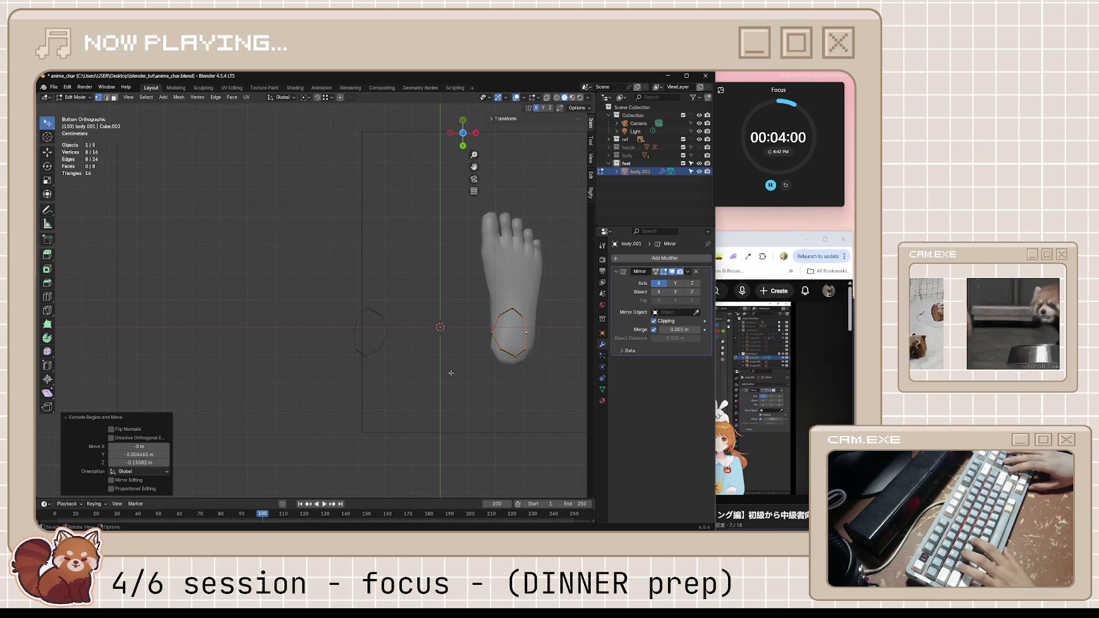
pyautogui.press('KP_3')
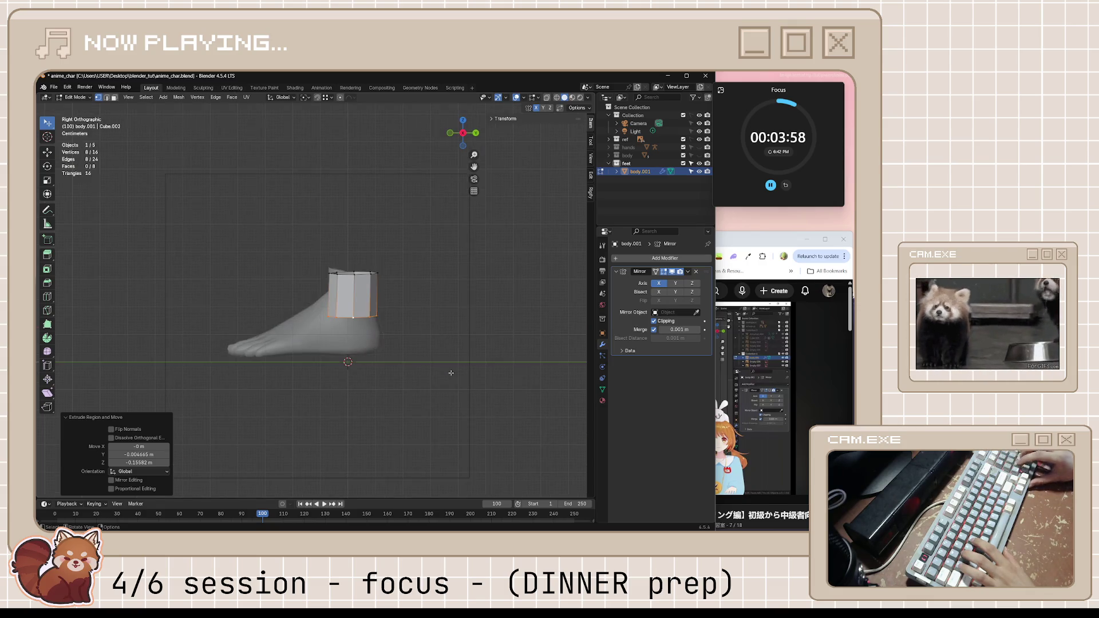
pyautogui.moveTo(484, 365)
pyautogui.mouseDown(button='middle')
pyautogui.moveTo(404, 371)
pyautogui.moveTo(436, 343)
pyautogui.mouseUp(button='middle')
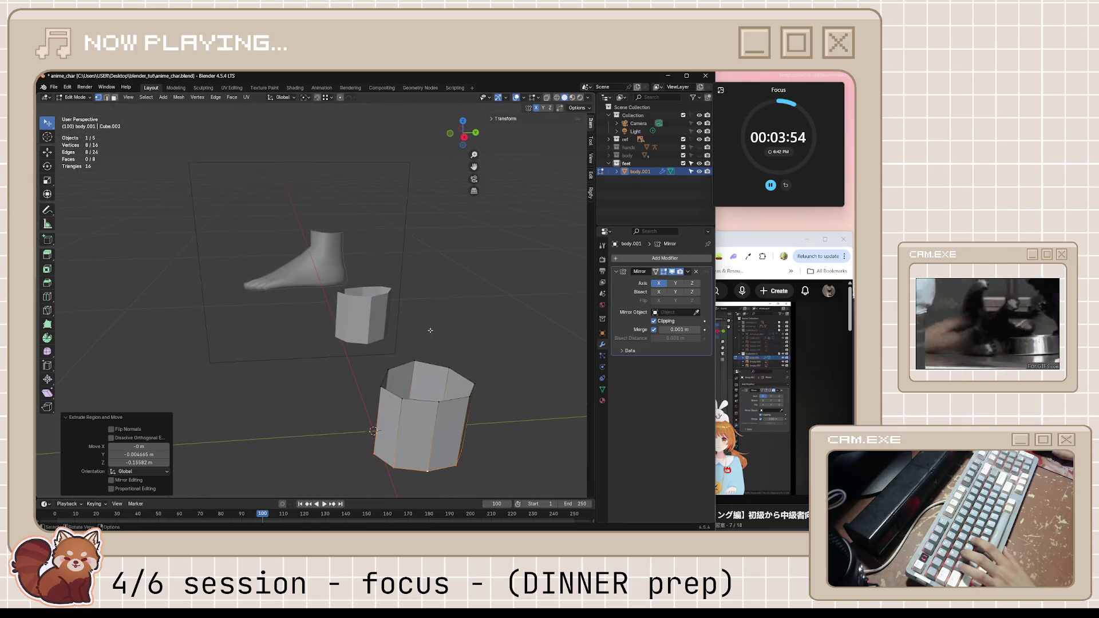
pyautogui.press('KP_3')
pyautogui.hotkey('ctrl', 's')
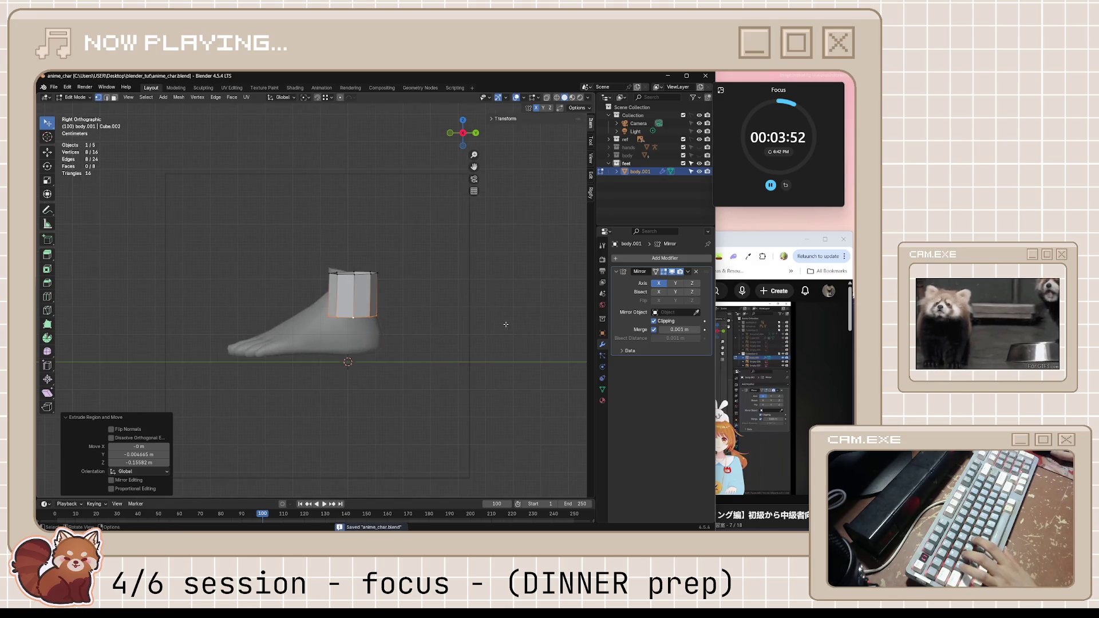
# - Switch to the tutorial and continue playing it to 3:01
pyautogui.hotkey('alt', 'Tab')
pyautogui.click(606, 373)
pyautogui.click(606, 373)
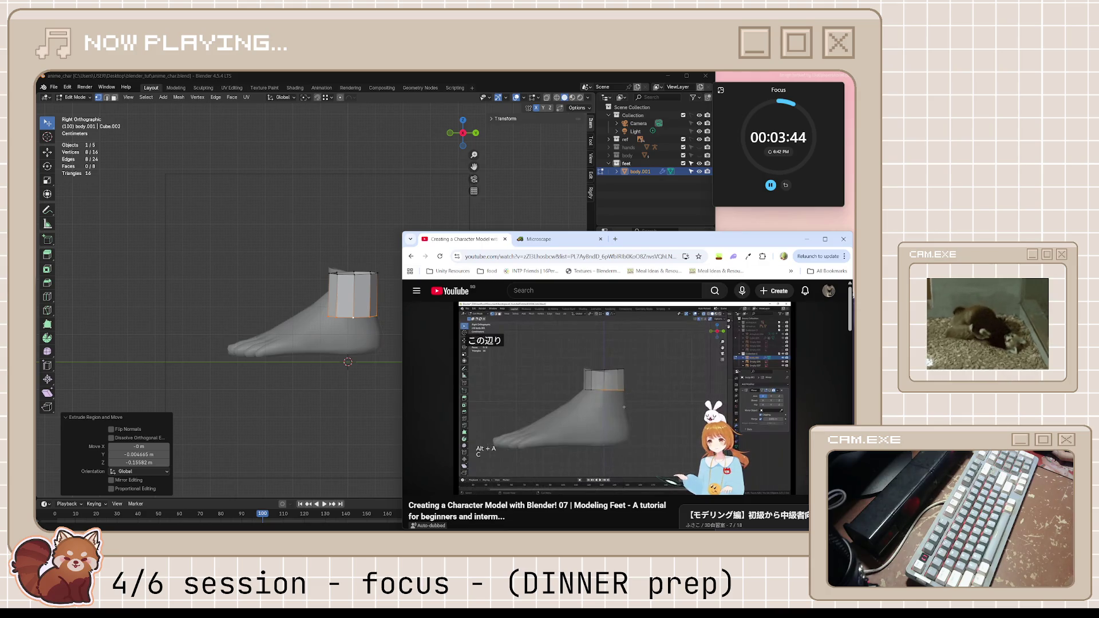
# - Flatten the selected ankle ring to zero Z scale so it sits level
pyautogui.click(643, 414)
pyautogui.click(304, 315)
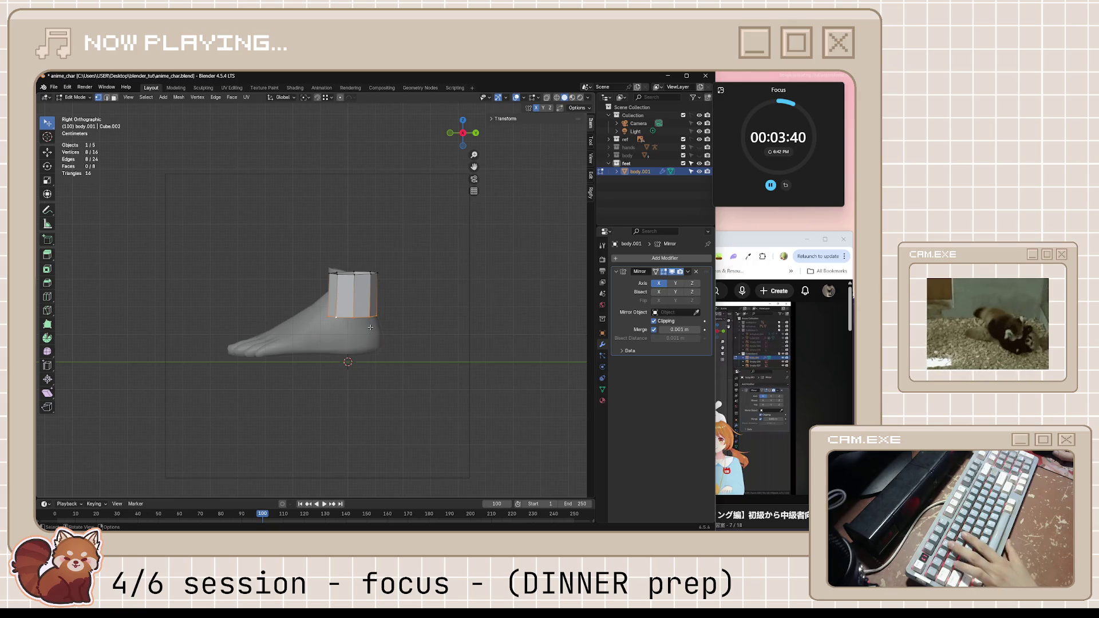
pyautogui.press('r')
pyautogui.press('z')
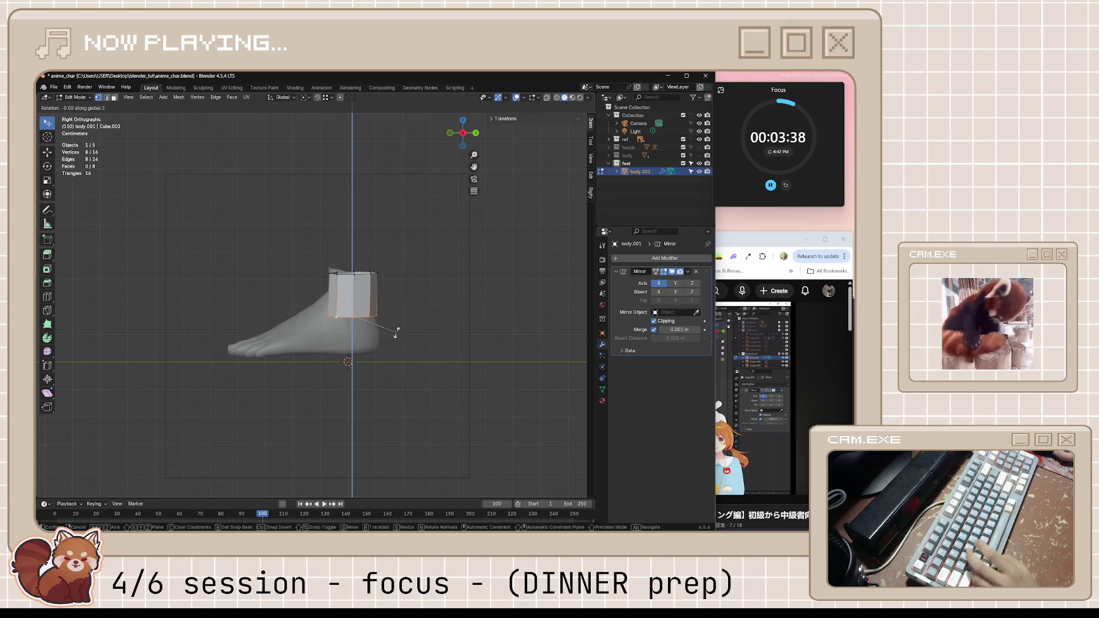
pyautogui.write('0')
pyautogui.press('Return')
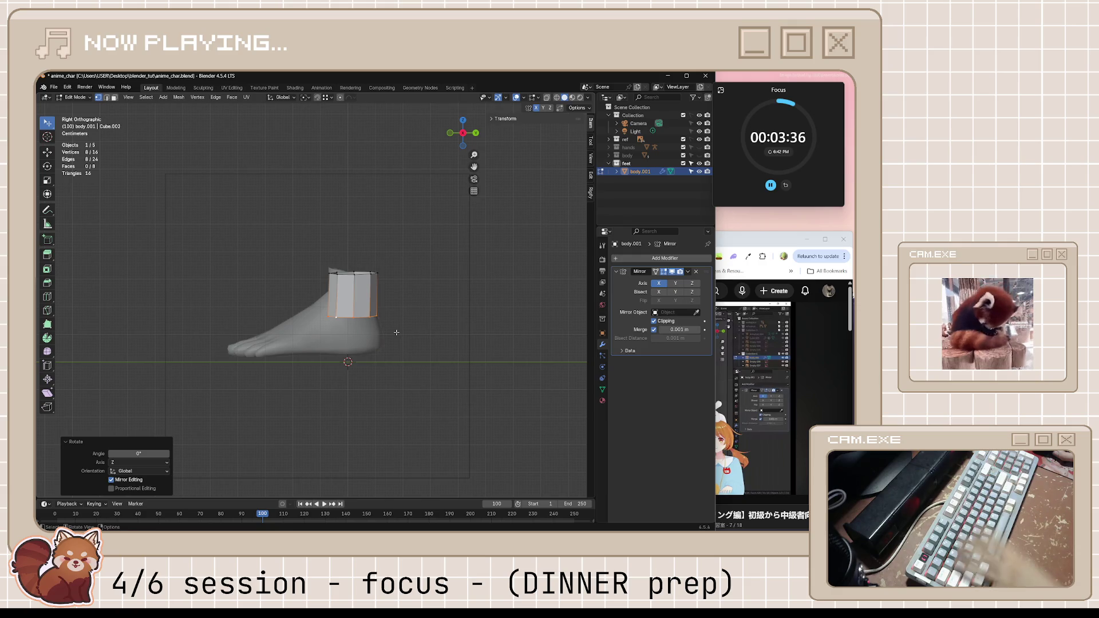
pyautogui.press('s')
pyautogui.press('z')
pyautogui.press('0')
pyautogui.press('Return')
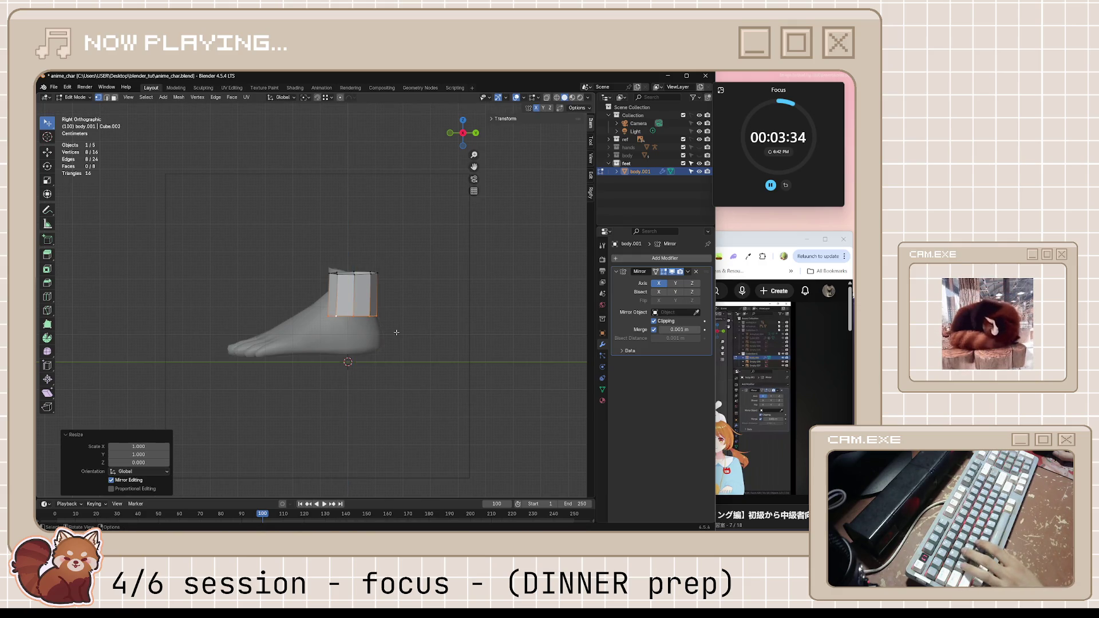
pyautogui.click(396, 332)
pyautogui.click(761, 238)
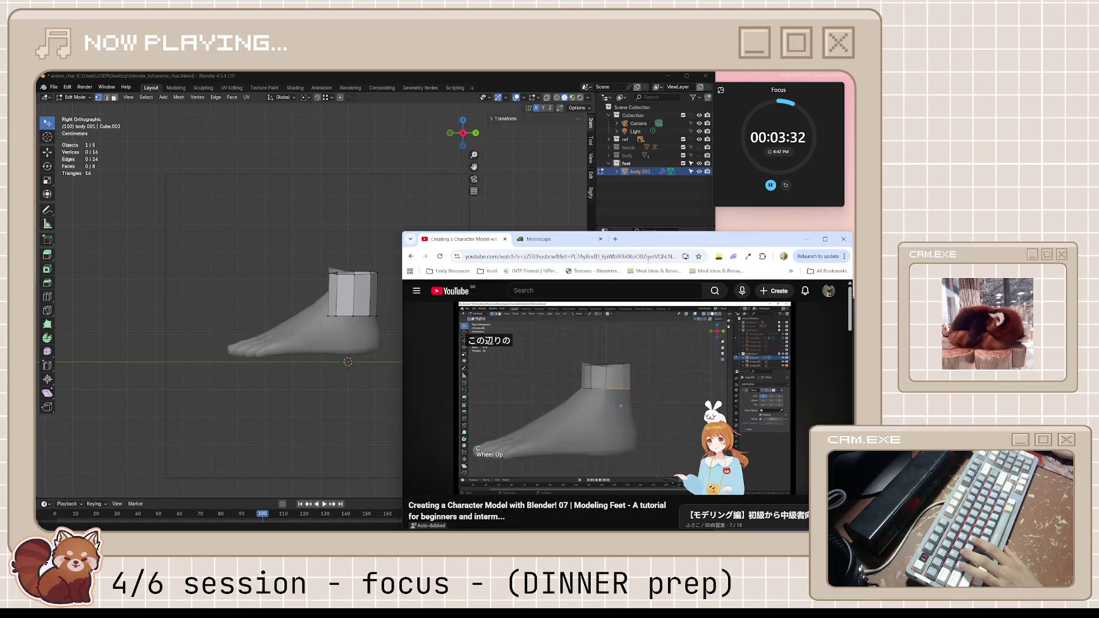
# - Box-select the tube's lower ring, edge-slide it up 0.7779, deselect, and save
pyautogui.click(317, 282)
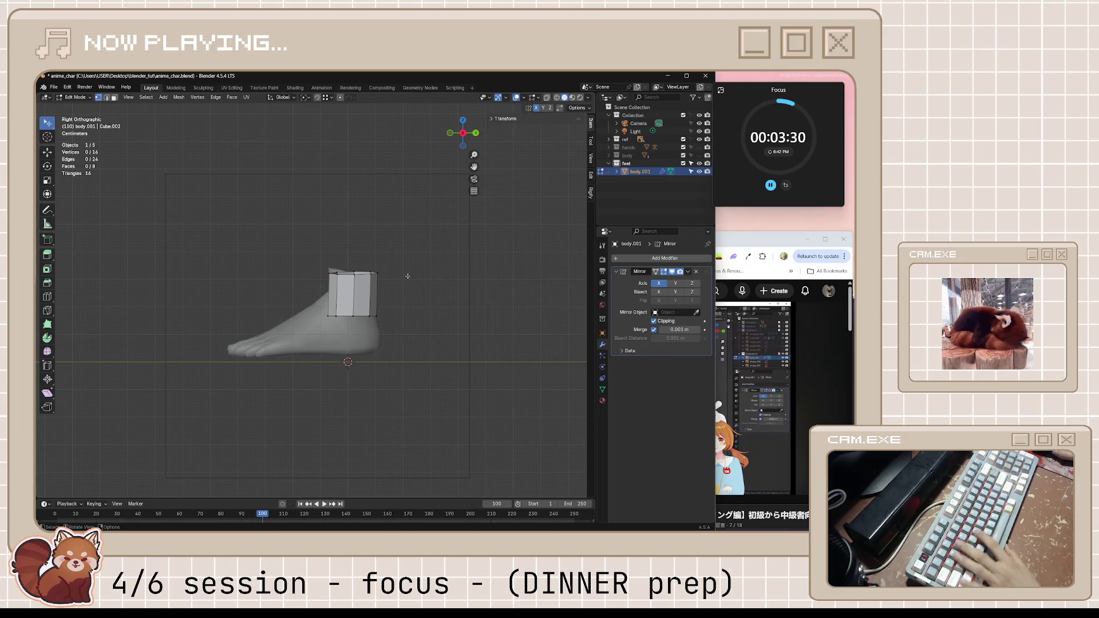
pyautogui.moveTo(48, 130); pyautogui.dragTo(80, 139)
pyautogui.moveTo(441, 352); pyautogui.dragTo(326, 307)
pyautogui.press('g')
pyautogui.press('g')
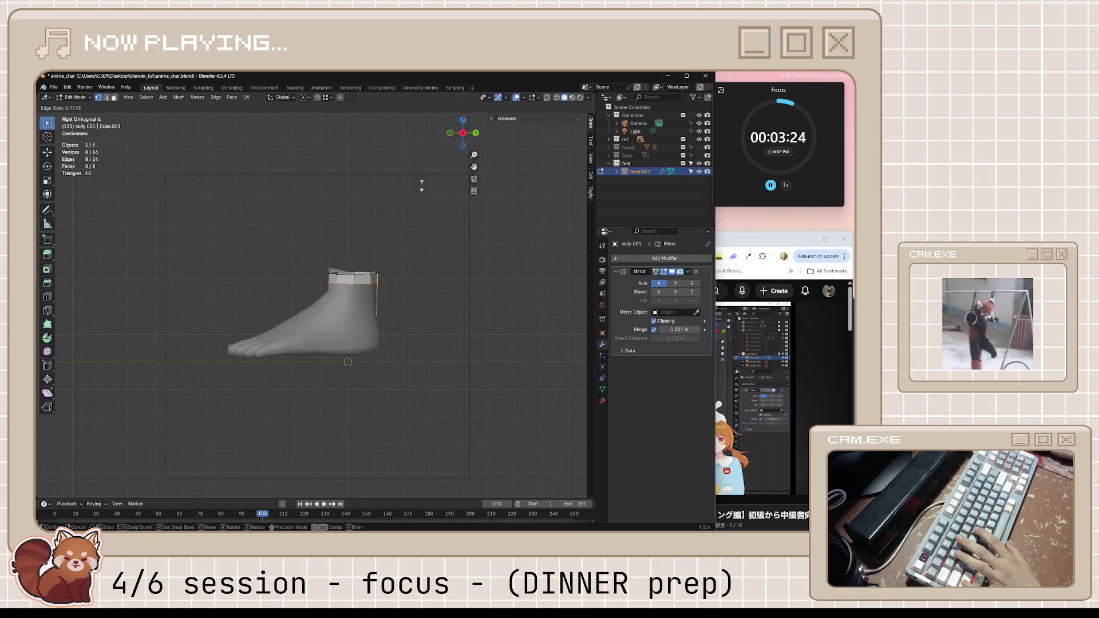
pyautogui.click(420, 220)
pyautogui.hotkey('alt', 'a')
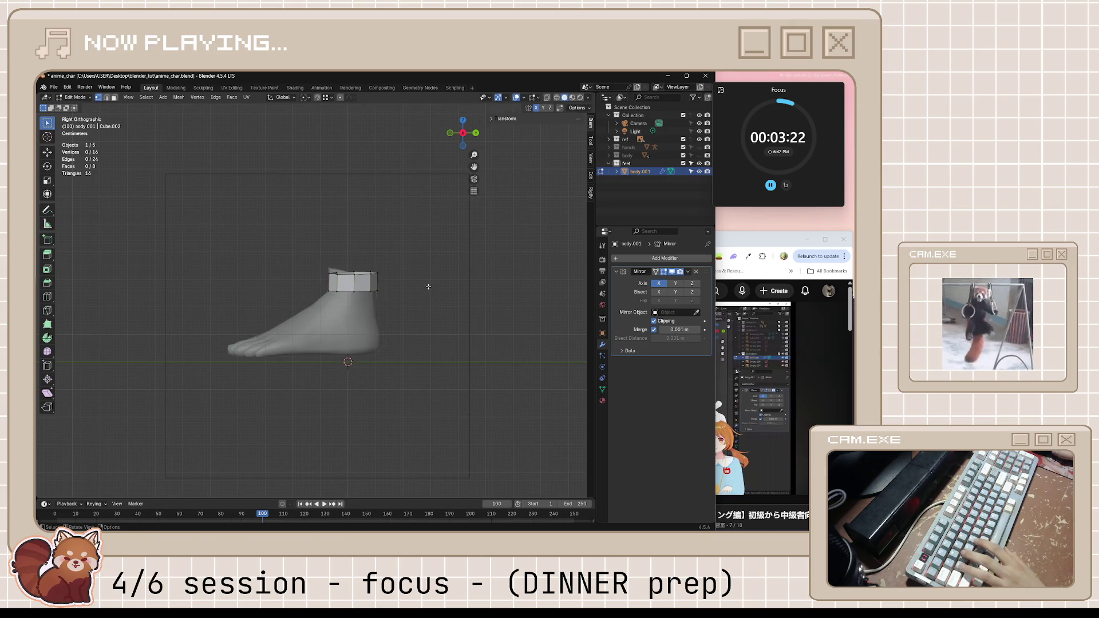
pyautogui.hotkey('ctrl', 's')
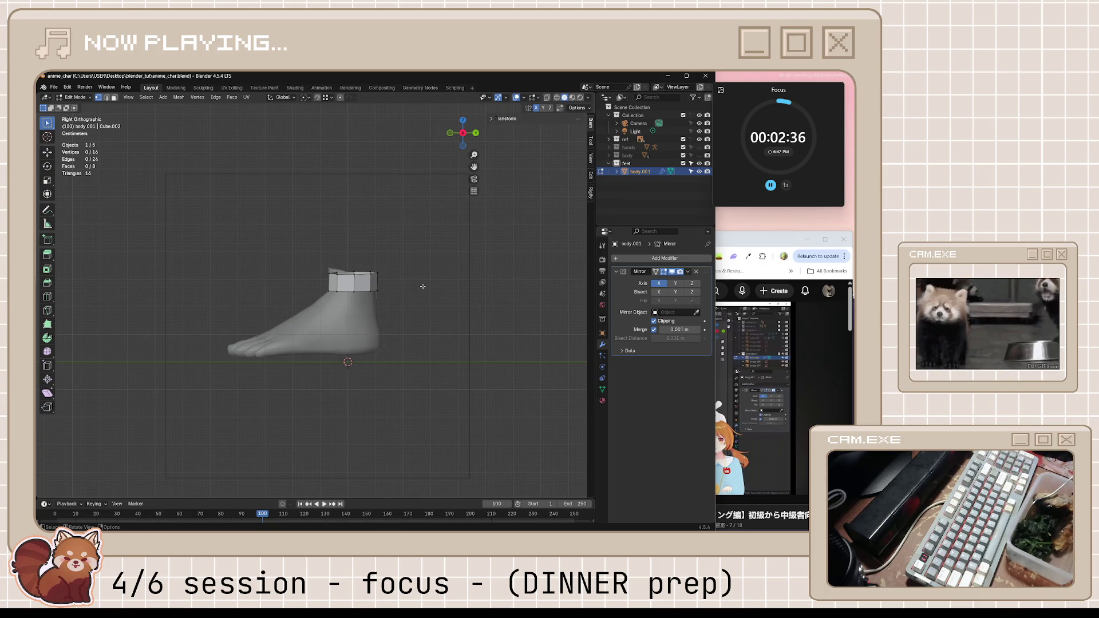
# - Bring the tutorial forward at 3:09, on the ankle edge-extrusion step
pyautogui.hotkey('alt', 'Tab')
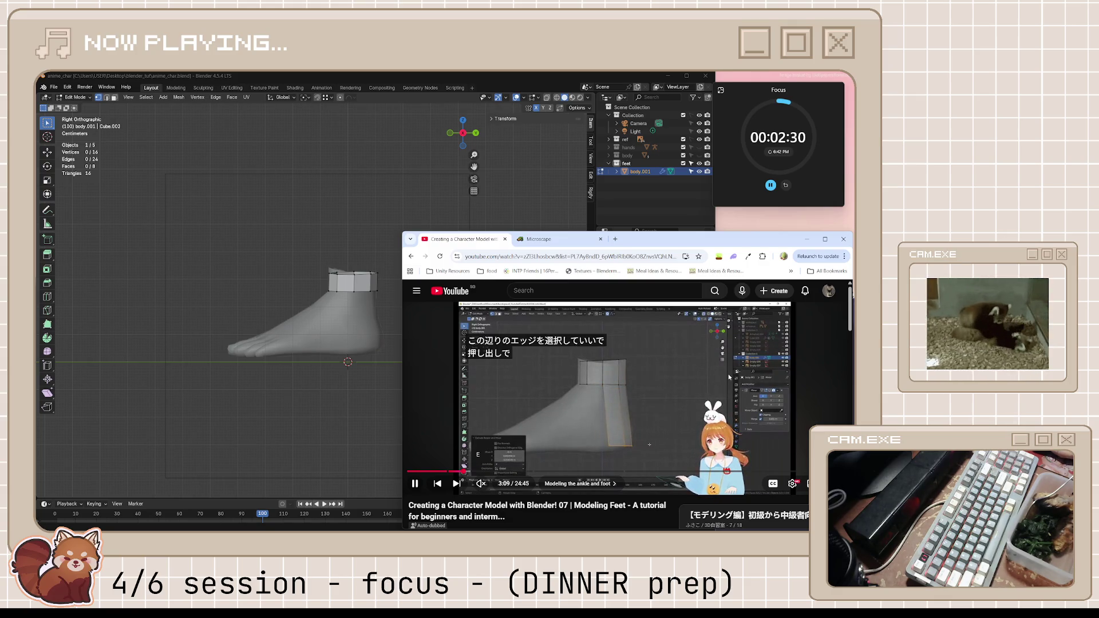
# - Box-select the ankle ring's back edges with X-ray on and extrude them down to the heel
pyautogui.press('space')
pyautogui.hotkey('alt', 'Tab')
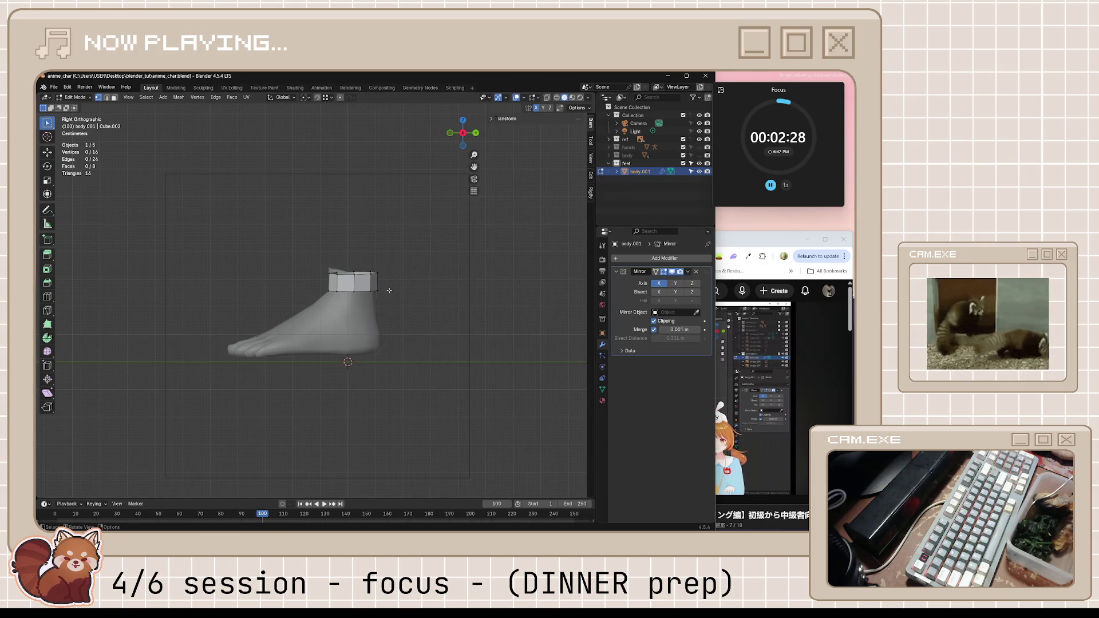
pyautogui.scroll(2, 381, 290)
pyautogui.moveTo(368, 269); pyautogui.dragTo(420, 314)
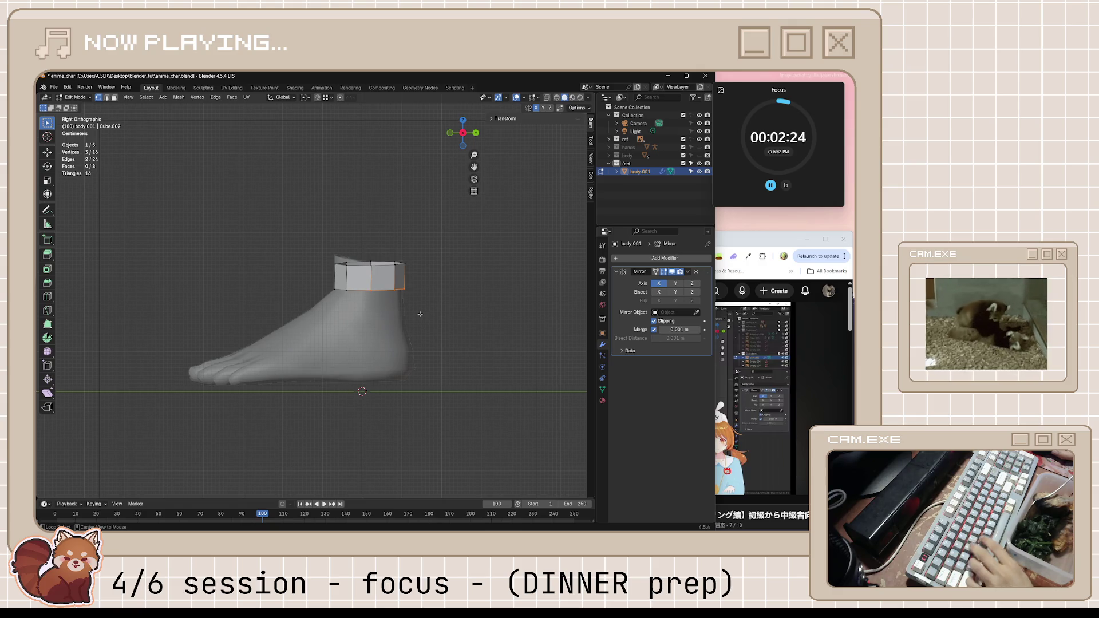
pyautogui.hotkey('alt', 'z')
pyautogui.press('e')
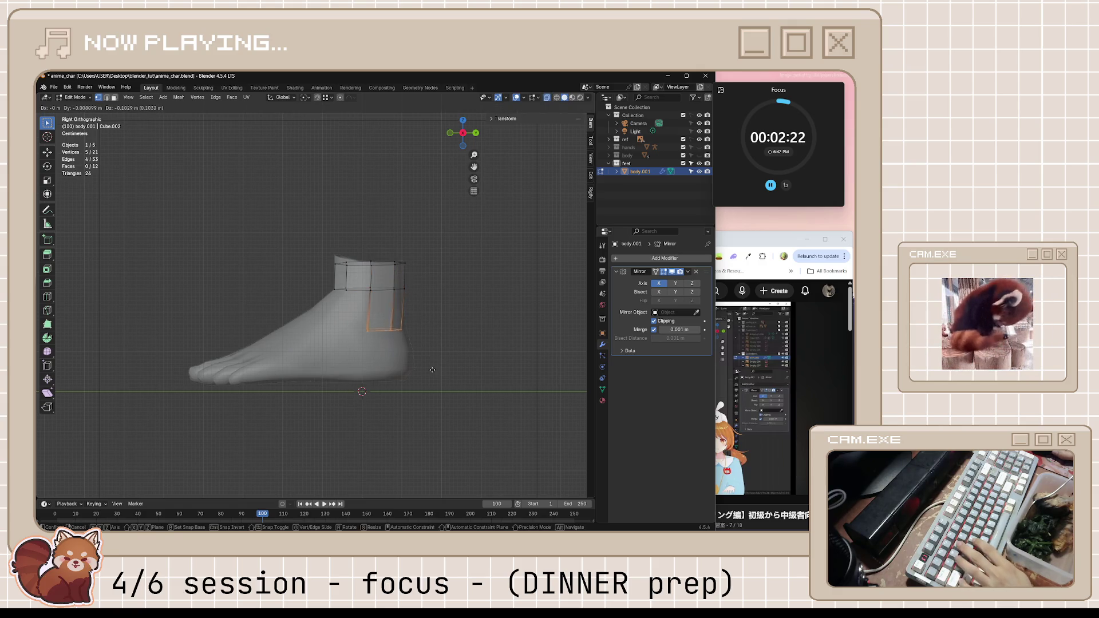
pyautogui.click(445, 410)
pyautogui.click(756, 401)
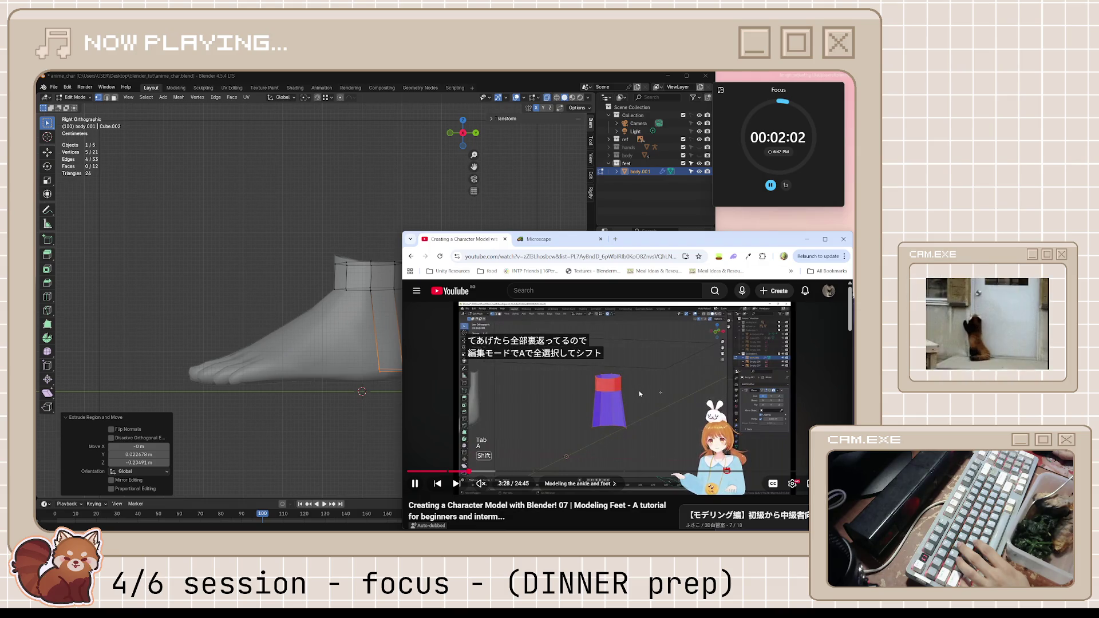
# - Pause the tutorial when it reaches selecting all and recalculating the flipped normals
pyautogui.press('space')
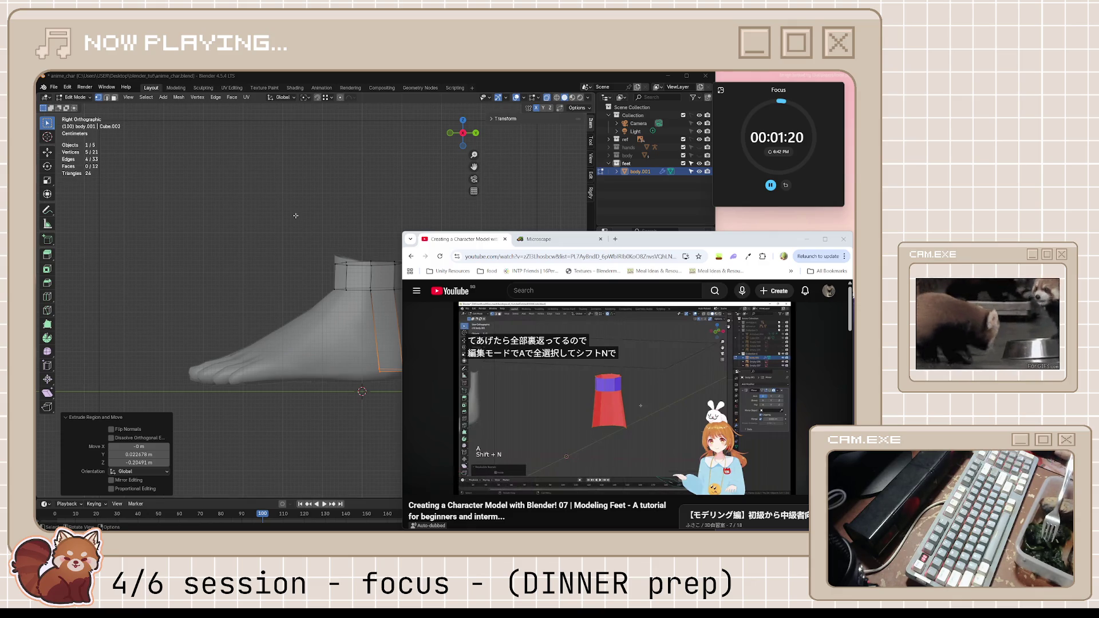
# - Back in Blender, switch to Object Mode and save the file
pyautogui.click(319, 226)
pyautogui.moveTo(319, 226)
pyautogui.mouseDown(button='middle')
pyautogui.moveTo(273, 223)
pyautogui.moveTo(458, 269)
pyautogui.mouseUp(button='middle')
pyautogui.scroll(-3, 273, 224)
pyautogui.press('Tab')
pyautogui.hotkey('ctrl', 's')
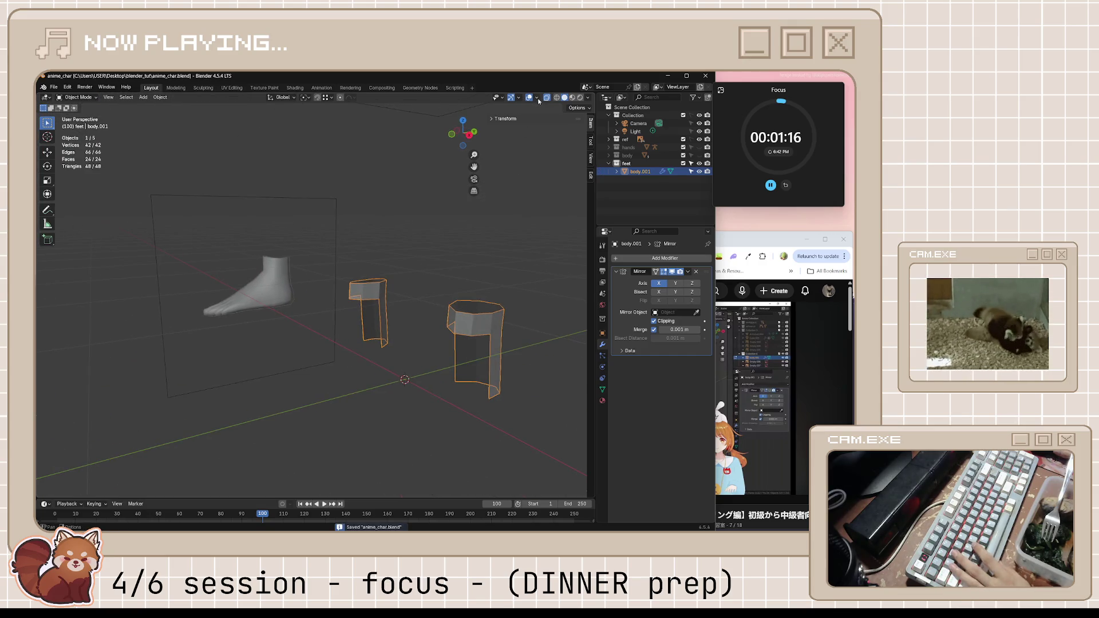
# - Turn on Face Orientation to show red back faces, re-enter Edit Mode, and unhide the hands collection
pyautogui.click(537, 97)
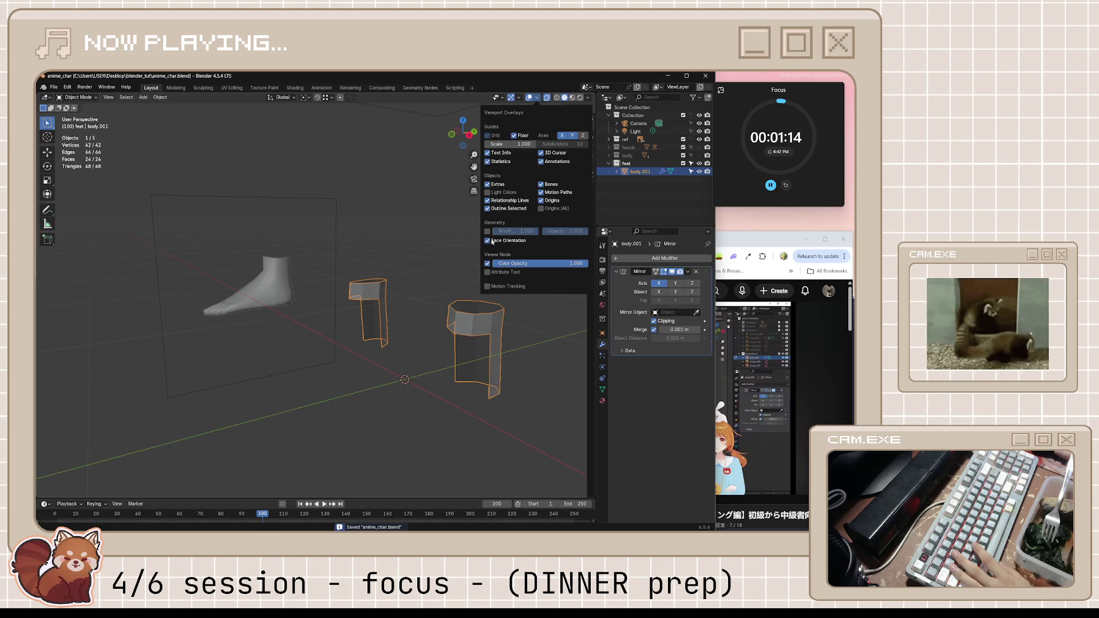
pyautogui.press('Tab')
pyautogui.moveTo(501, 312)
pyautogui.mouseDown(button='middle')
pyautogui.moveTo(427, 257)
pyautogui.moveTo(483, 313)
pyautogui.moveTo(416, 330)
pyautogui.moveTo(462, 331)
pyautogui.mouseUp(button='middle')
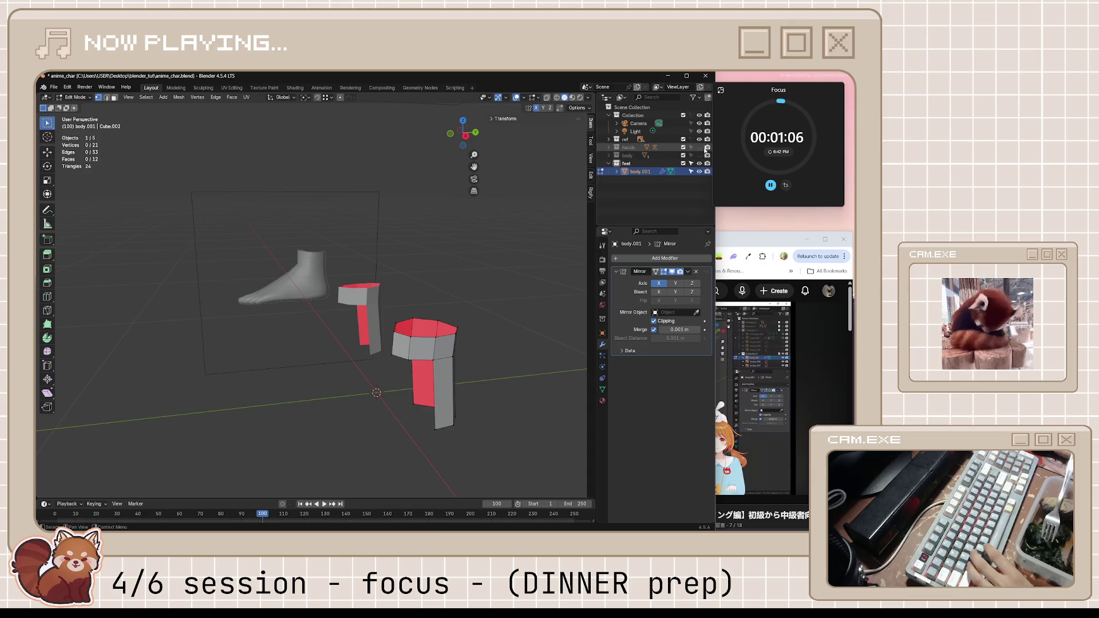
pyautogui.click(699, 147)
pyautogui.scroll(8, 449, 314)
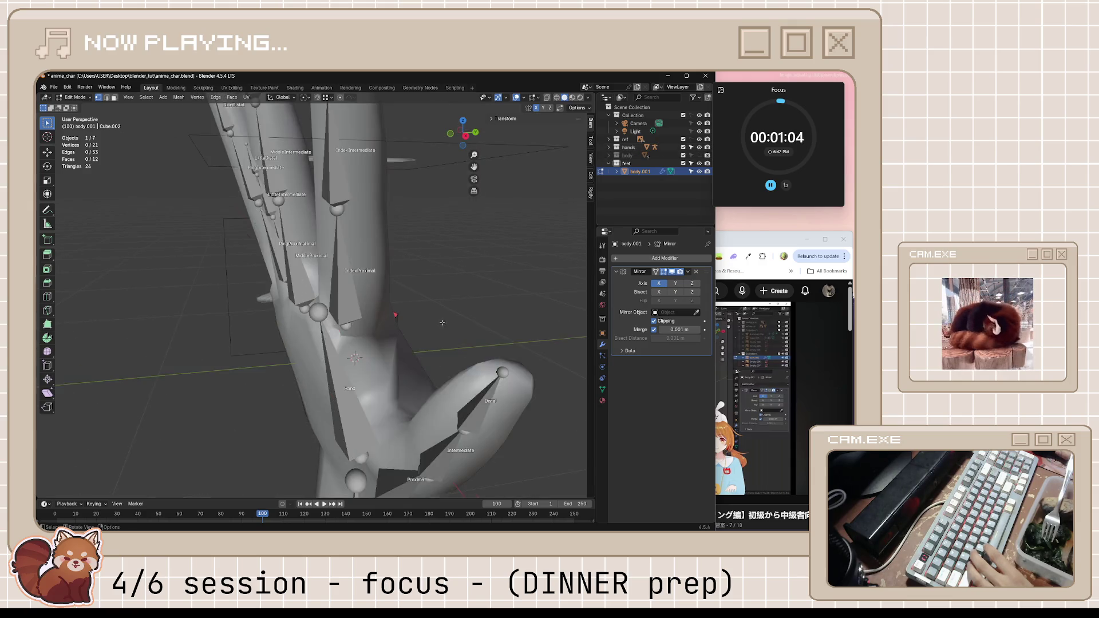
# - View the hand from the front, then hide the hands collection again
pyautogui.scroll(-9, 444, 320)
pyautogui.moveTo(442, 322); pyautogui.dragTo(314, 320, button='middle')
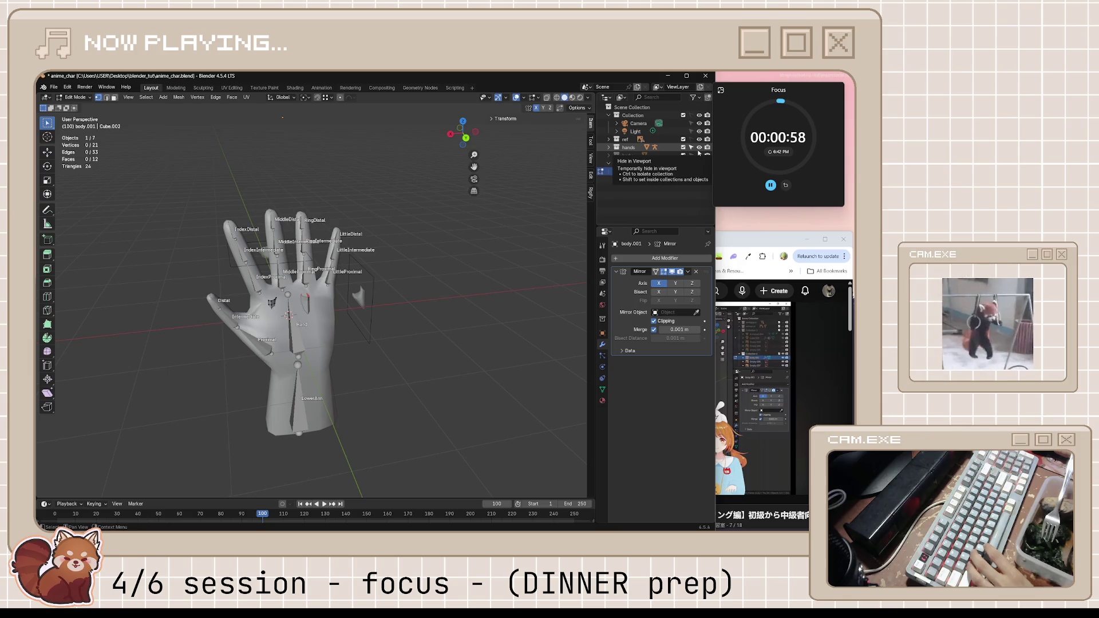
pyautogui.click(699, 148)
# - Orbit back to the leg blocks, save the file, and return to the tutorial
pyautogui.moveTo(412, 355)
pyautogui.mouseDown(button='middle')
pyautogui.moveTo(374, 349)
pyautogui.moveTo(358, 397)
pyautogui.moveTo(380, 368)
pyautogui.moveTo(363, 376)
pyautogui.mouseUp(button='middle')
pyautogui.scroll(5, 381, 368)
pyautogui.hotkey('ctrl', 's')
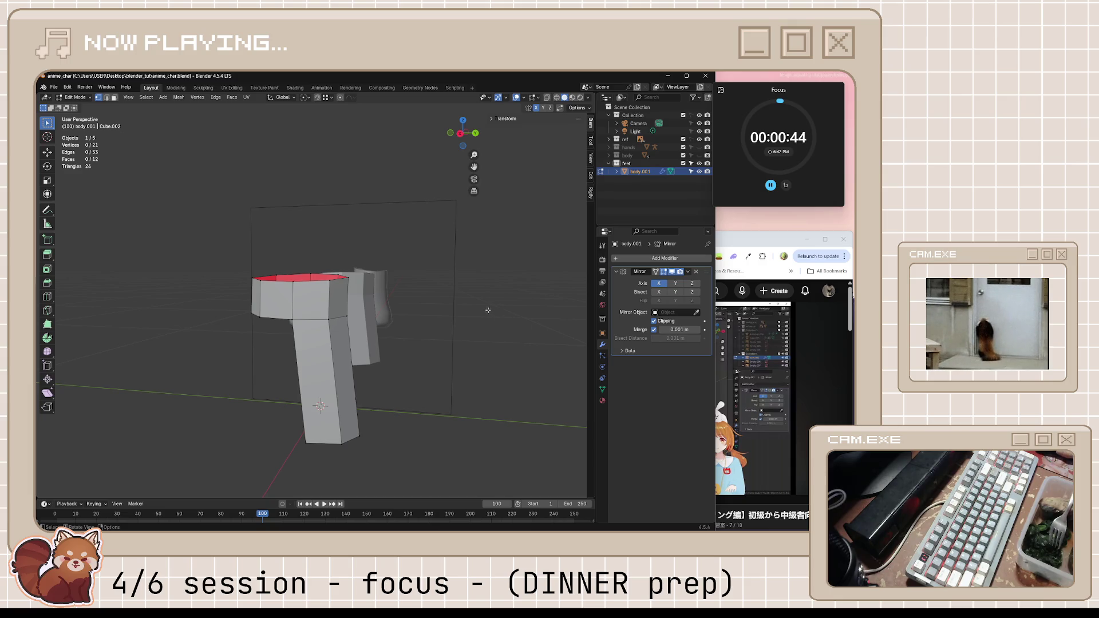
pyautogui.moveTo(454, 320)
pyautogui.mouseDown(button='middle')
pyautogui.moveTo(422, 319)
pyautogui.moveTo(435, 314)
pyautogui.mouseUp(button='middle')
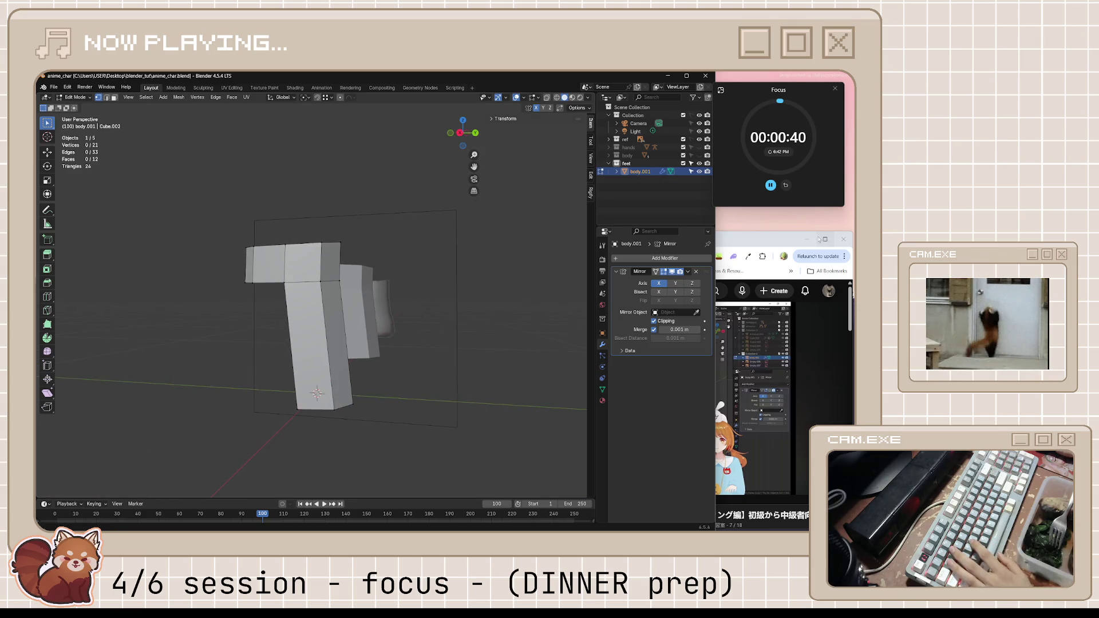
pyautogui.hotkey('alt', 'Tab')
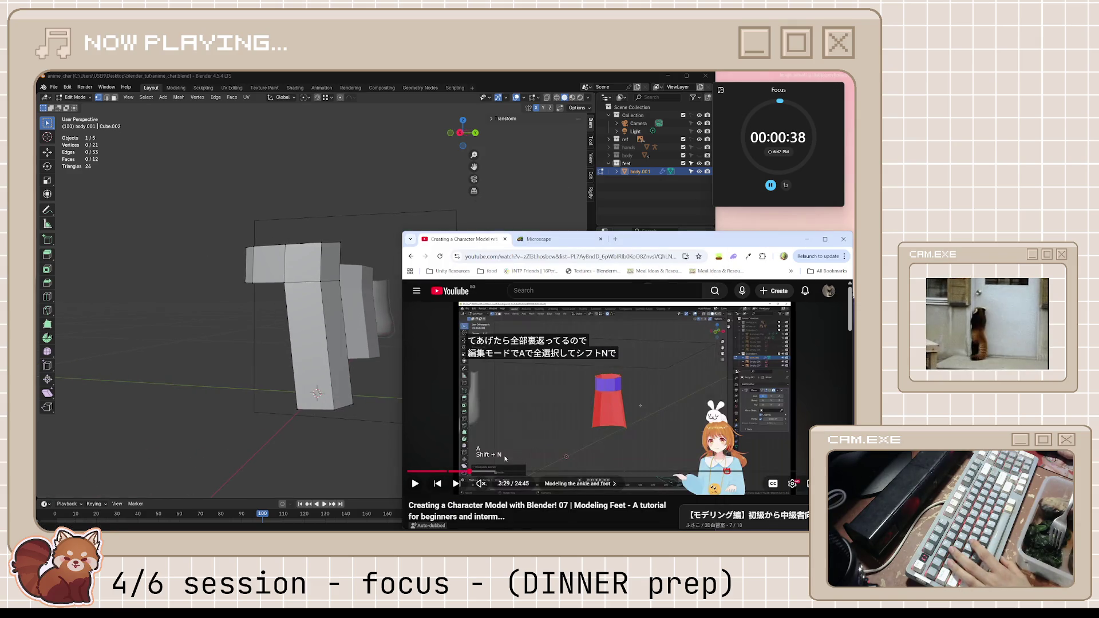
# - Play the tutorial's face-direction section briefly, pause near 3:34, and orbit Blender's ankle blocks
pyautogui.click(505, 466)
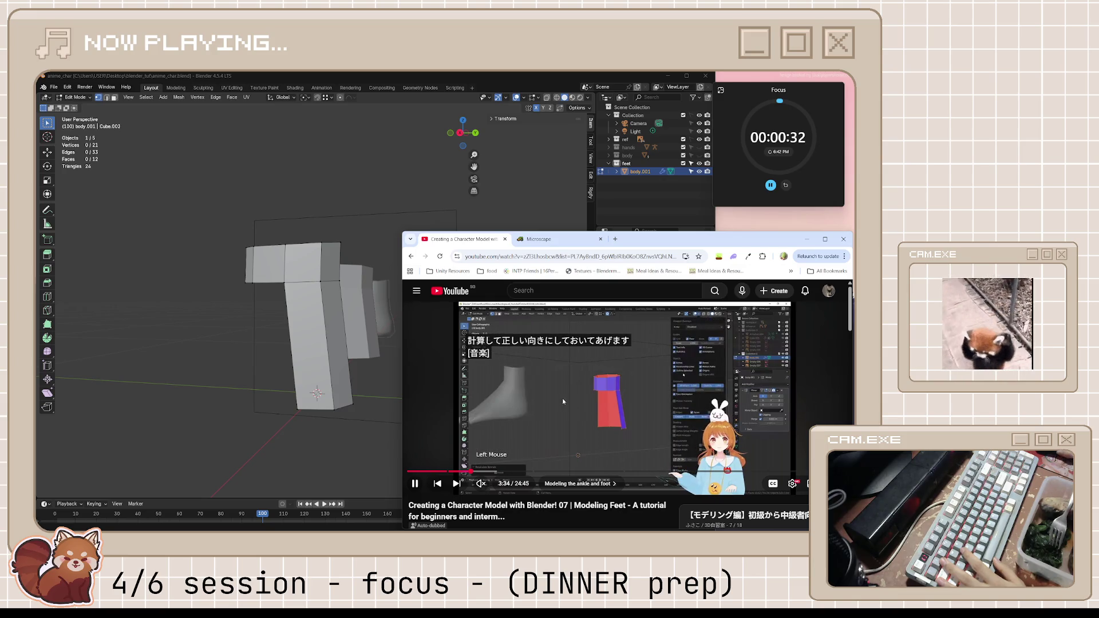
pyautogui.click(538, 396)
pyautogui.moveTo(333, 382); pyautogui.dragTo(401, 360, button='middle')
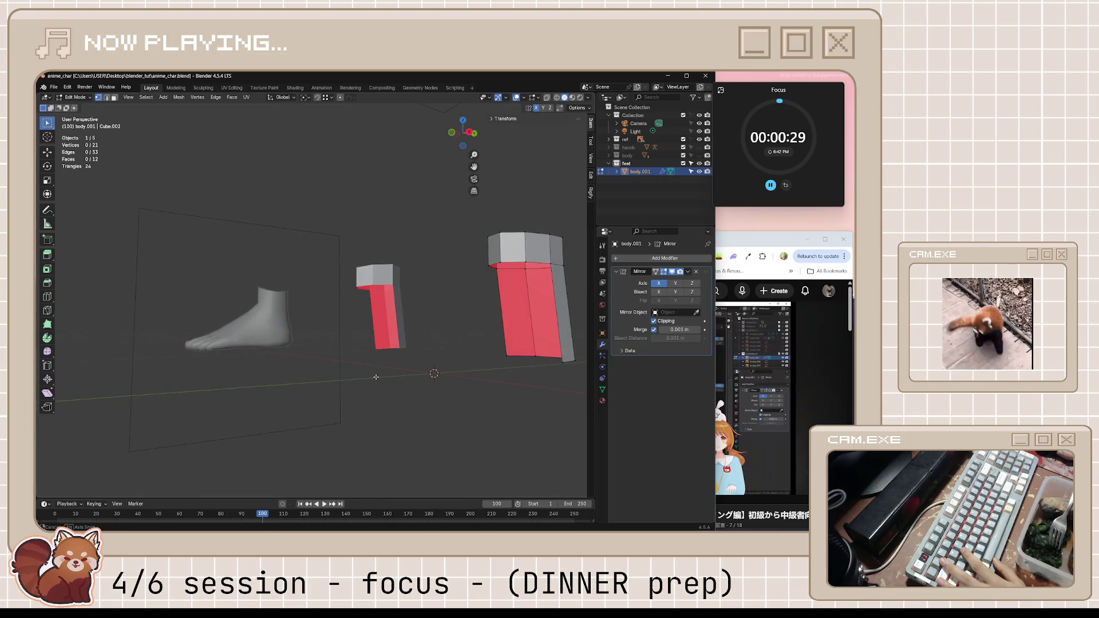
# - Turn off the Face Orientation overlay so the blocks show plain grey
pyautogui.click(524, 98)
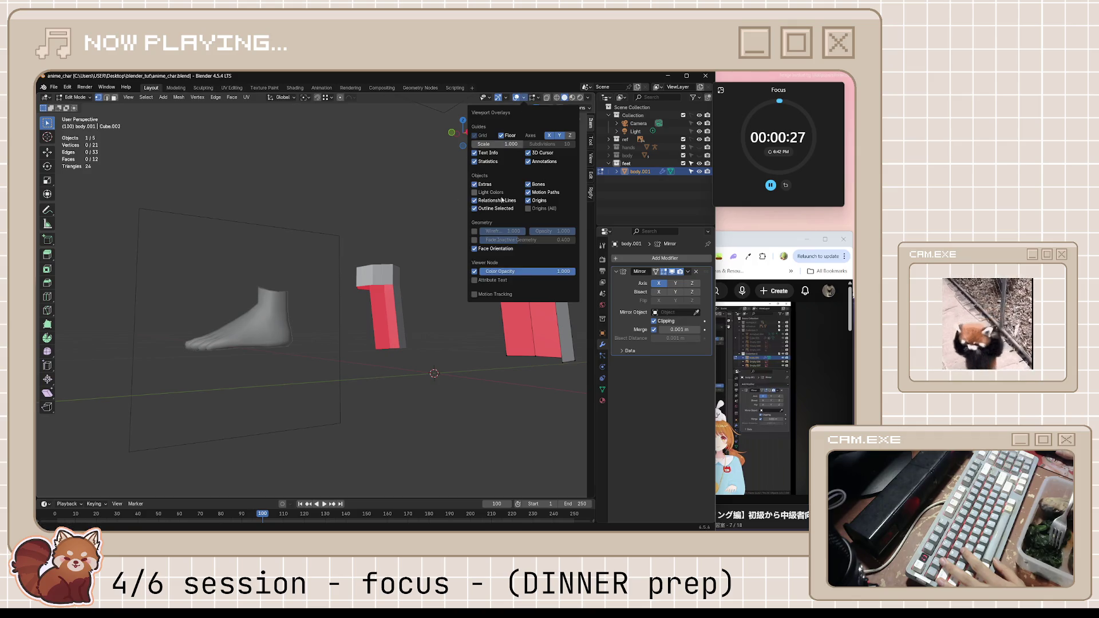
pyautogui.click(475, 248)
pyautogui.moveTo(435, 321); pyautogui.dragTo(454, 324, button='middle')
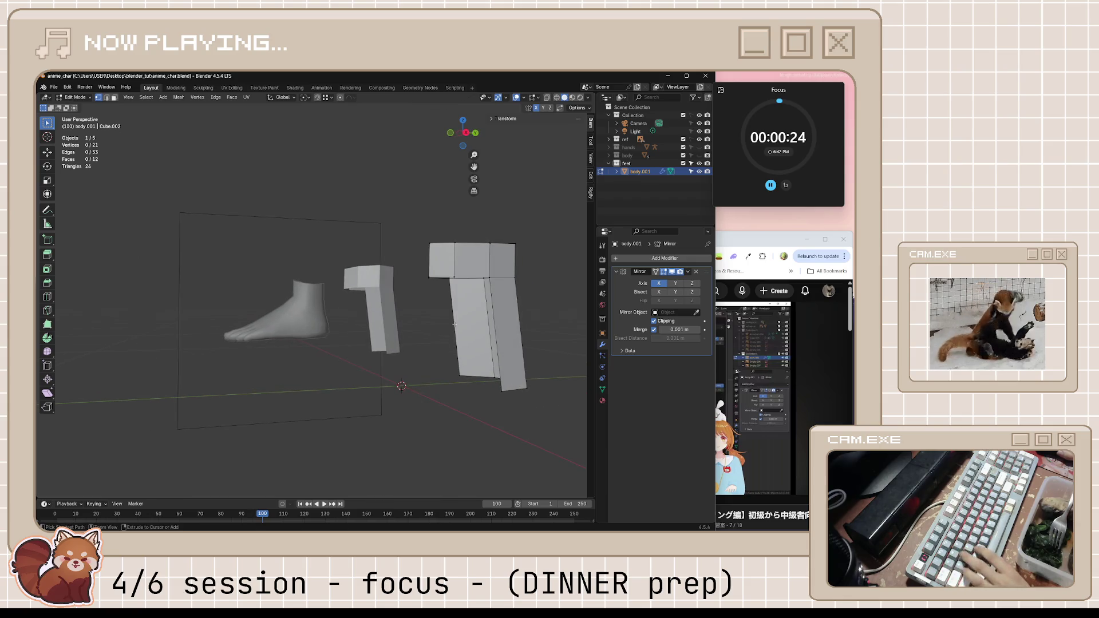
# - Open and minimize Spotify, then bring the tutorial browser window to the front
pyautogui.click(500, 522)
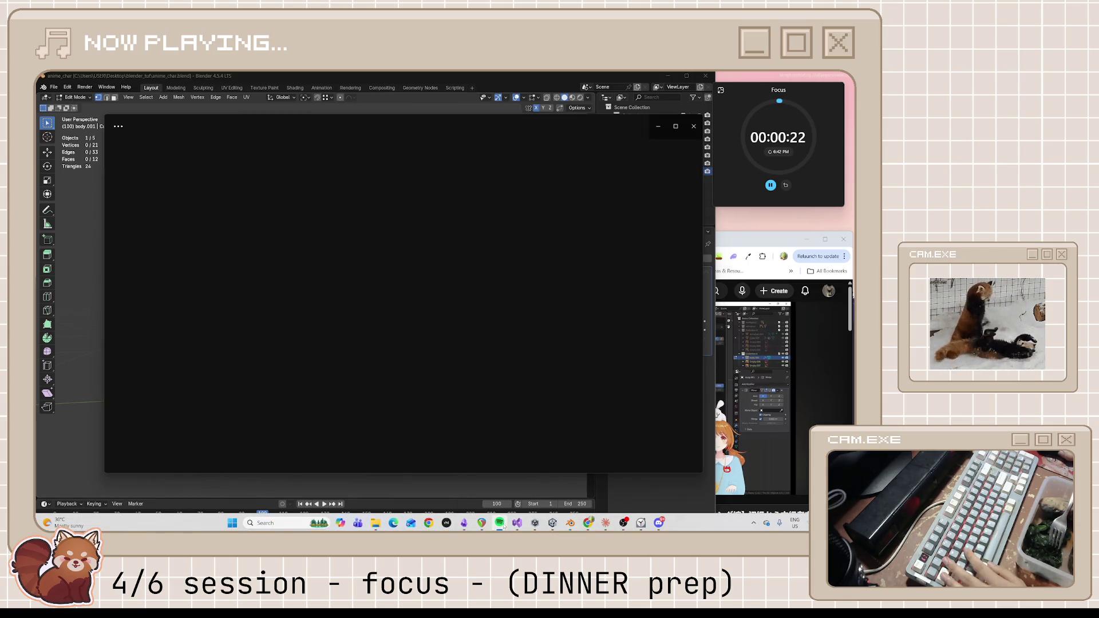
pyautogui.click(500, 523)
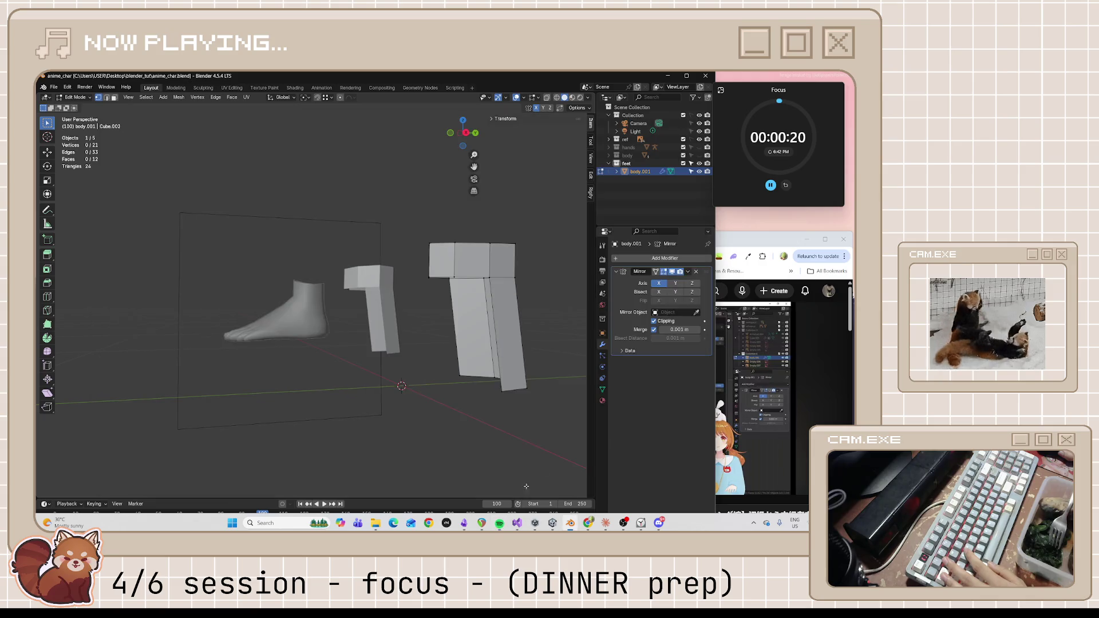
pyautogui.click(740, 312)
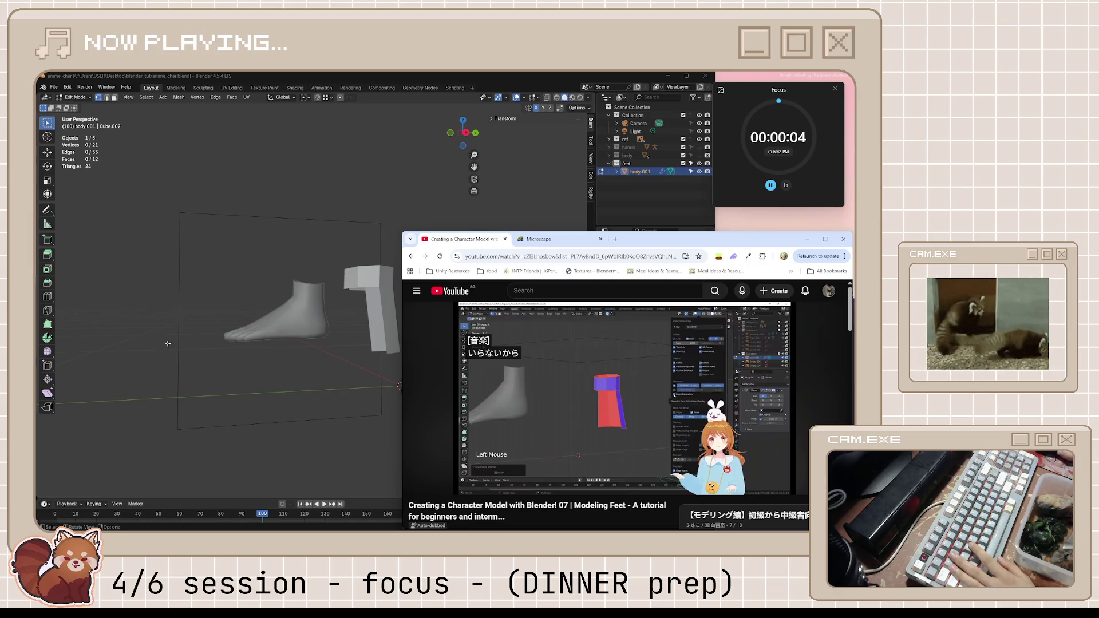
# - Start the 35-minute dindin timer as a compact Clock overlay, typing 'dinner break ='
pyautogui.click(609, 417)
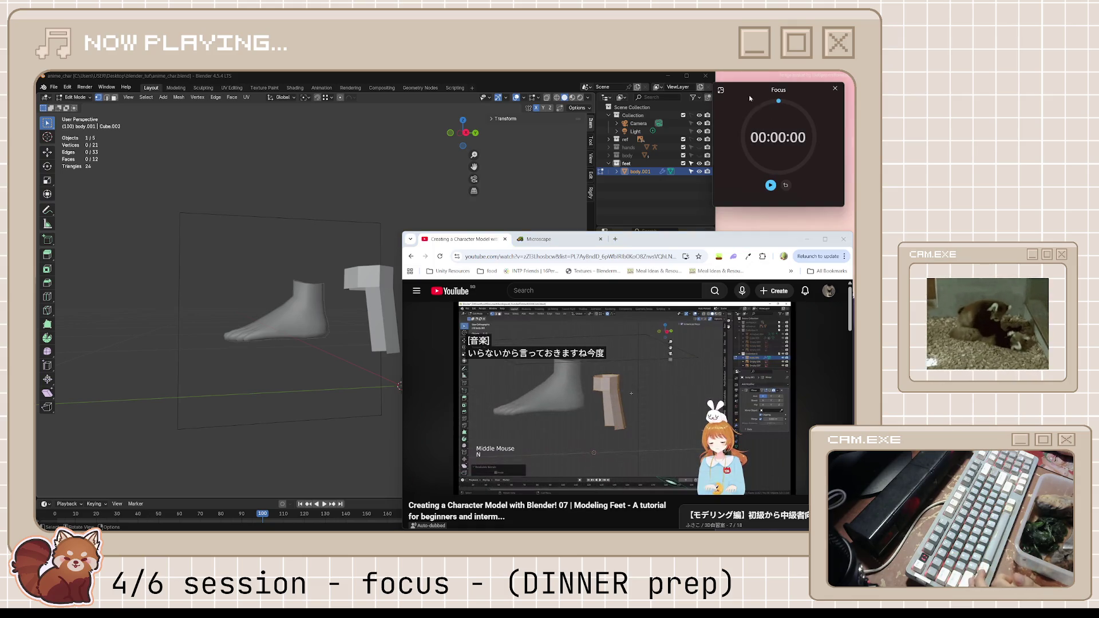
pyautogui.click(721, 89)
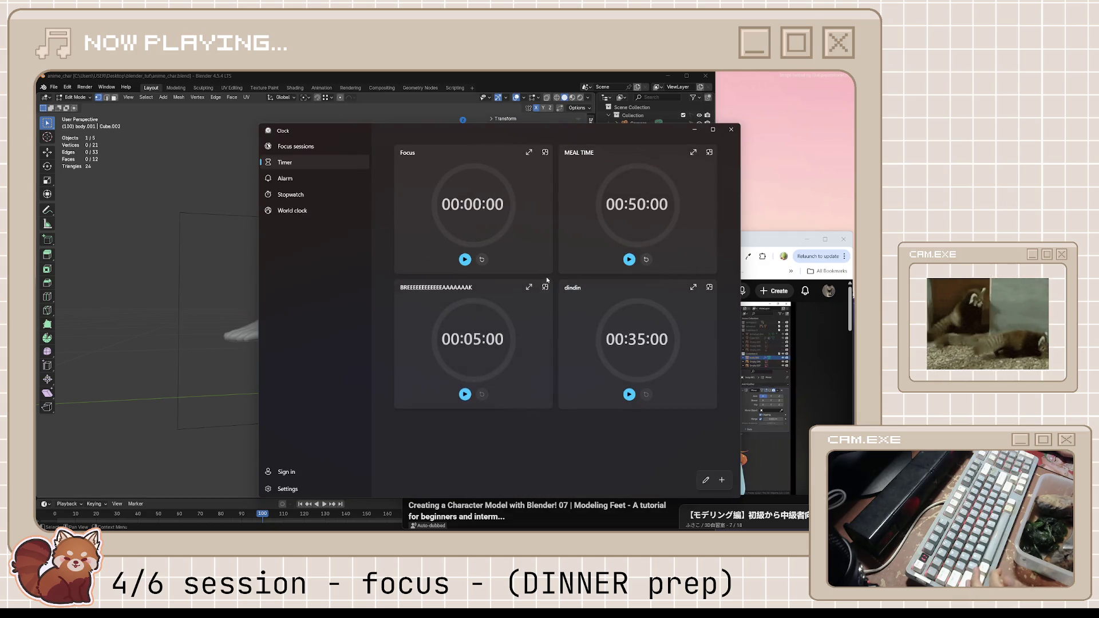
pyautogui.click(710, 287)
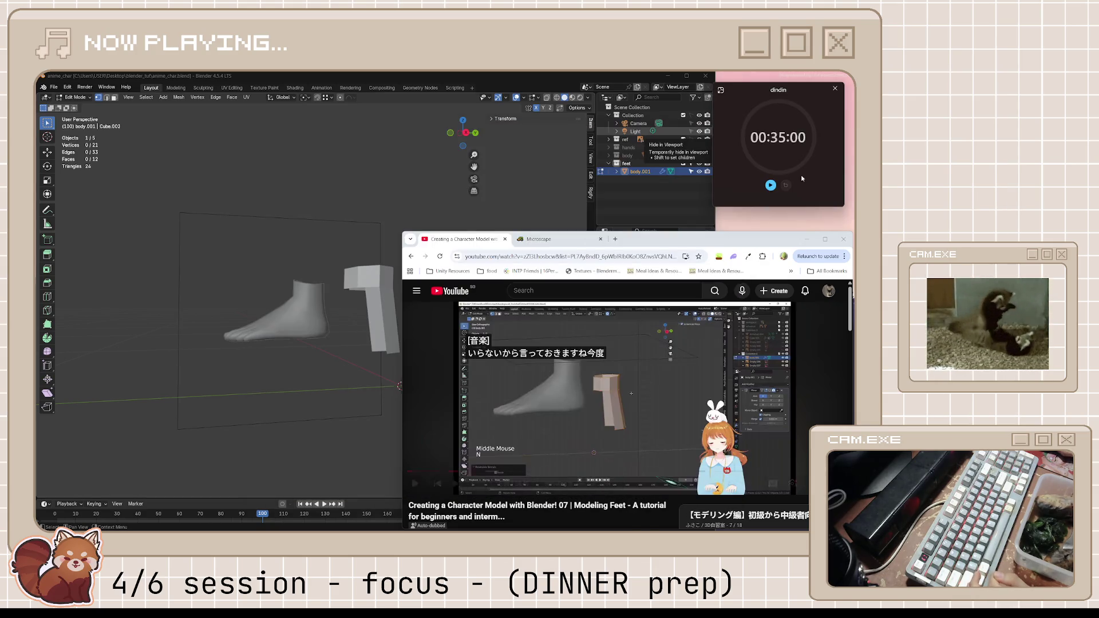
pyautogui.click(770, 185)
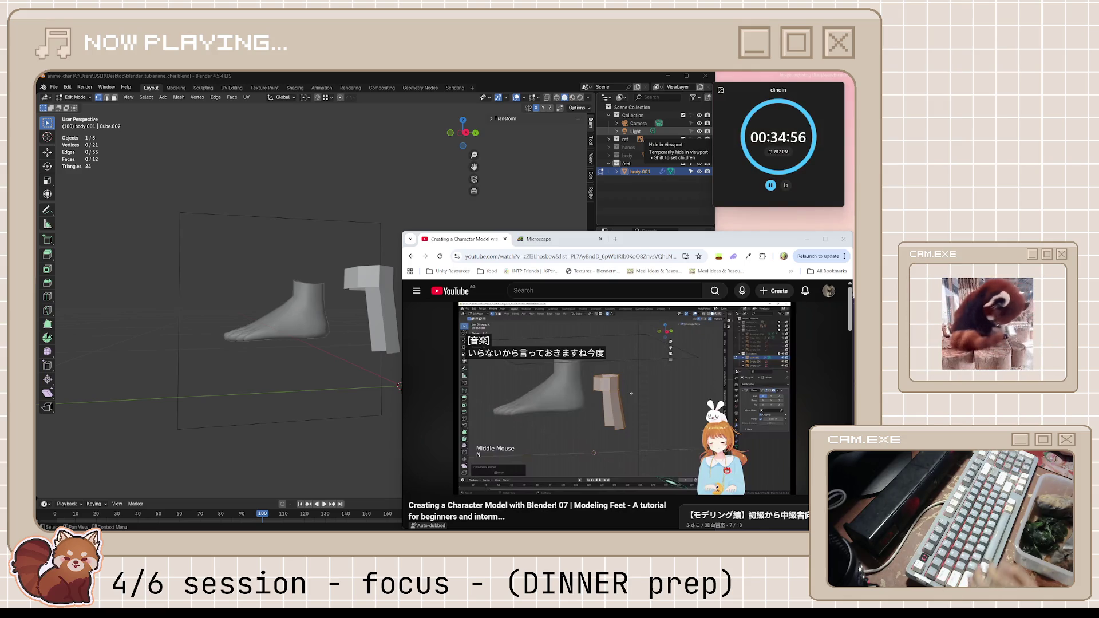
pyautogui.write('dinner break')
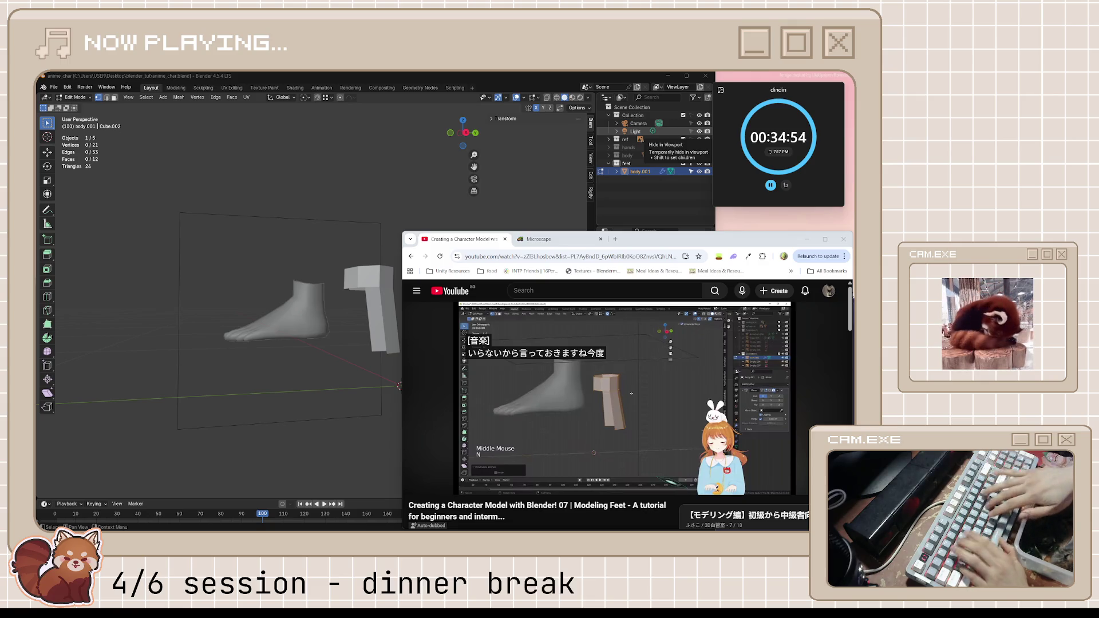
pyautogui.write(' =')
# - Switch the browser beside Blender to the Microscape game tab
pyautogui.press('BackSpace')
pyautogui.write('-')
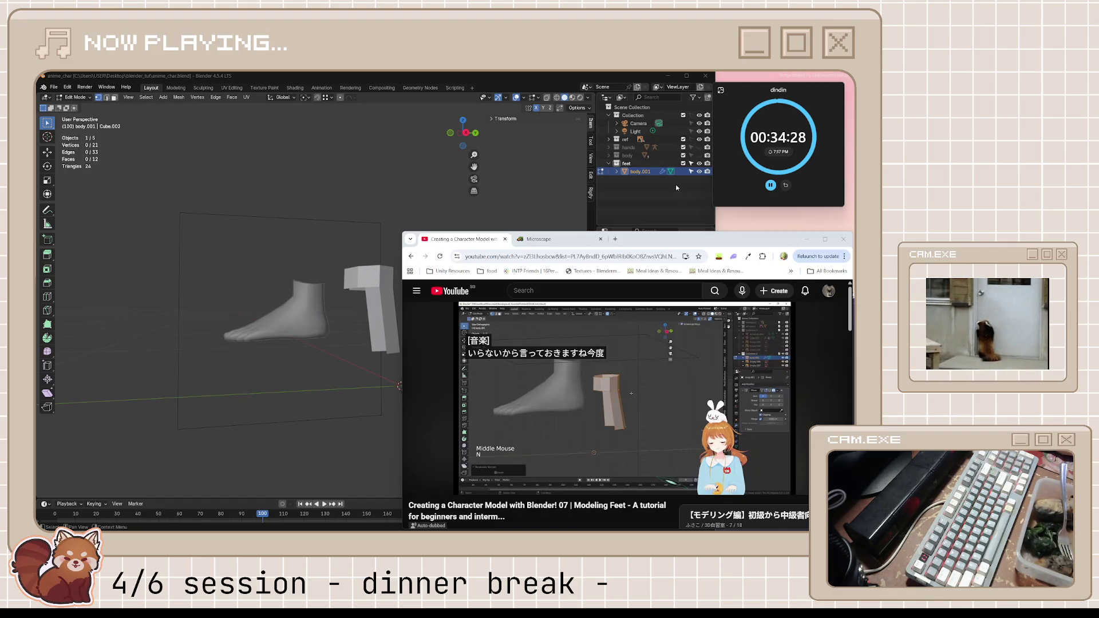
pyautogui.click(539, 239)
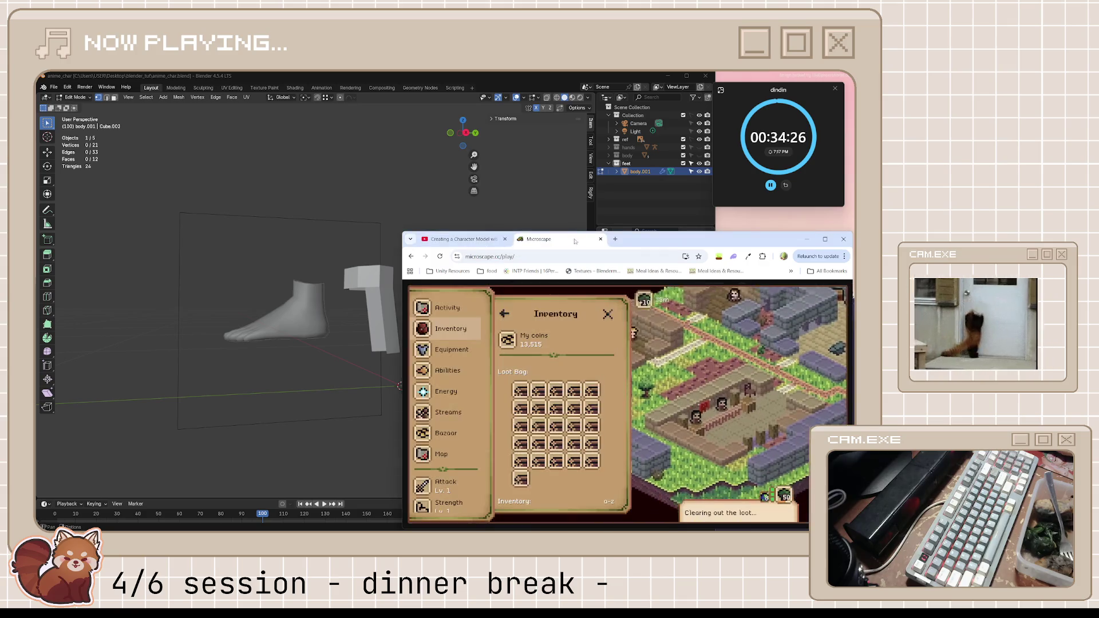
# - Open Microscape's Woodcutting guidebook listing Trees, Oaks, Willows and Maples with required levels
pyautogui.doubleClick(675, 241)
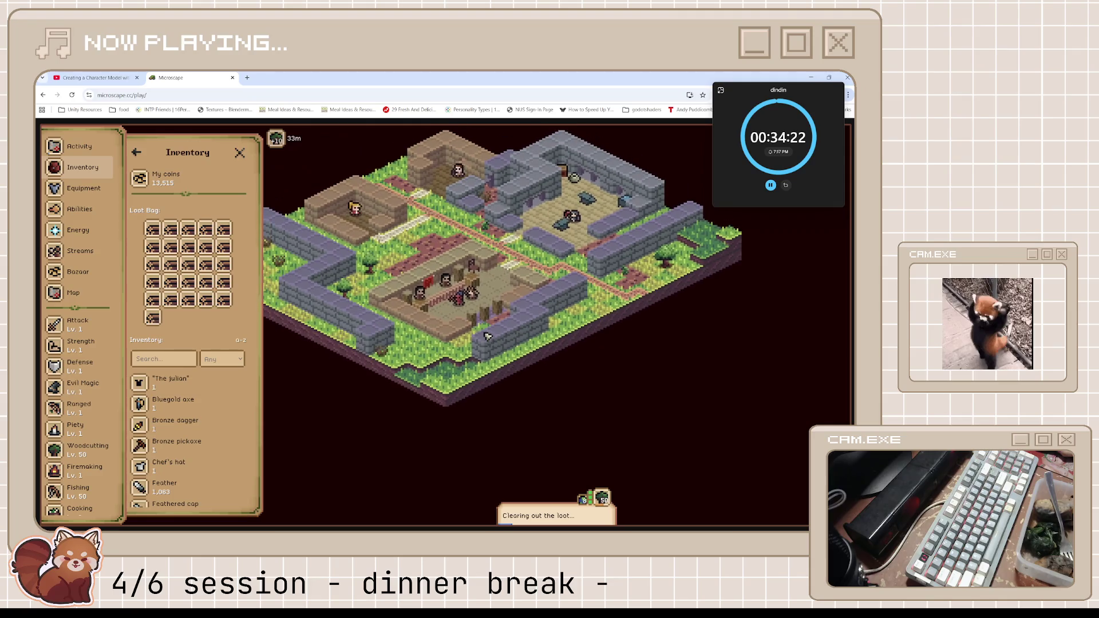
pyautogui.scroll(-4, 80, 258)
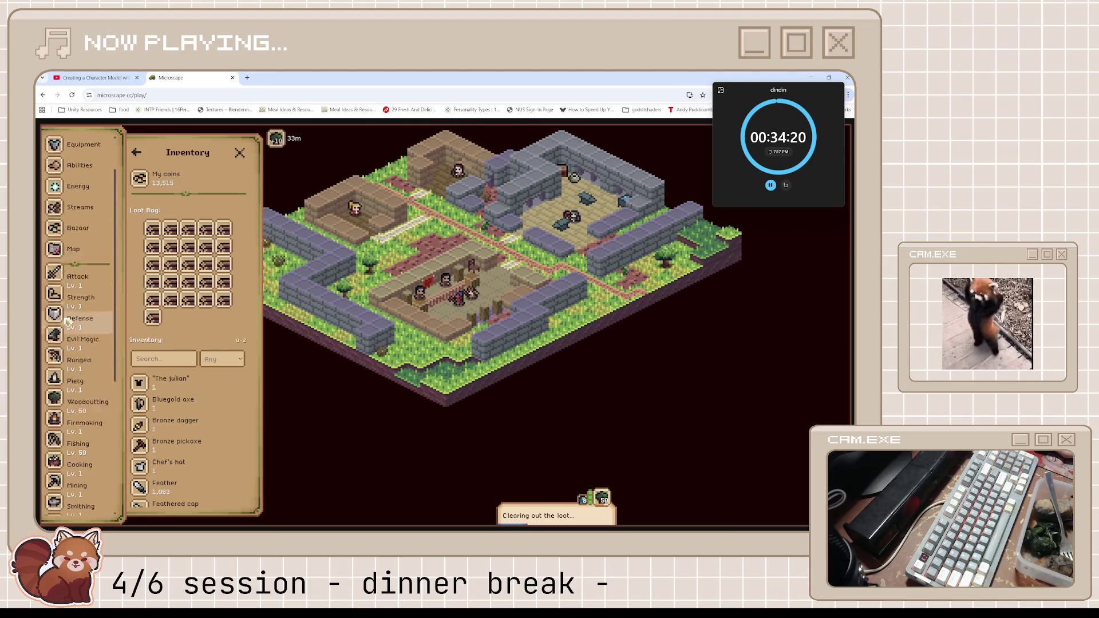
pyautogui.scroll(3, 86, 426)
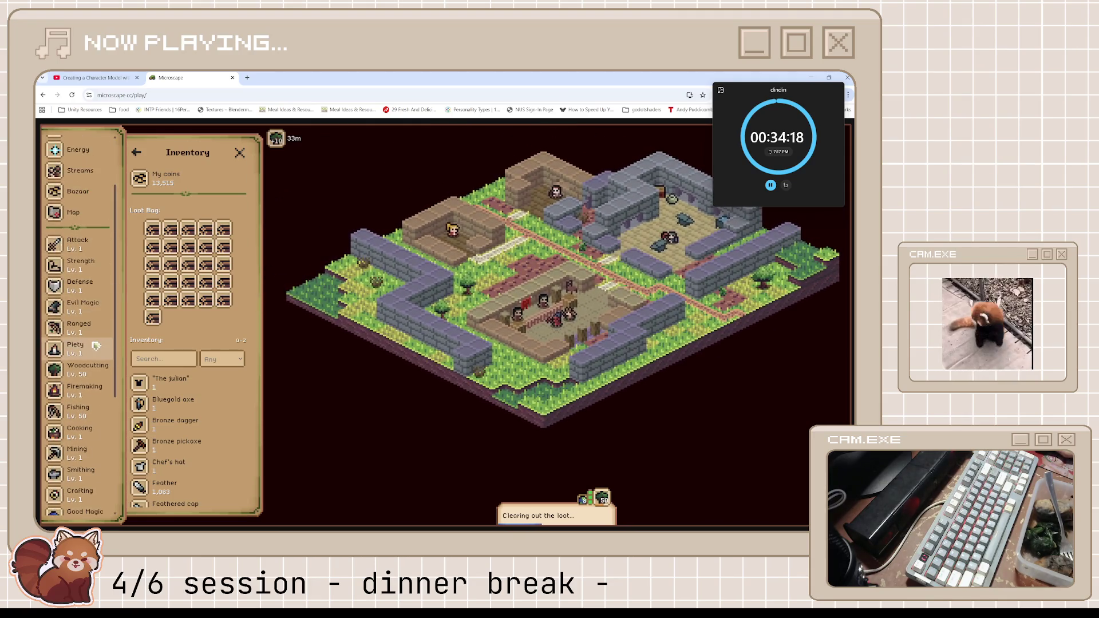
pyautogui.click(90, 371)
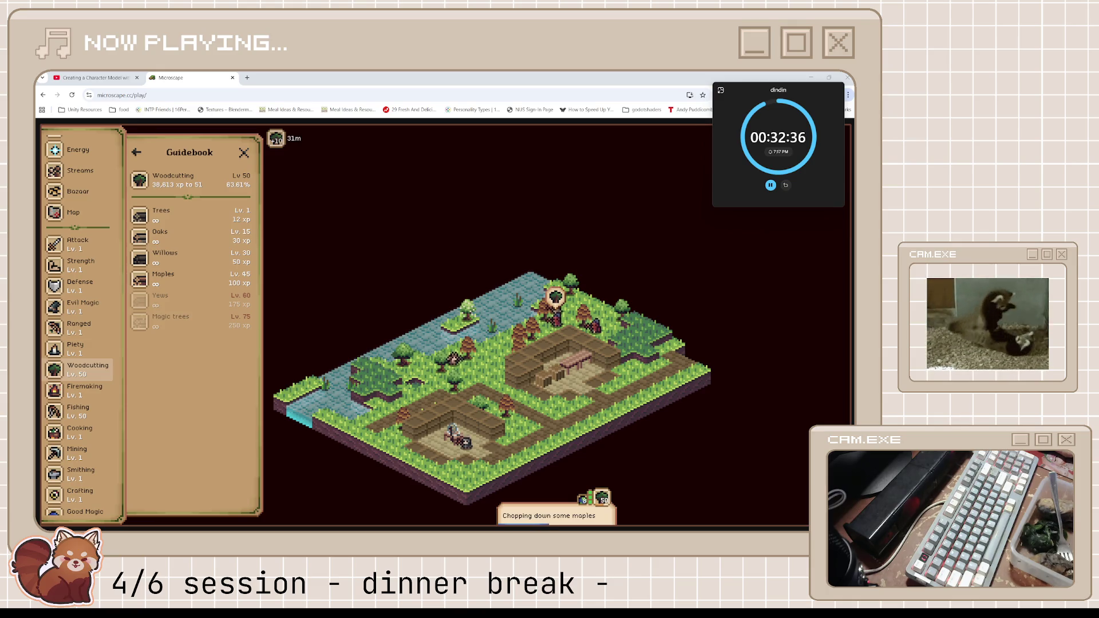
# - Open the Energy panel showing 28h 19m of available game time
pyautogui.scroll(3, 92, 275)
pyautogui.click(111, 240)
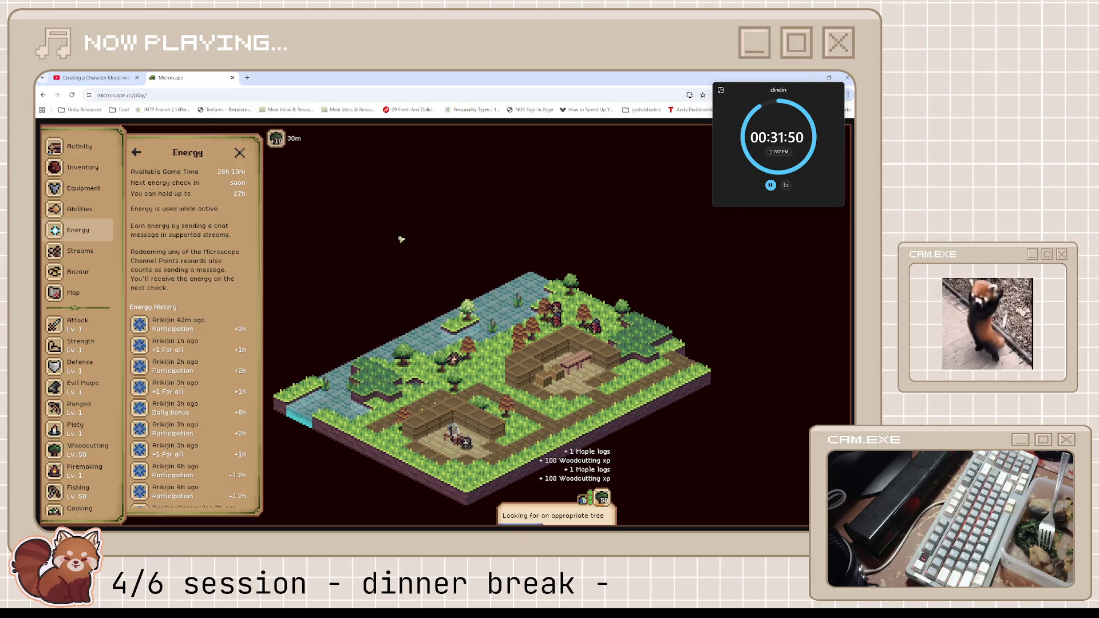
# - Bring Spotify to the front, then return to the game
pyautogui.moveTo(400, 530)
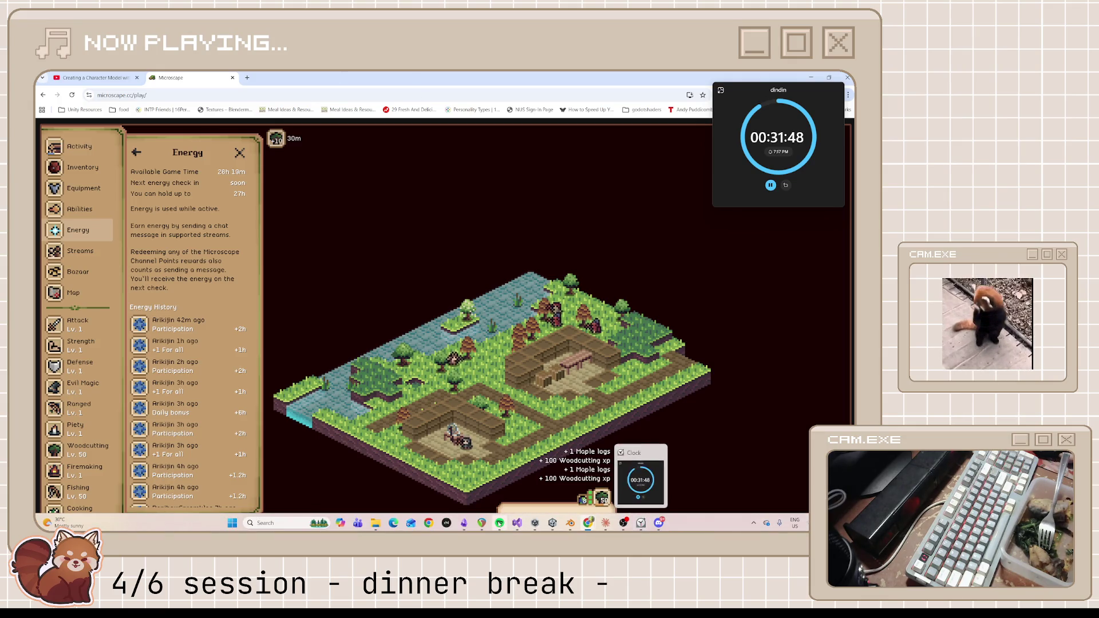
pyautogui.click(630, 476)
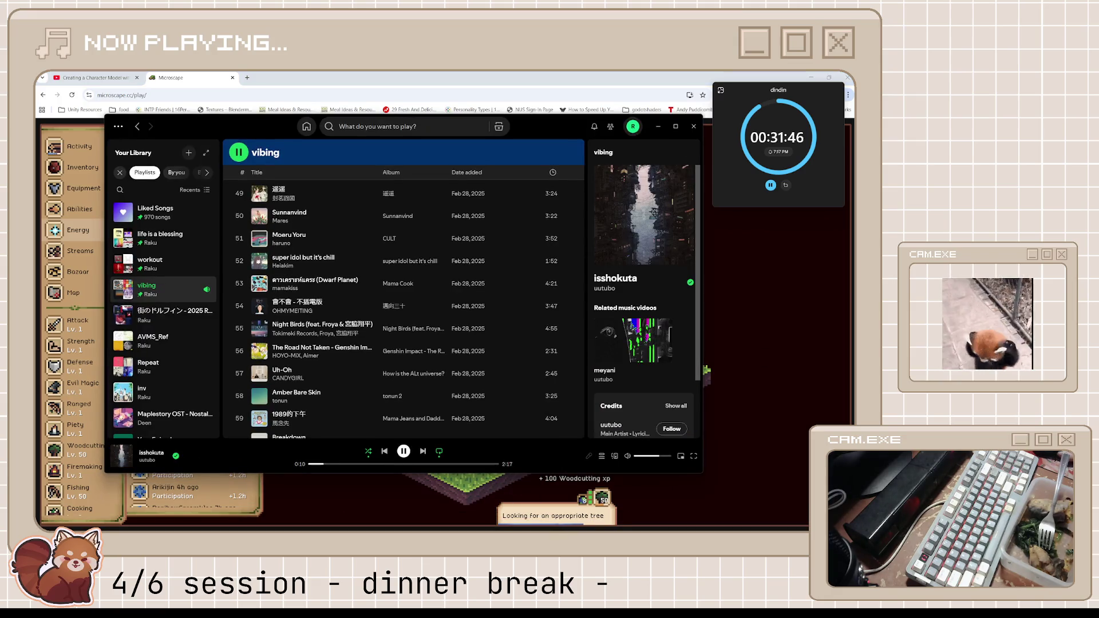
pyautogui.click(813, 373)
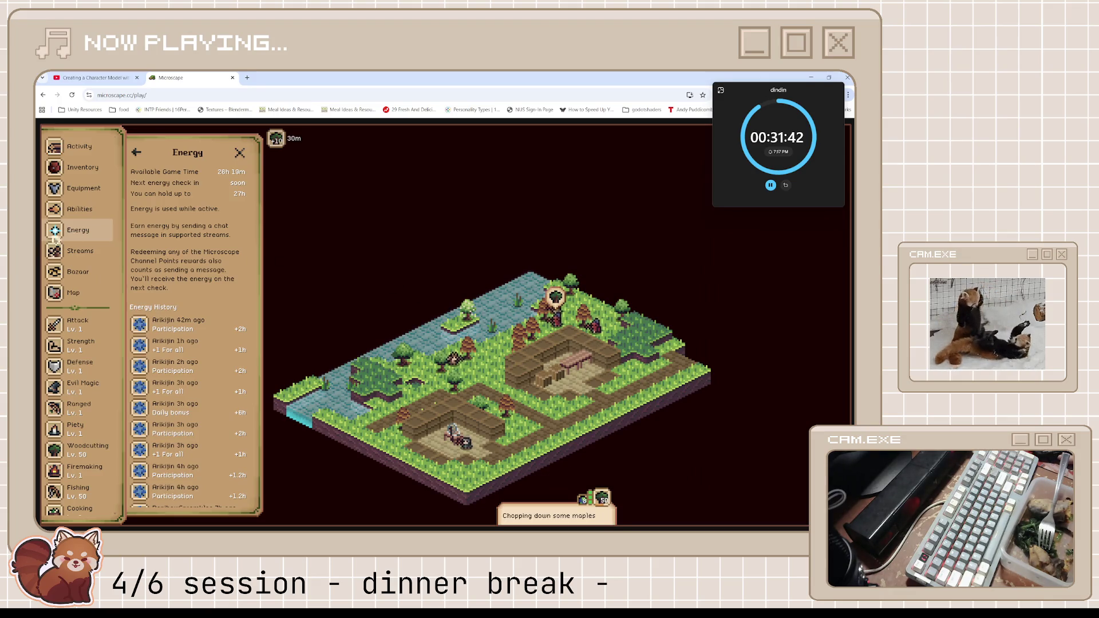
# - Look through the Abilities and Equipment panels, then close Equipment to free up the map
pyautogui.click(84, 210)
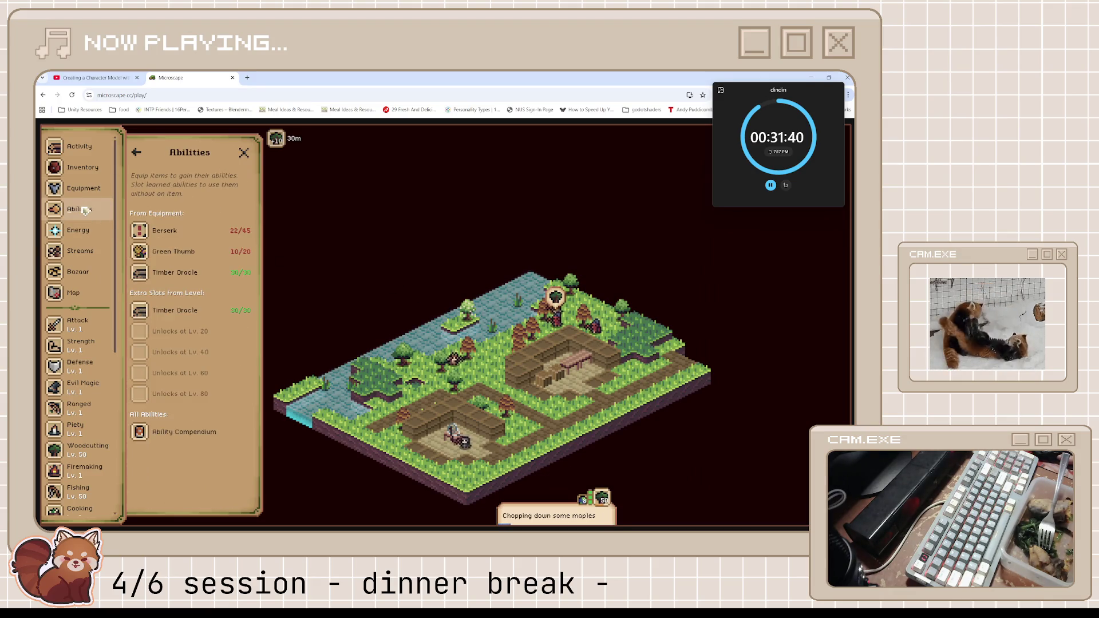
pyautogui.click(87, 195)
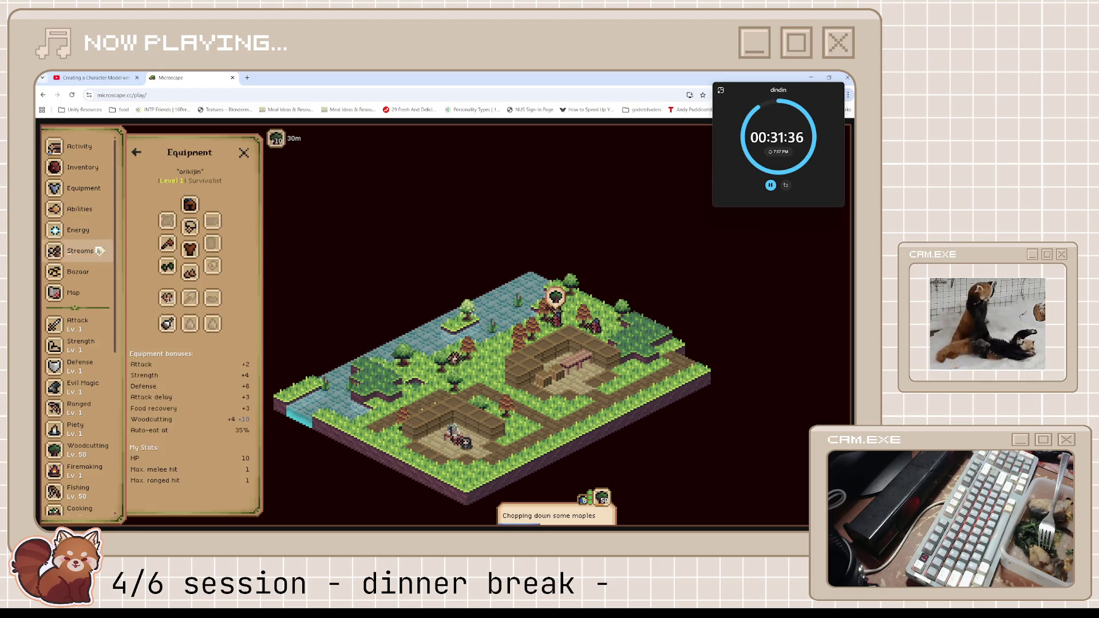
pyautogui.click(102, 190)
pyautogui.click(105, 195)
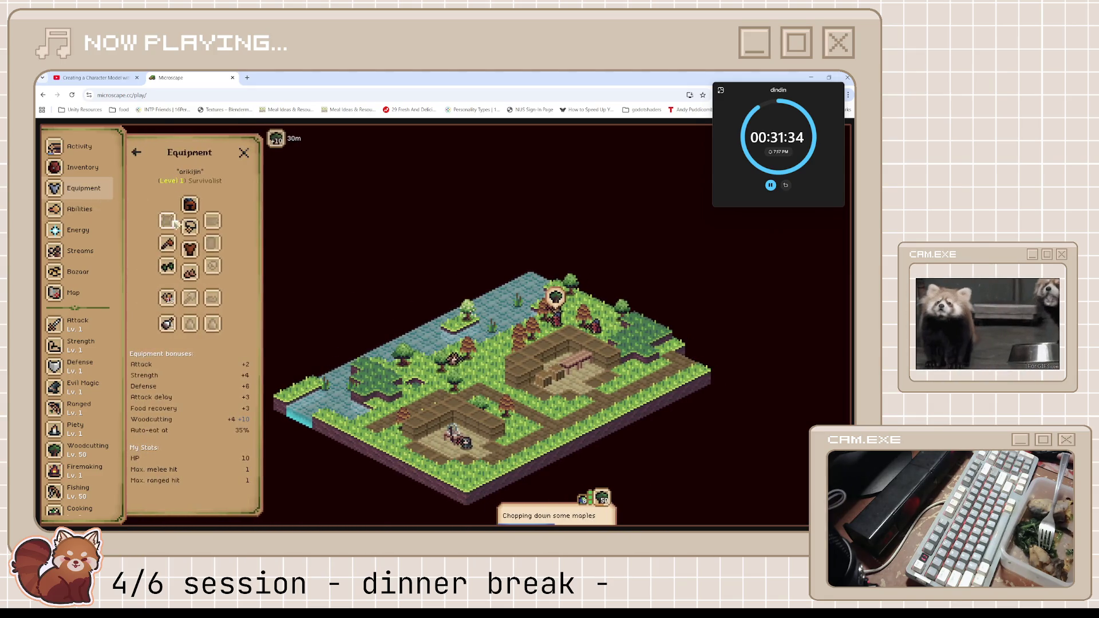
pyautogui.scroll(-5, 86, 372)
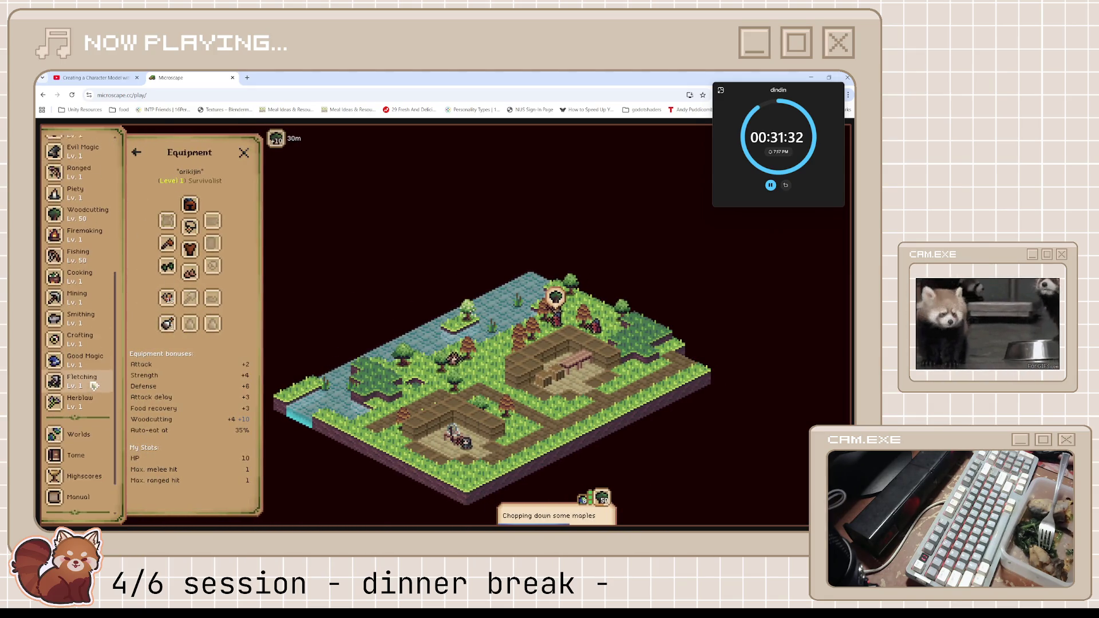
pyautogui.scroll(4, 92, 388)
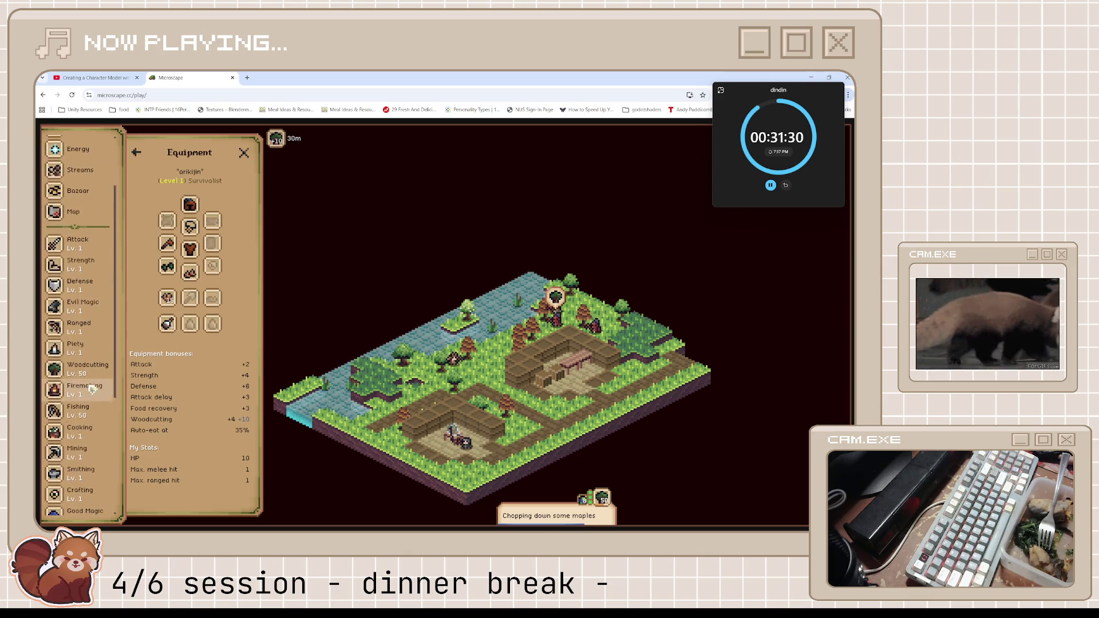
pyautogui.click(244, 153)
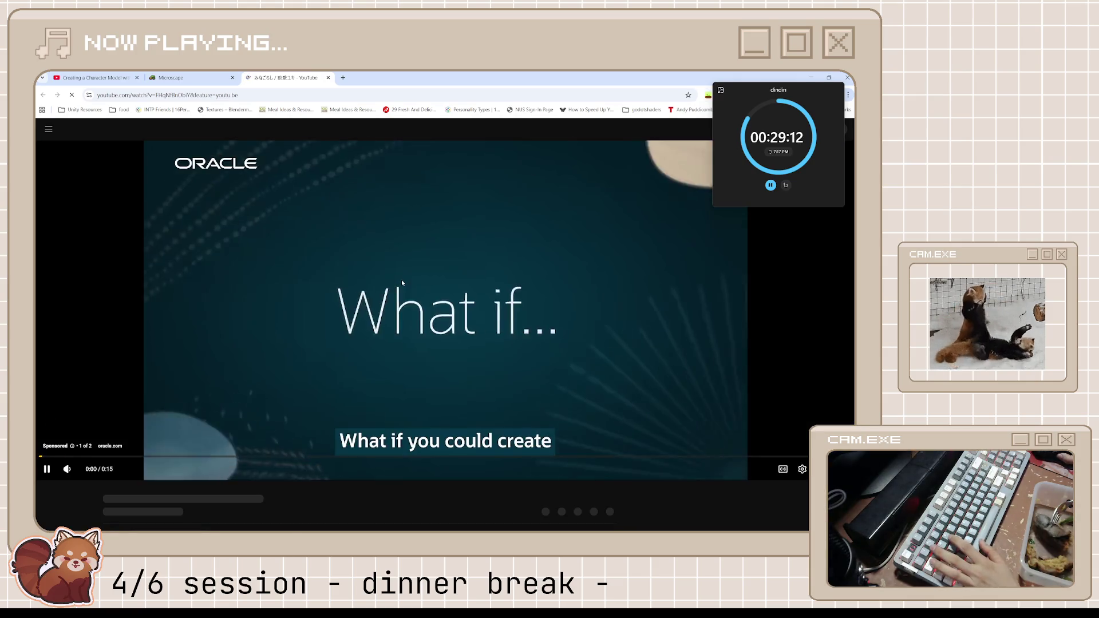
# - Get past the YouTube ad, start the MINAGOROSHI video and scroll down to its comments
pyautogui.press('space')
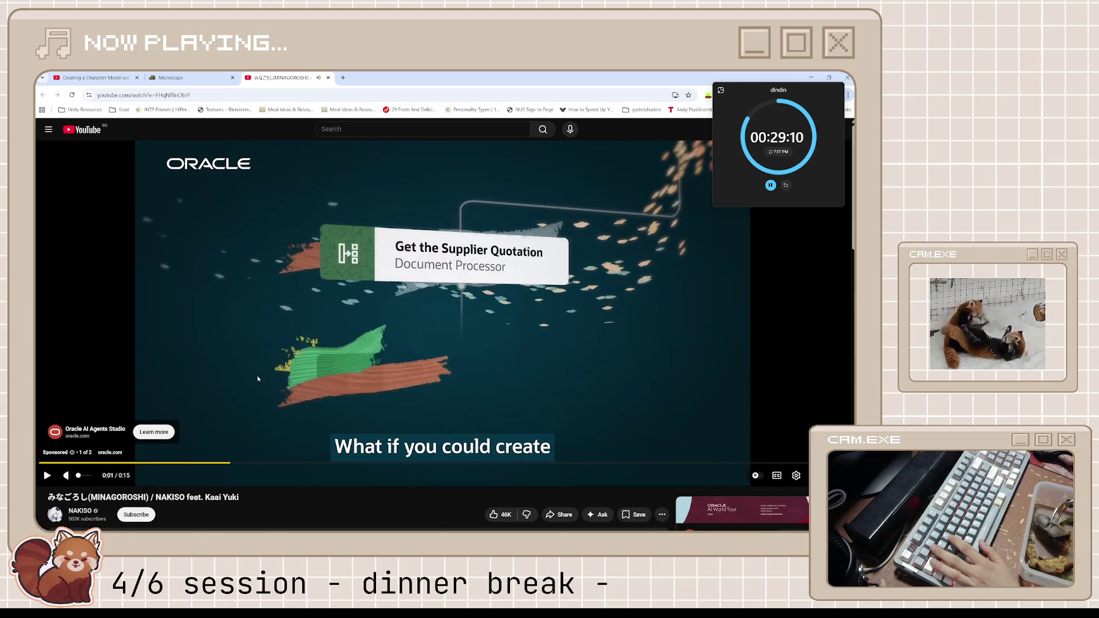
pyautogui.press('space')
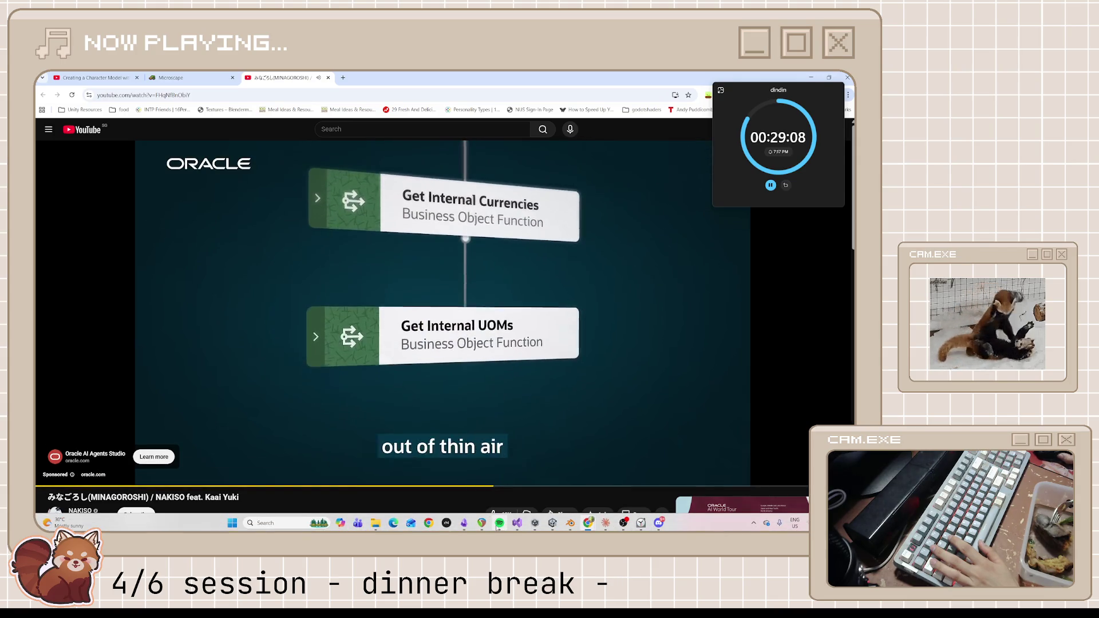
pyautogui.click(500, 523)
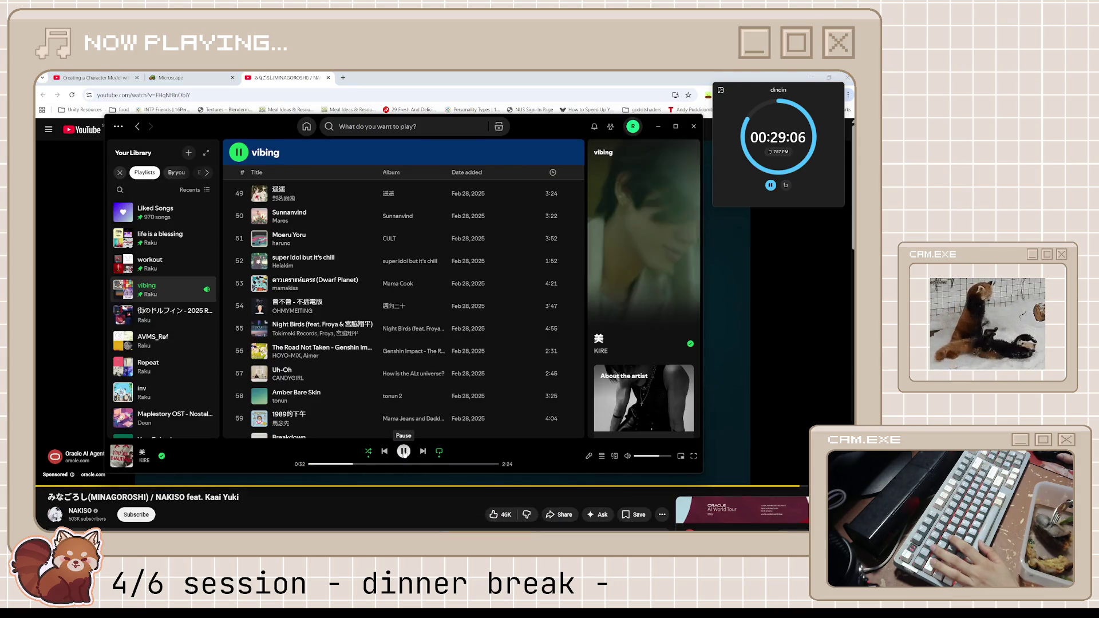
pyautogui.click(763, 452)
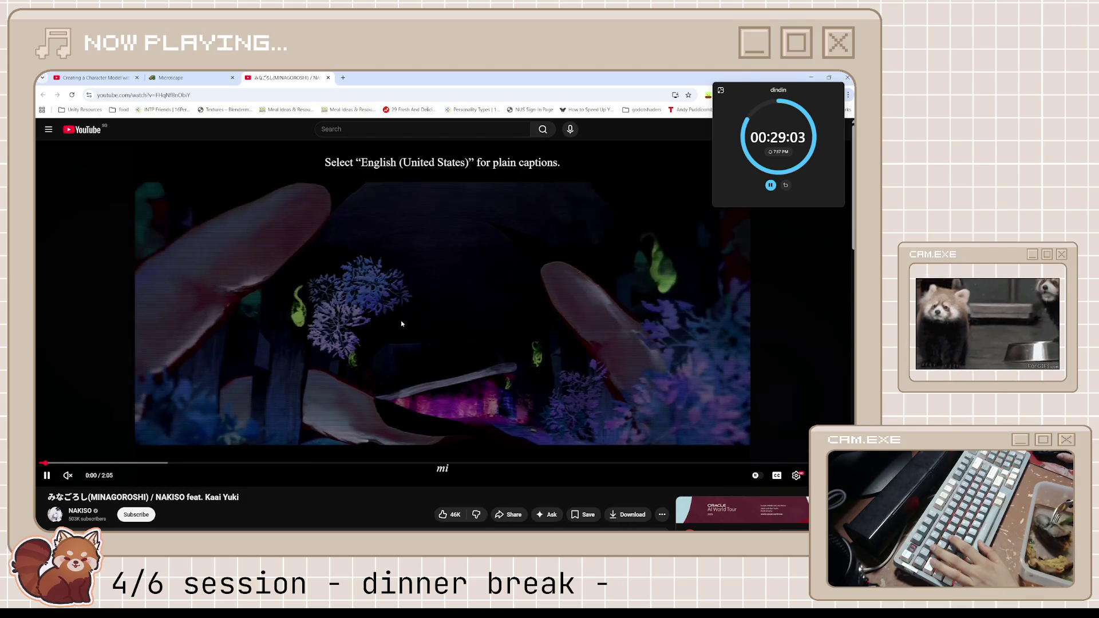
pyautogui.click(400, 333)
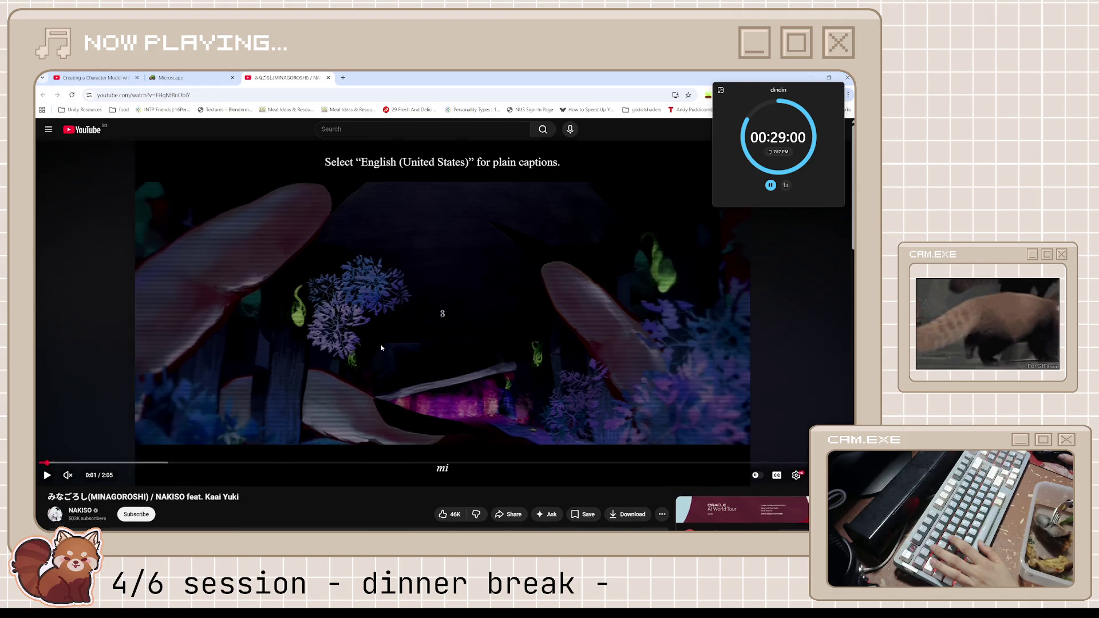
pyautogui.scroll(-6, 380, 344)
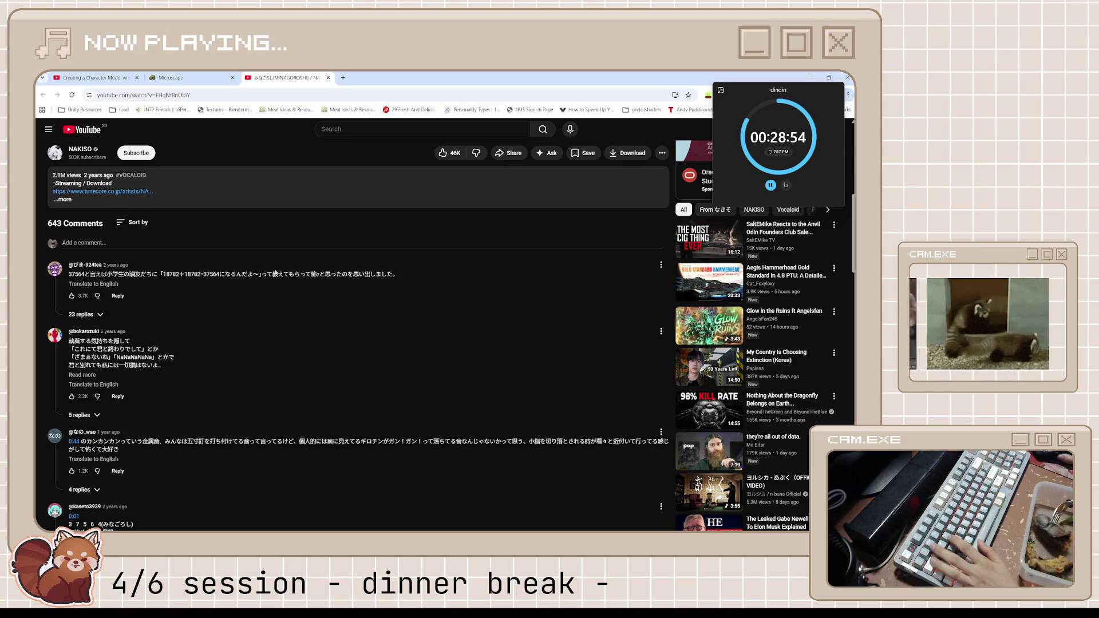
# - Expand the 23 replies under the top MINAGOROSHI comment, skim them, then scroll back to the player
pyautogui.moveTo(288, 275)
pyautogui.mouseDown()
pyautogui.moveTo(399, 275)
pyautogui.moveTo(335, 275)
pyautogui.mouseUp()
pyautogui.click(322, 281)
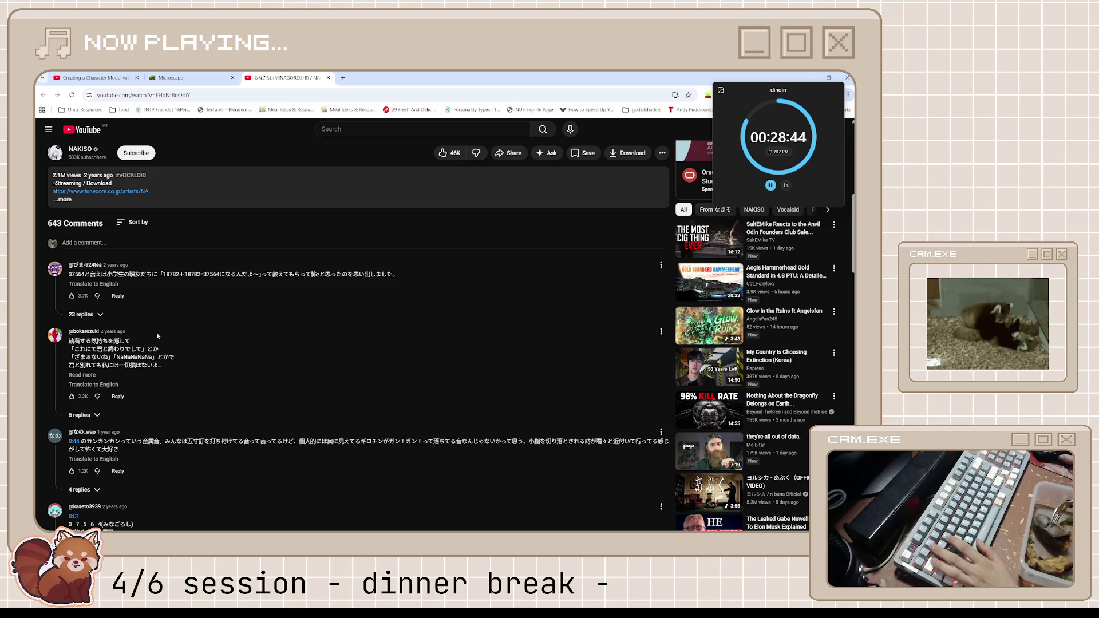
pyautogui.click(93, 314)
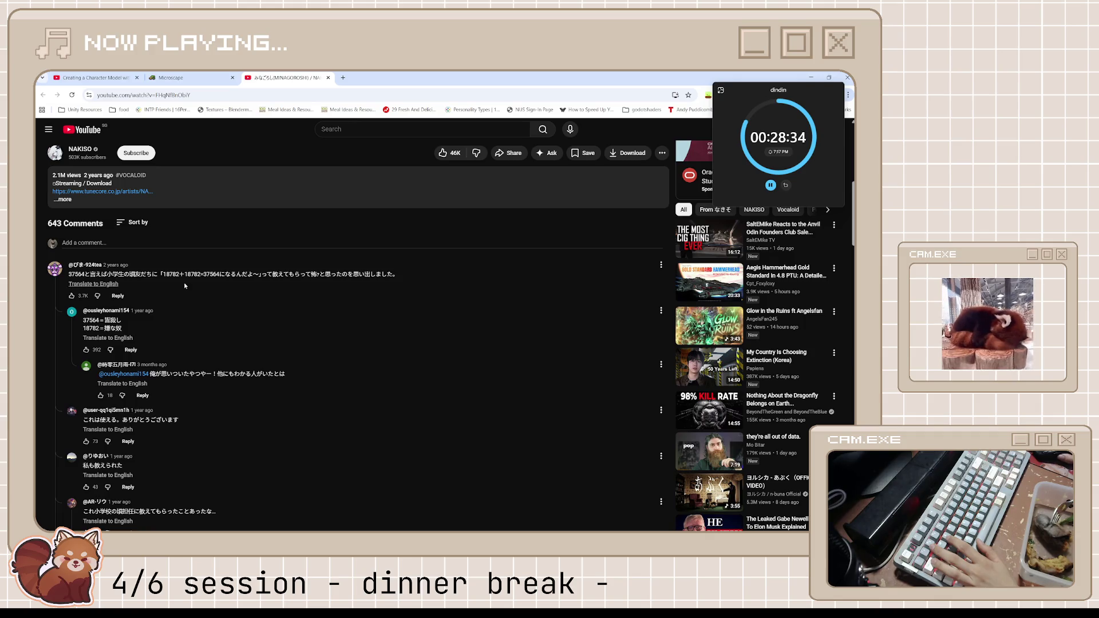
pyautogui.moveTo(184, 276); pyautogui.dragTo(207, 274)
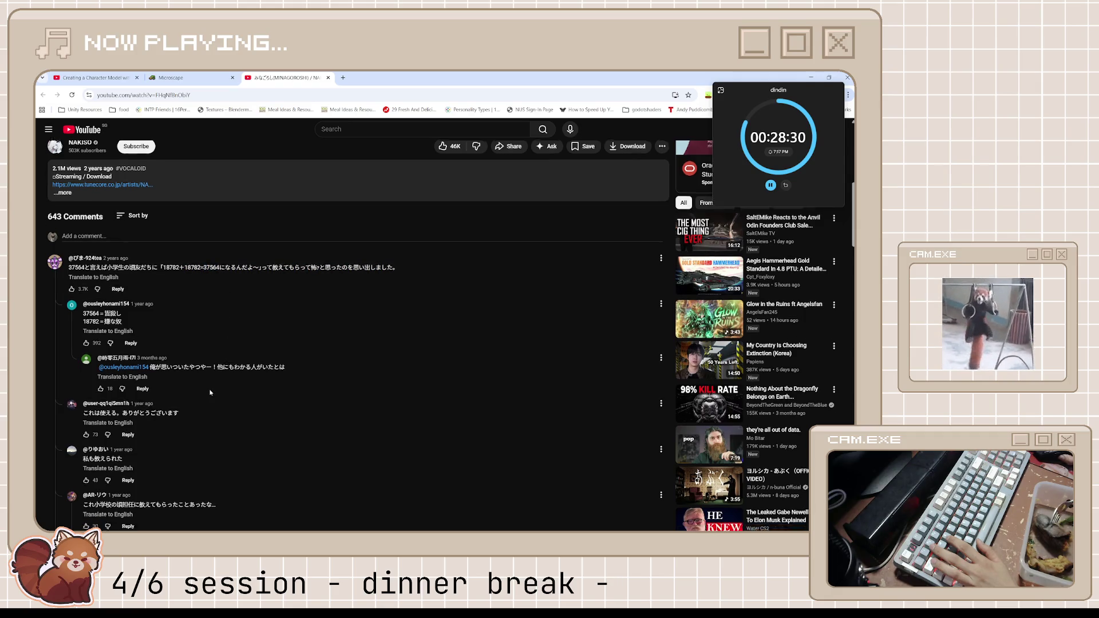
pyautogui.scroll(-2, 210, 392)
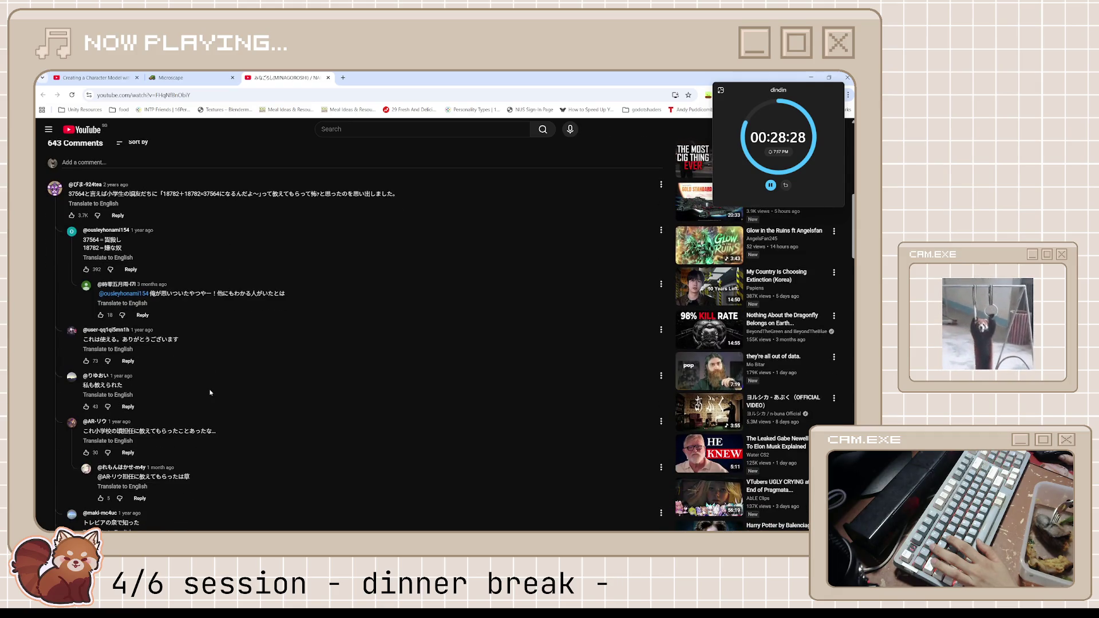
pyautogui.scroll(10, 210, 393)
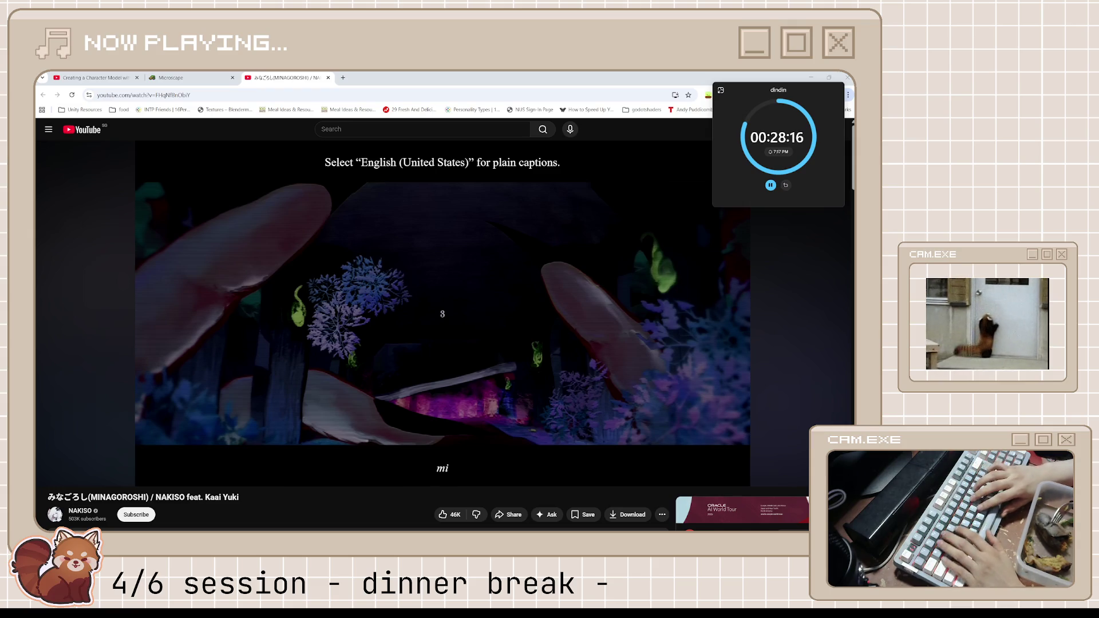
# - Bring Spotify's vibing playlist player in front of the YouTube MINAGOROSHI page
pyautogui.moveTo(721, 349)
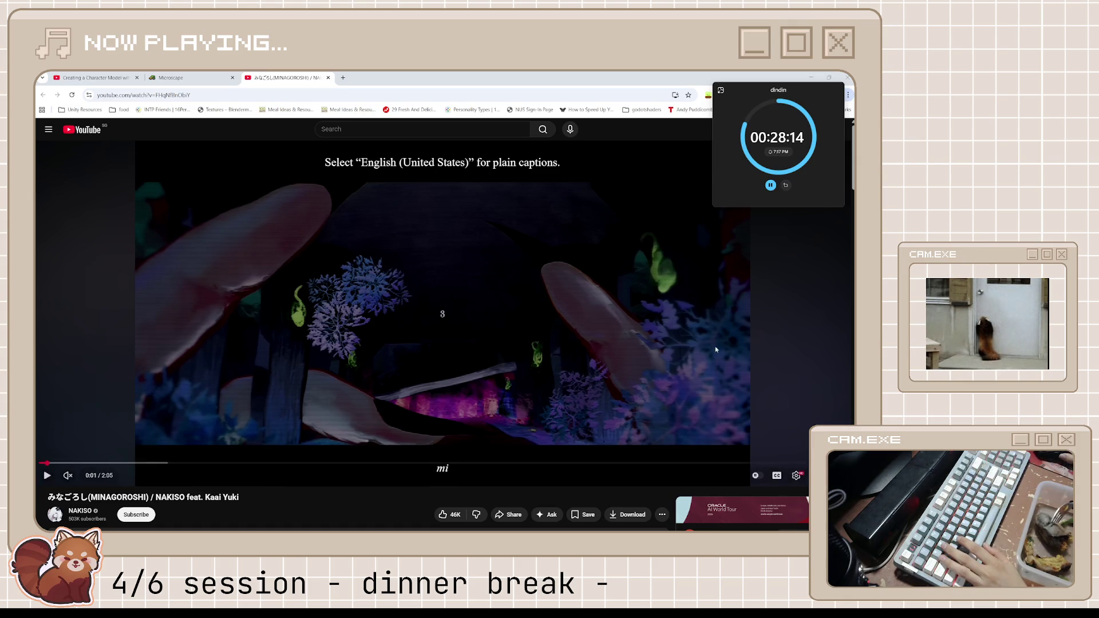
pyautogui.moveTo(679, 521)
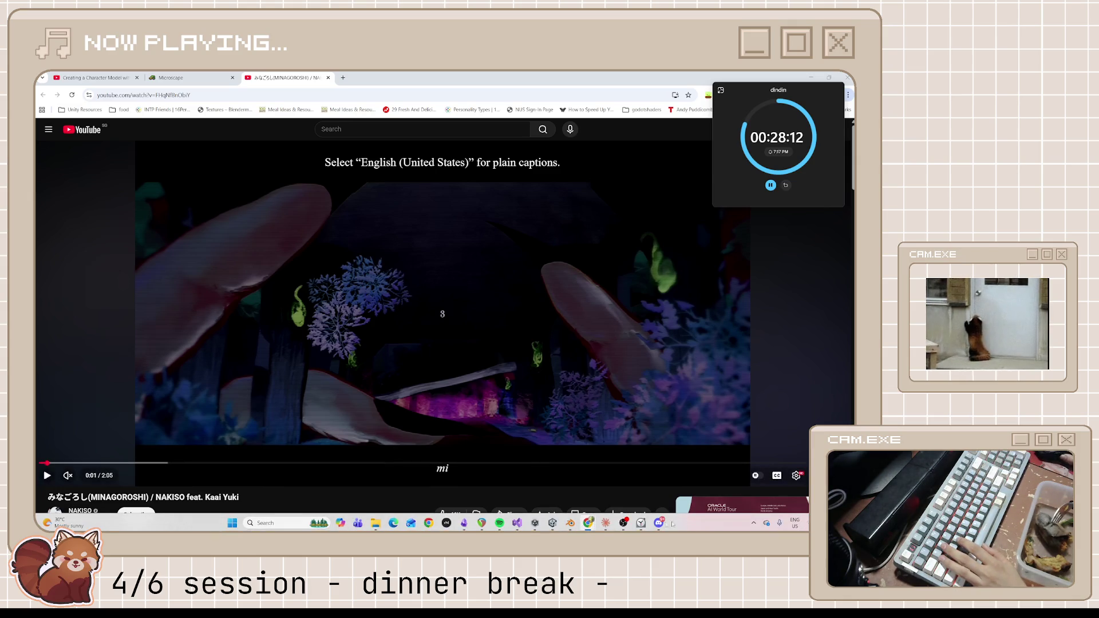
pyautogui.click(500, 522)
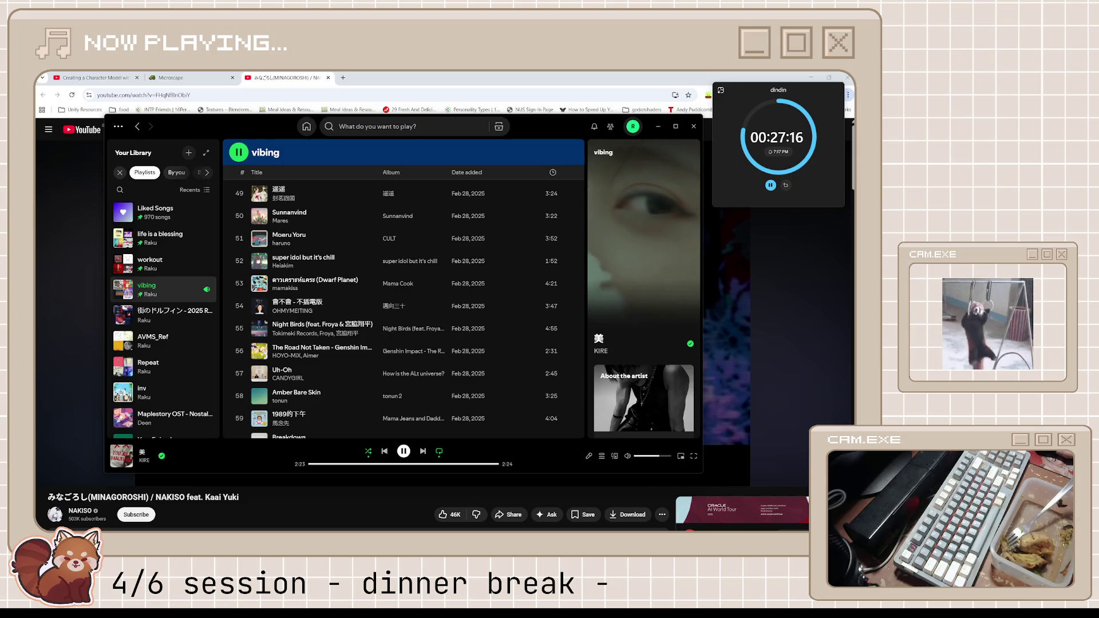
# - Pause the Spotify playlist and play the YouTube MINAGOROSHI video with its sound unmuted
pyautogui.click(406, 452)
pyautogui.click(733, 291)
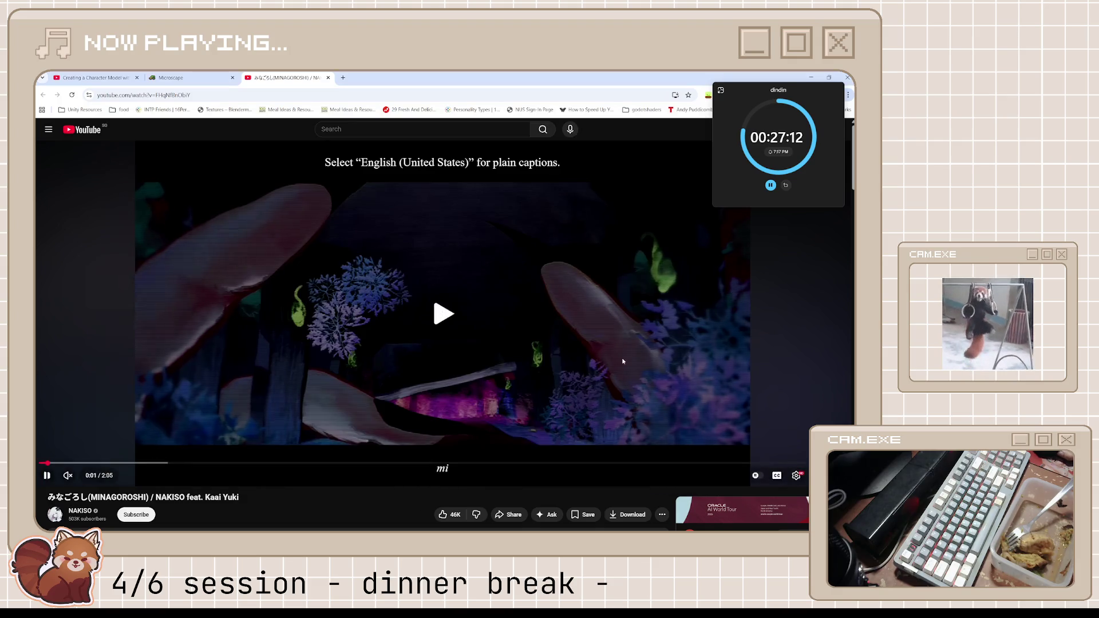
pyautogui.click(77, 481)
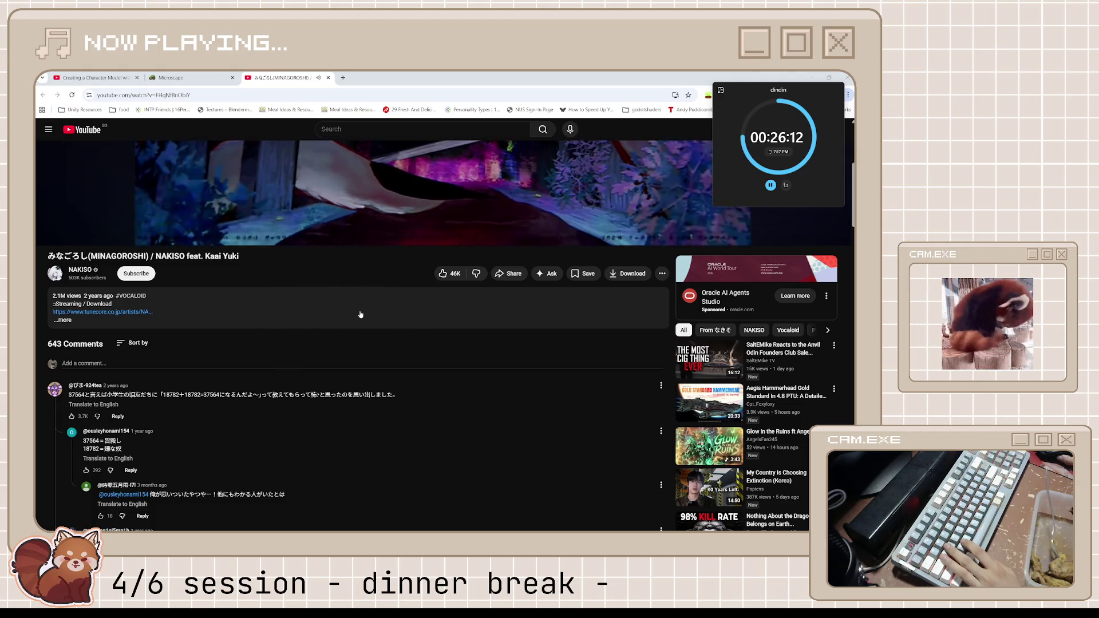
# - Scroll up to the MINAGOROSHI player and pause it at its 2:05 end
pyautogui.scroll(5, 361, 314)
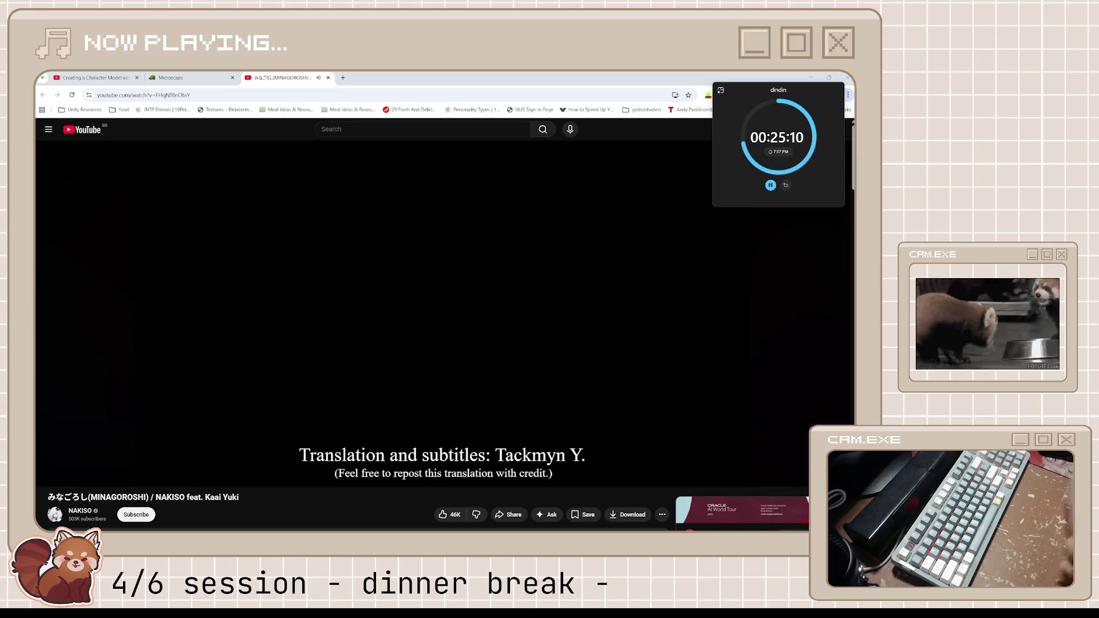
pyautogui.click(542, 299)
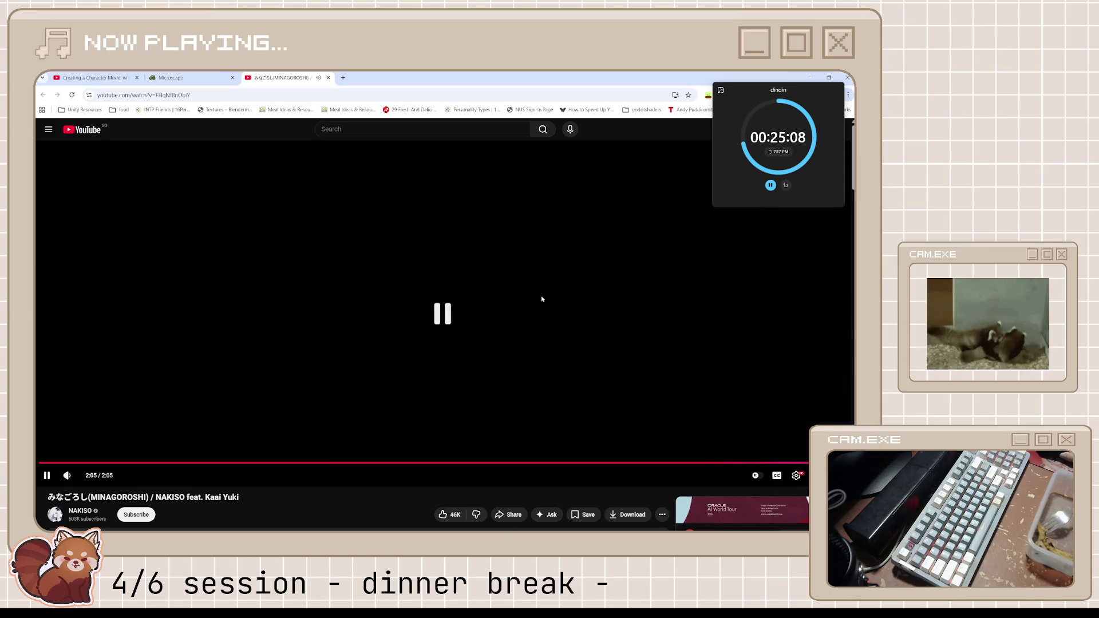
# - Close the YouTube tab, resume the vibing playlist in Spotify, then minimize Spotify to reveal Microscape
pyautogui.hotkey('ctrl', 'w')
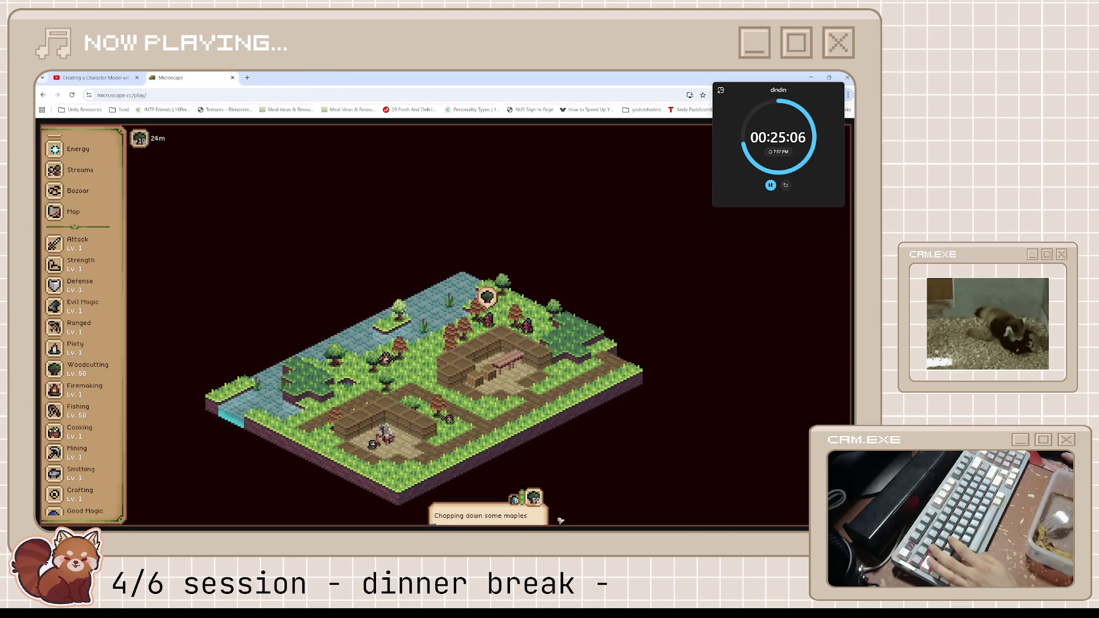
pyautogui.click(500, 526)
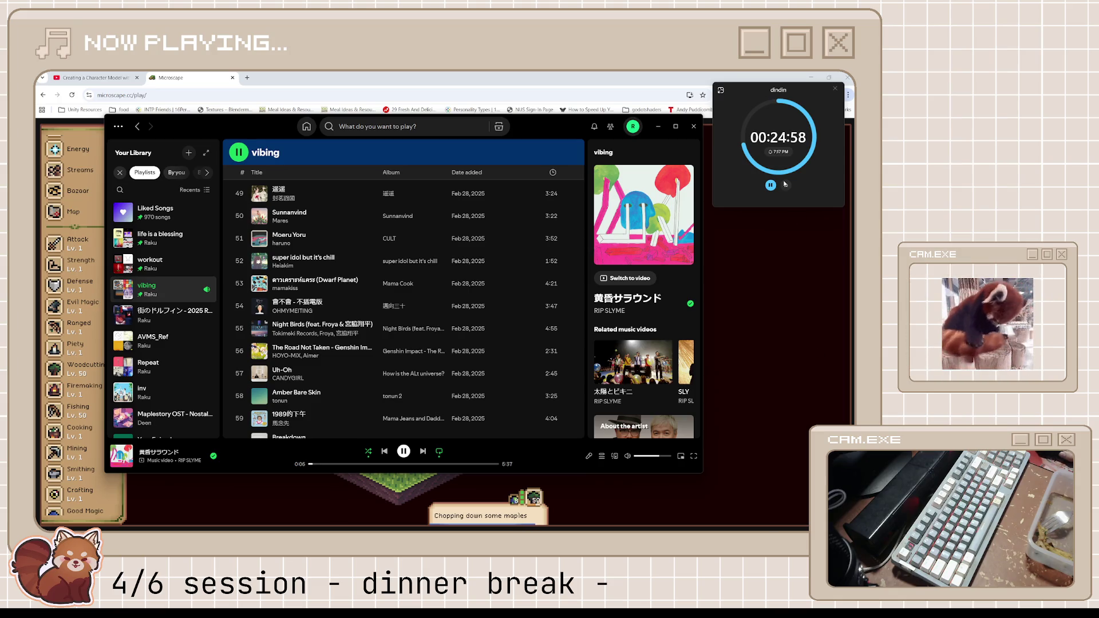
pyautogui.click(658, 126)
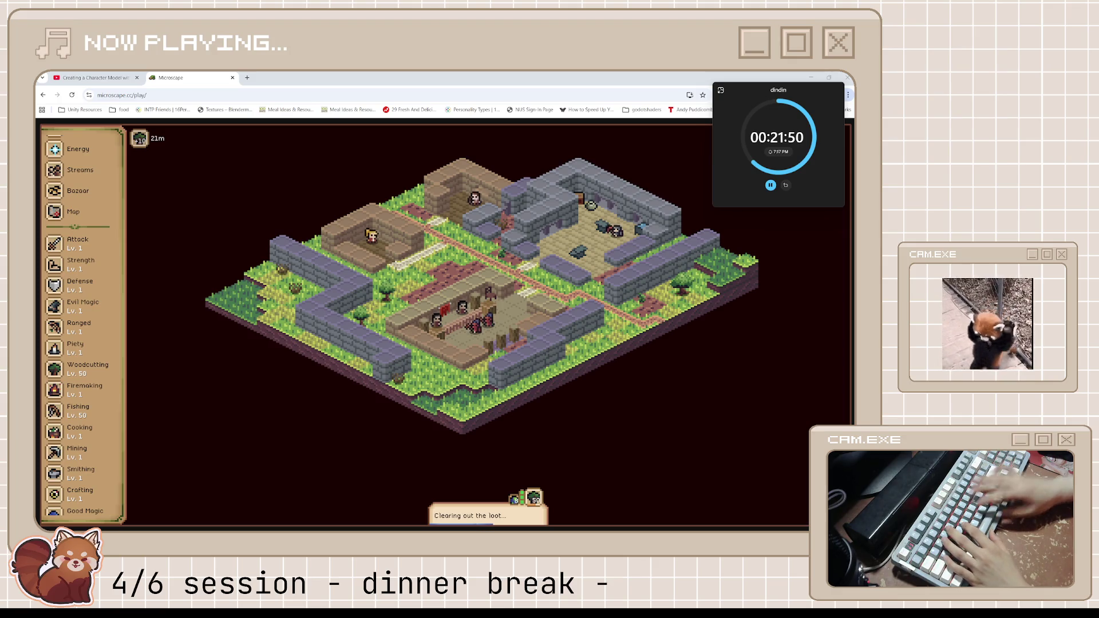
# - Let the Microscape character finish chopping maples and move on to looting O'Rock West
pyautogui.scroll(3, 102, 362)
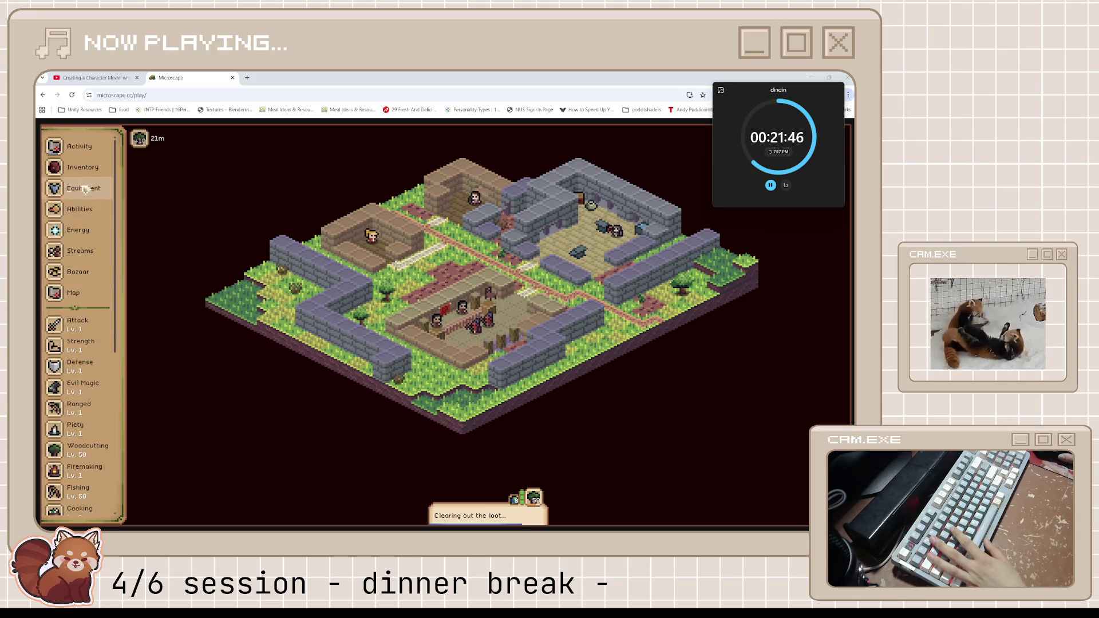
# - Open the Microscape inventory and read the Audience Favor token's description and uses
pyautogui.click(81, 167)
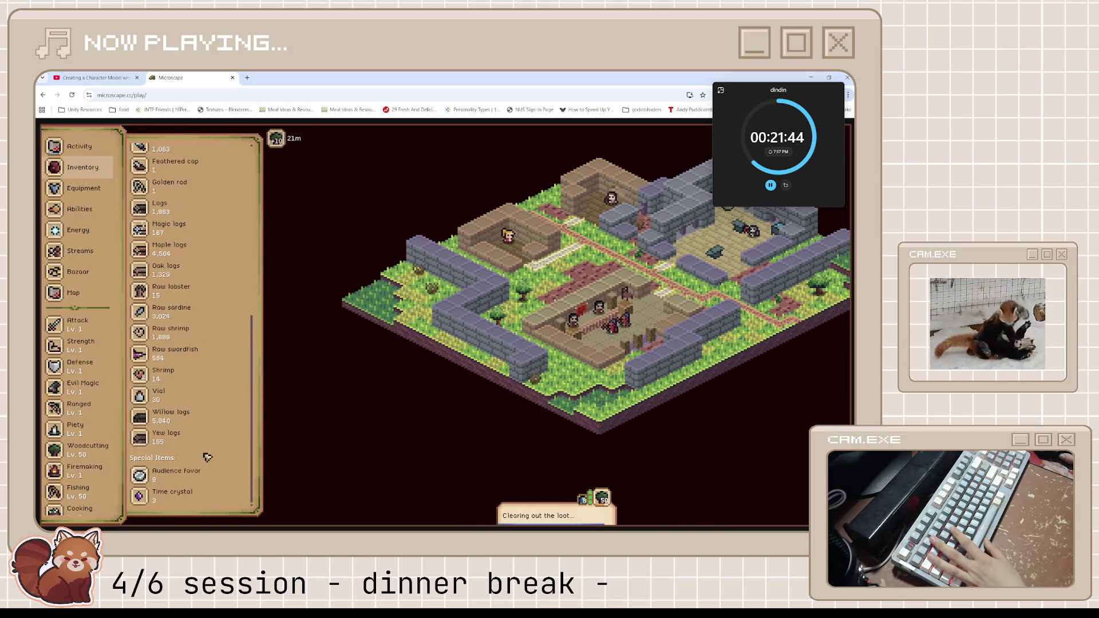
pyautogui.click(225, 402)
pyautogui.scroll(-2, 225, 407)
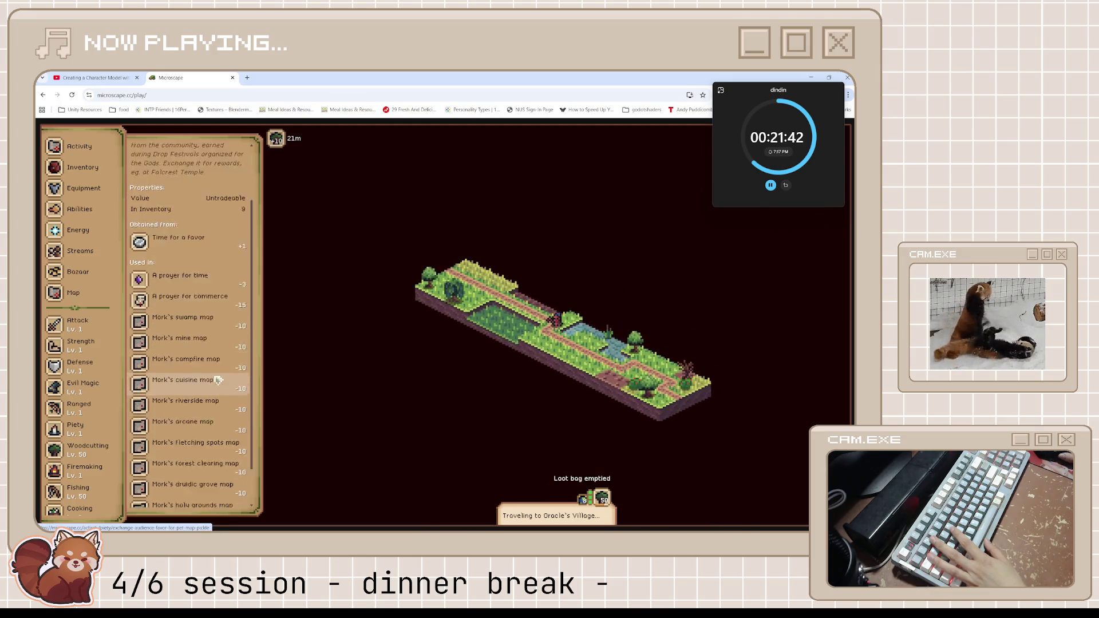
pyautogui.scroll(1, 218, 379)
pyautogui.scroll(-1, 218, 380)
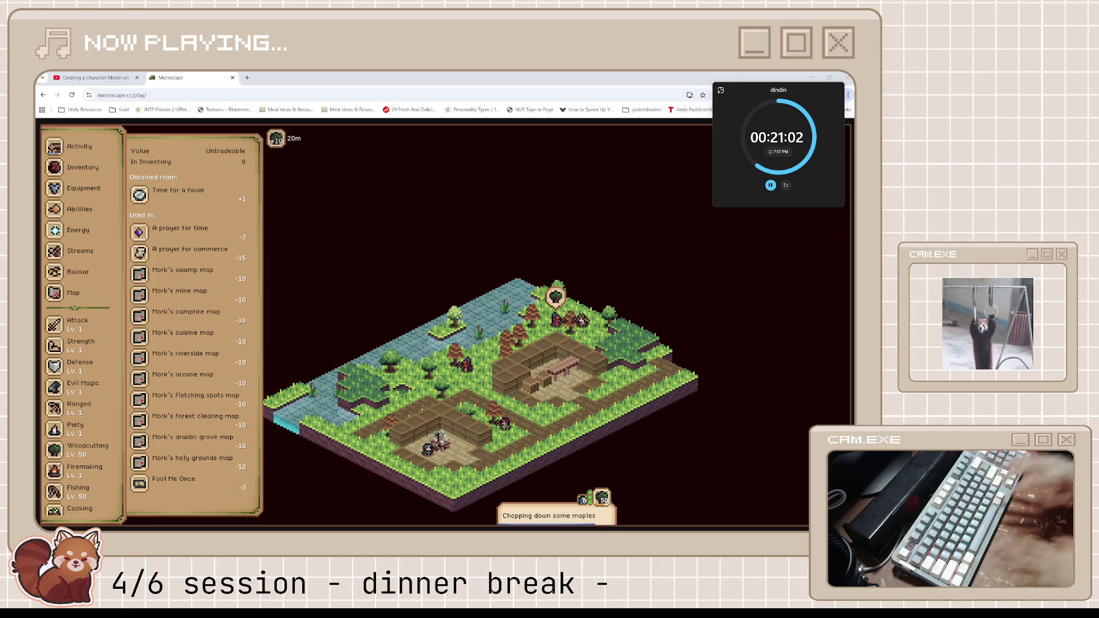
pyautogui.scroll(2, 200, 209)
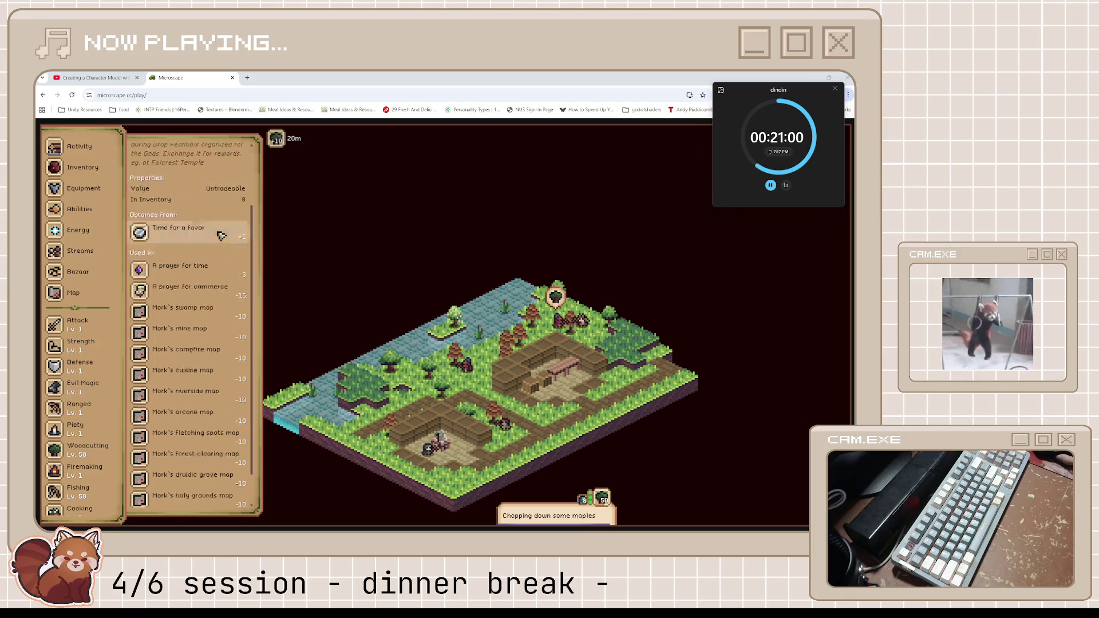
# - Read the 'A prayer for time' and Energy details, close them, and restore Chrome so Blender shows
pyautogui.scroll(-2, 220, 235)
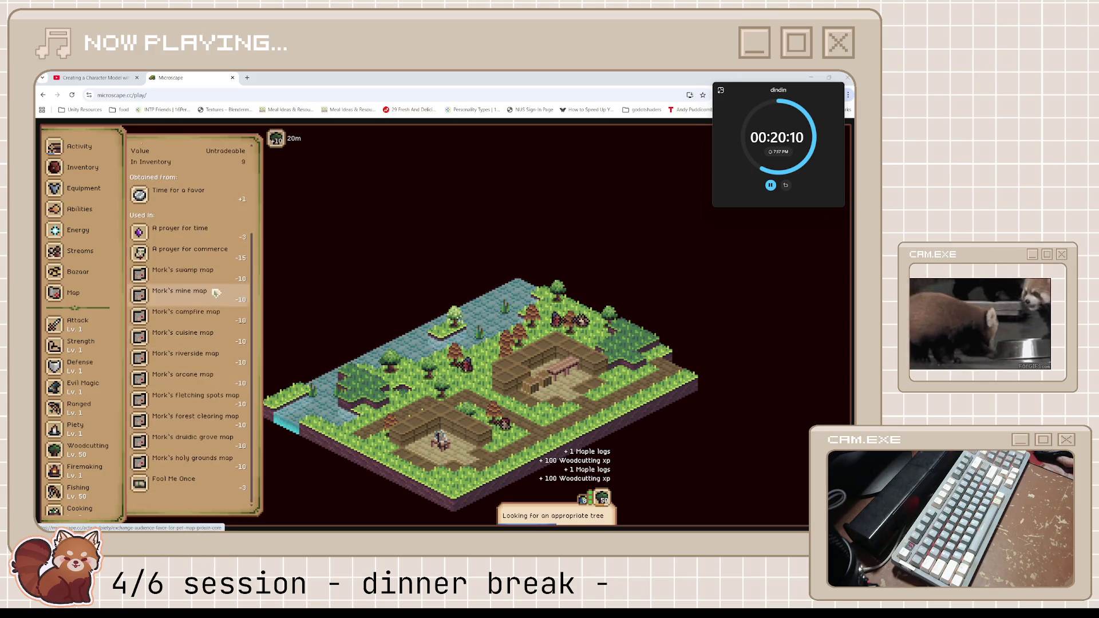
pyautogui.click(216, 238)
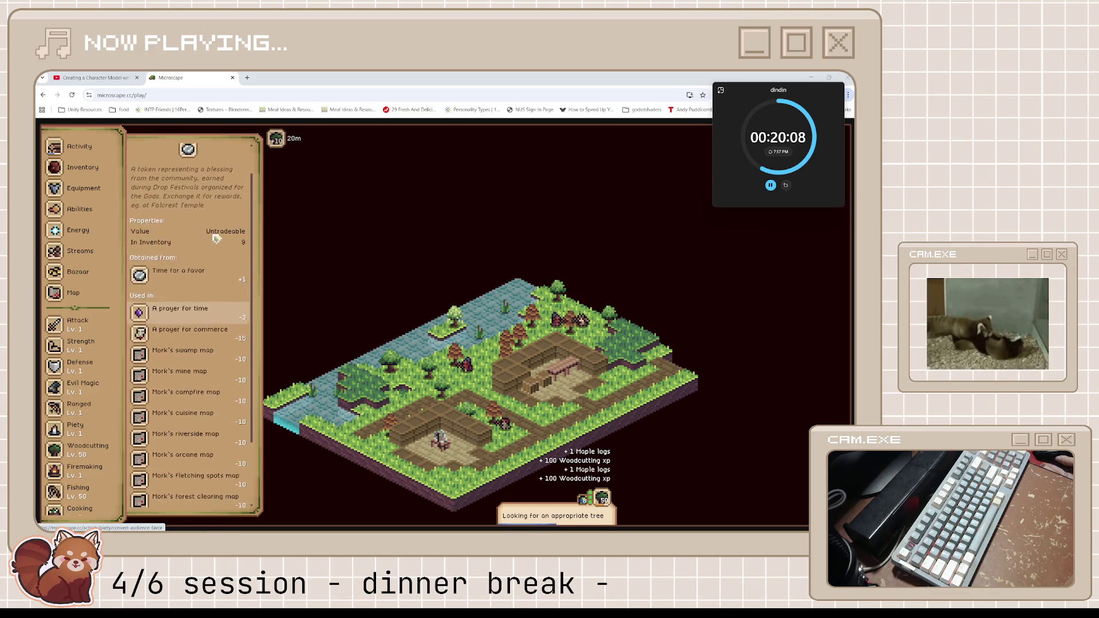
pyautogui.click(159, 247)
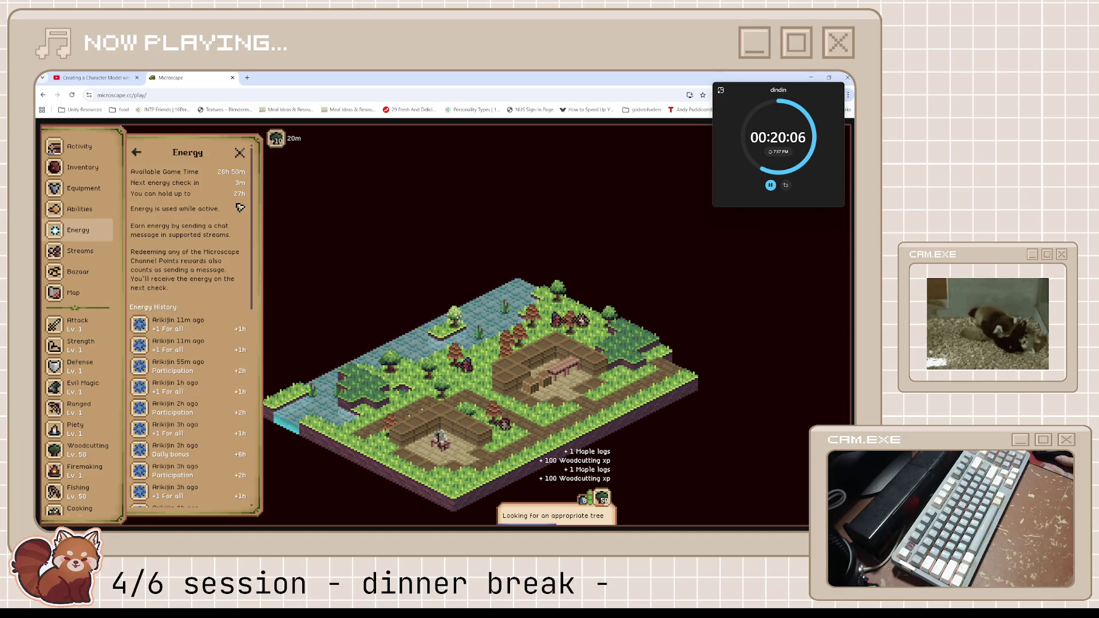
pyautogui.scroll(-5, 240, 209)
pyautogui.scroll(5, 239, 223)
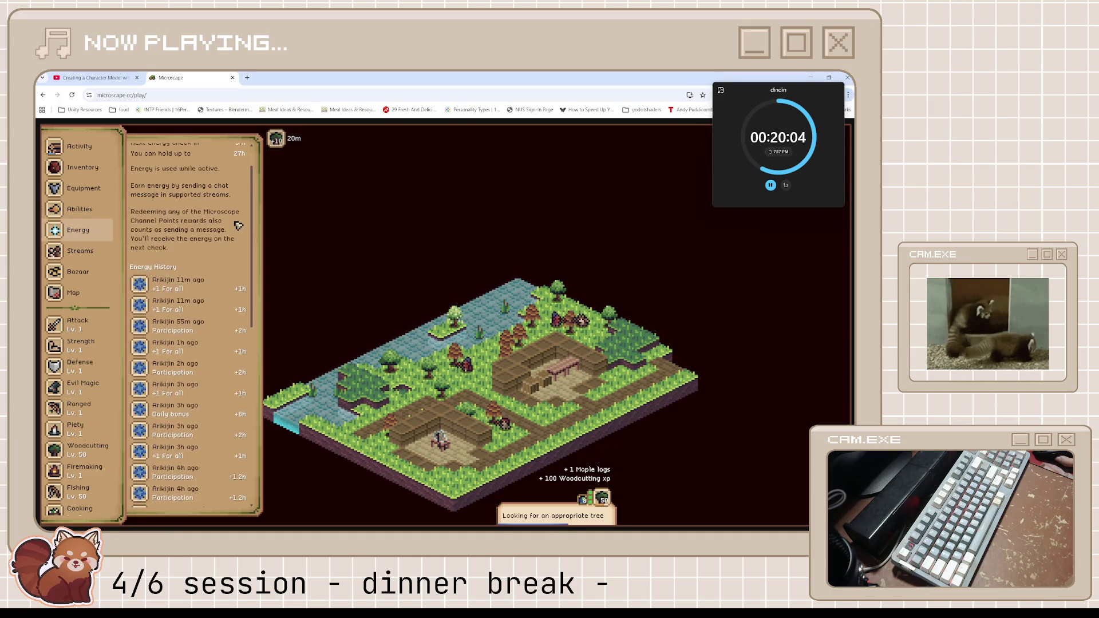
pyautogui.scroll(-5, 92, 337)
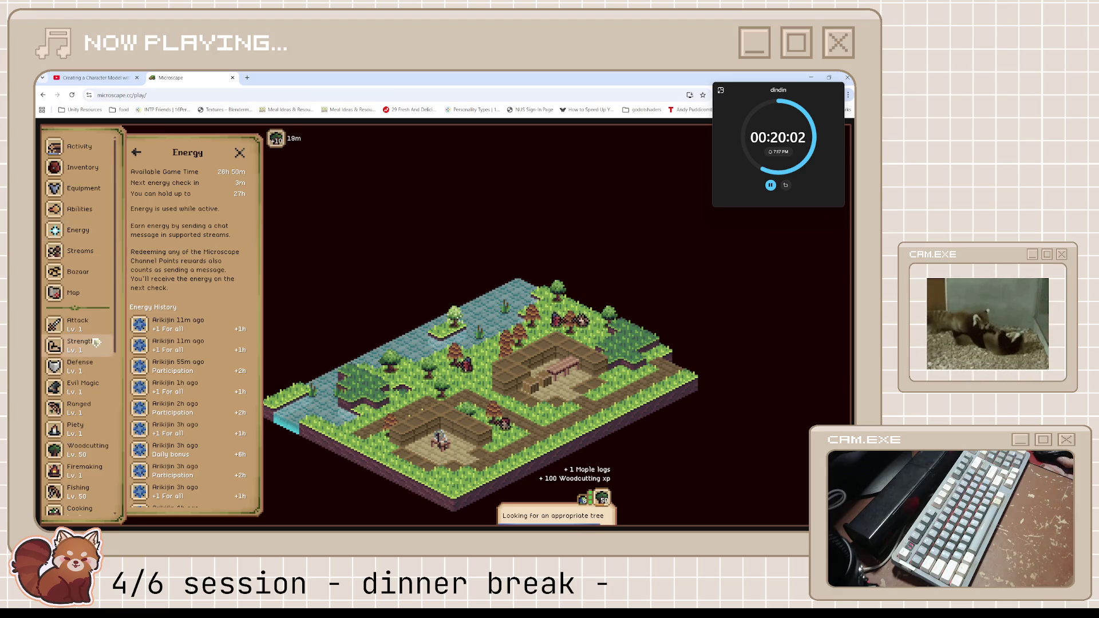
pyautogui.scroll(5, 92, 338)
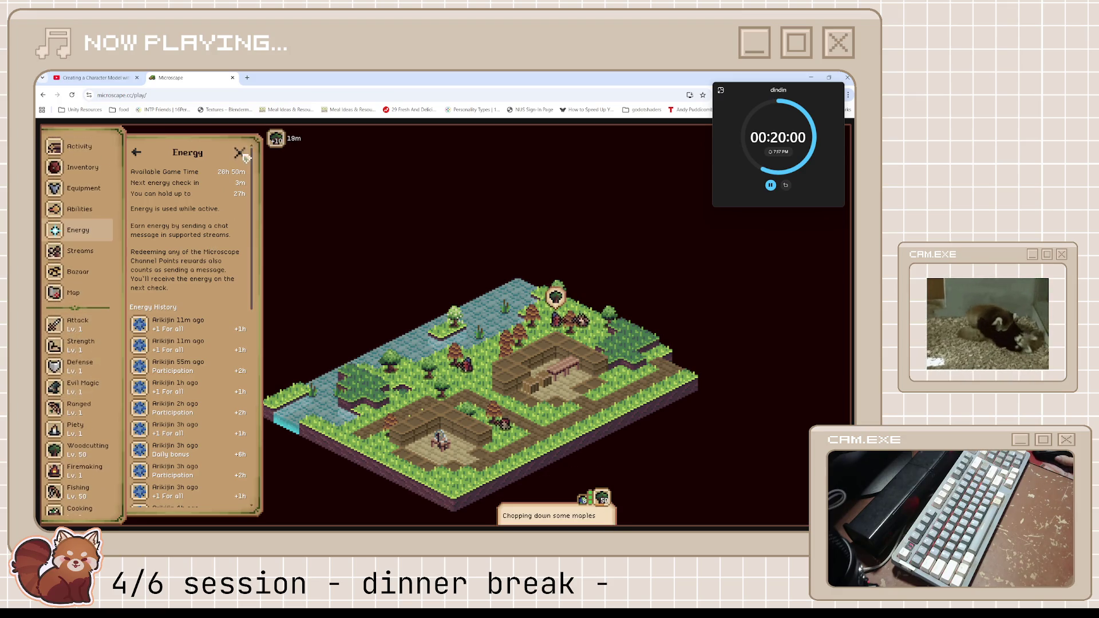
pyautogui.click(239, 153)
pyautogui.doubleClick(240, 80)
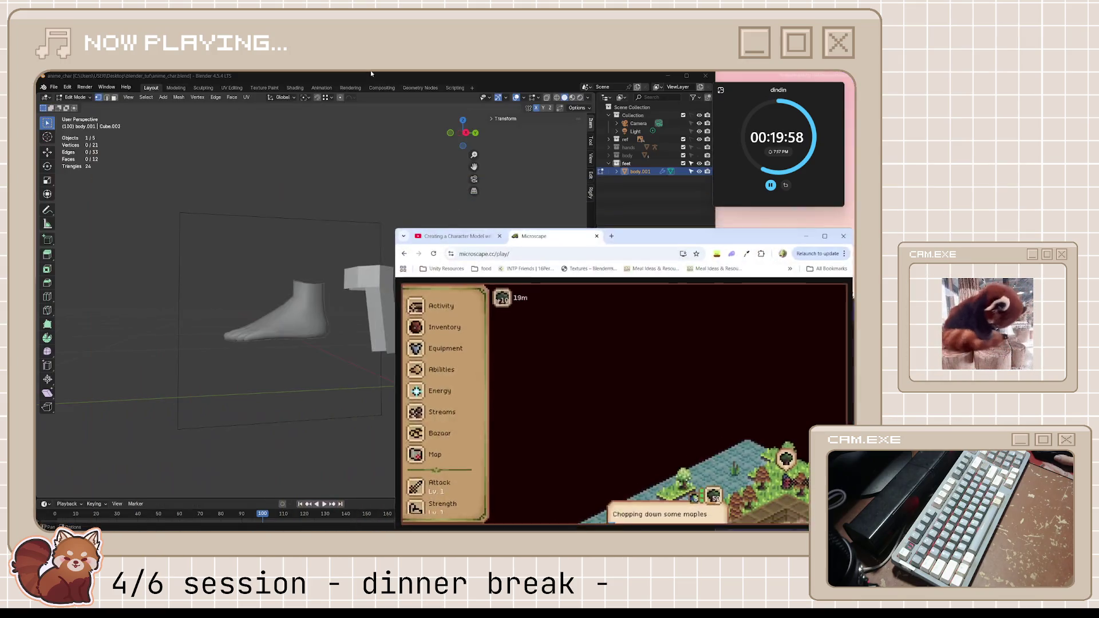
# - Reset the dindin timer to 35 minutes and leave it paused
pyautogui.click(786, 185)
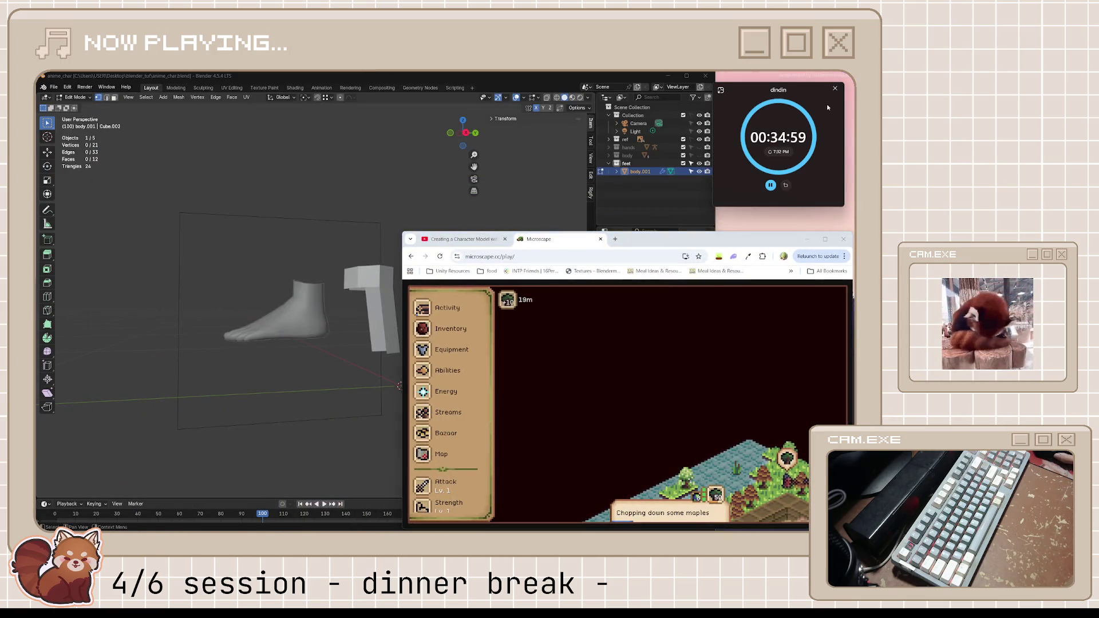
pyautogui.click(771, 185)
pyautogui.click(786, 185)
# - Start a 55-minute Focus countdown shown in the compact Clock overlay
pyautogui.click(721, 89)
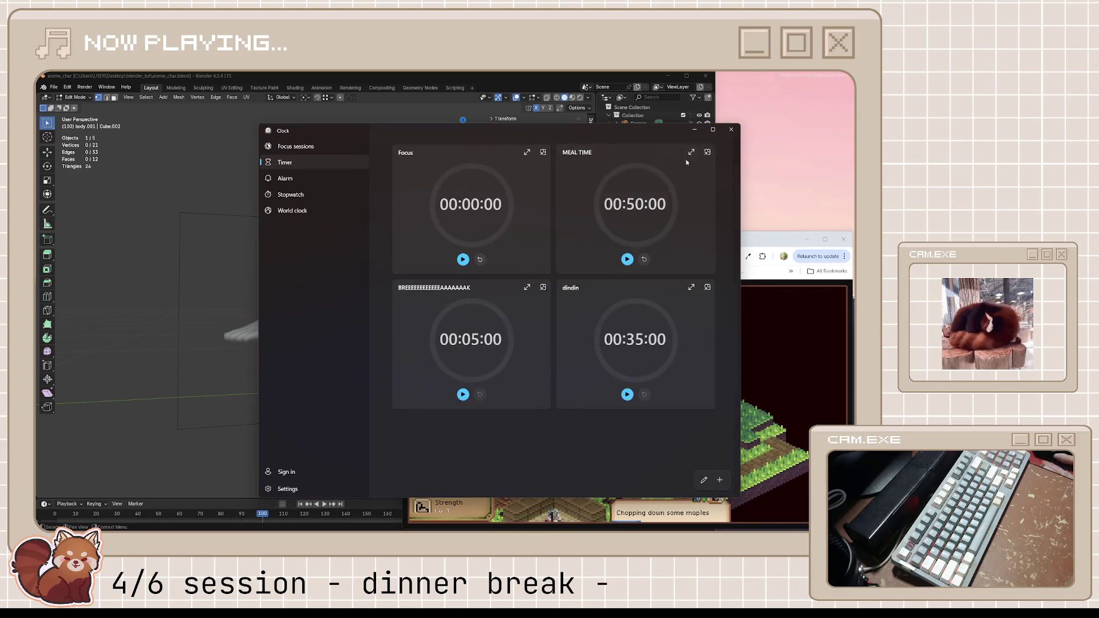
pyautogui.click(484, 259)
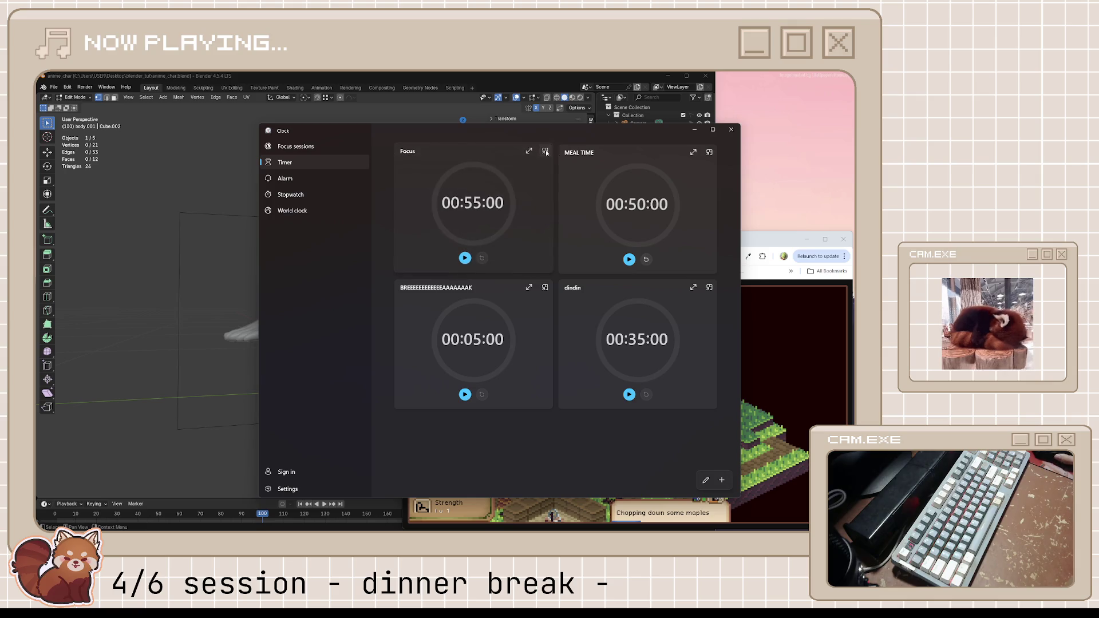
pyautogui.click(464, 257)
pyautogui.click(545, 151)
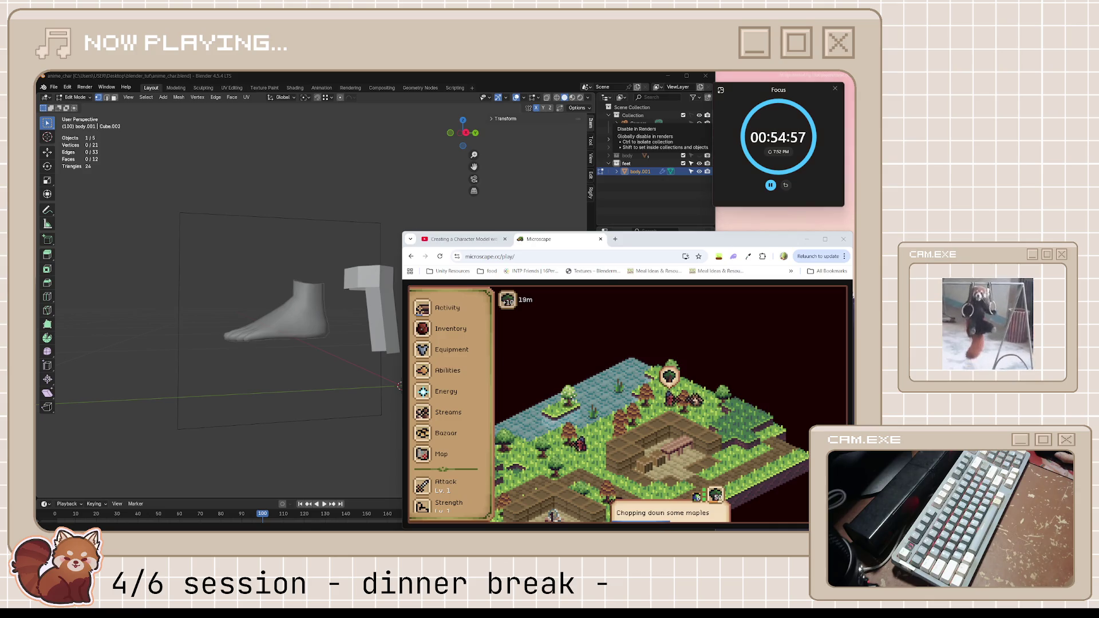
pyautogui.write('focus')
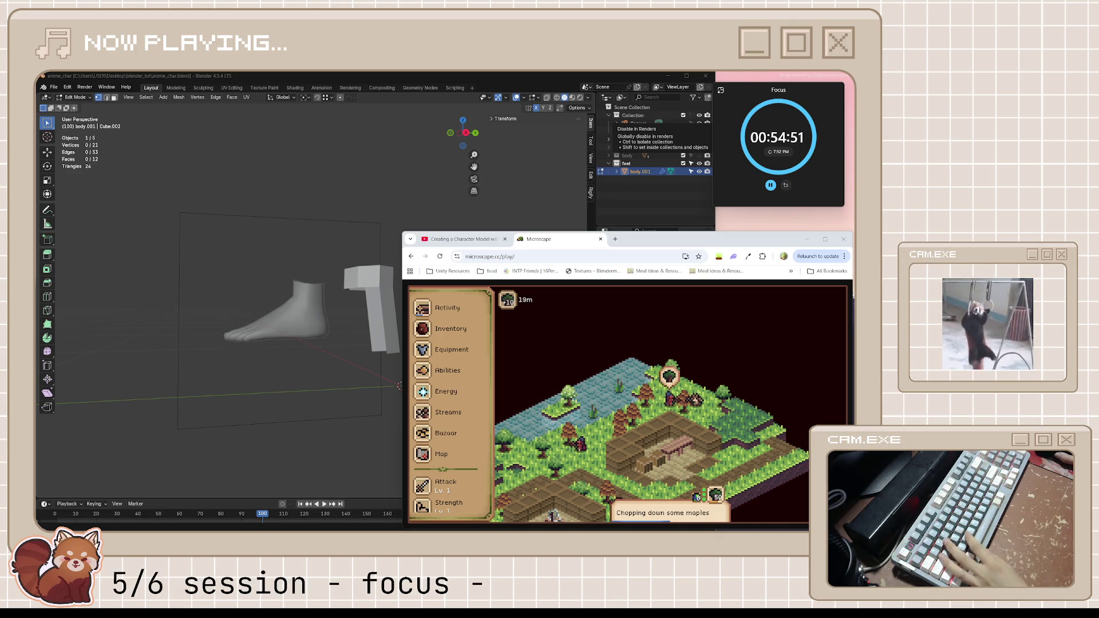
# - Nudge the Focus timer aside and play the feet-modeling tutorial to 3:44
pyautogui.moveTo(792, 100); pyautogui.dragTo(785, 102)
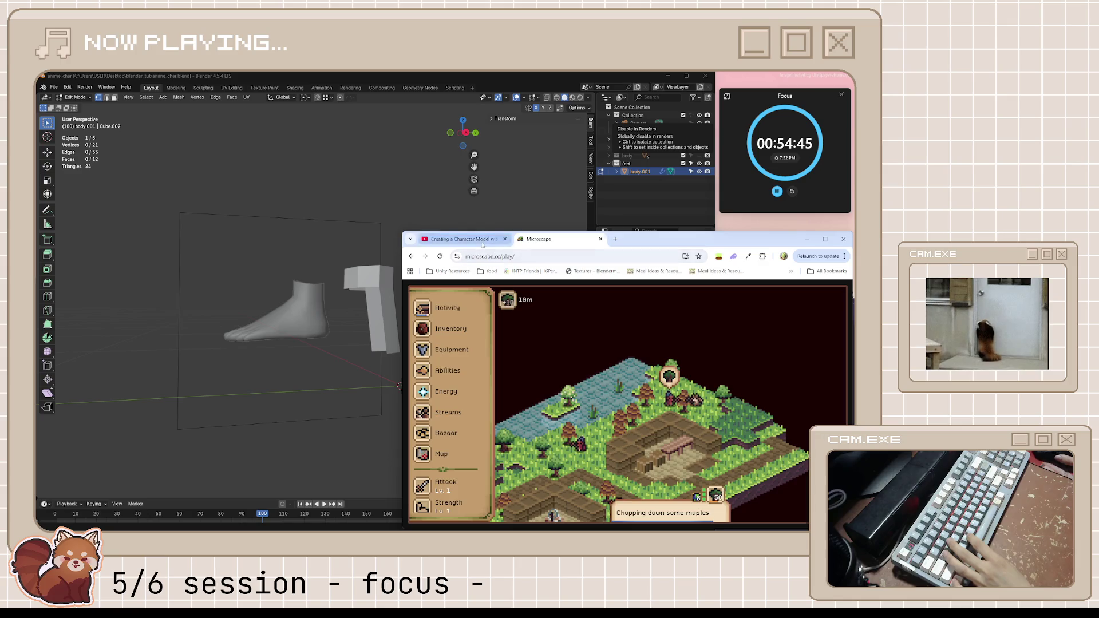
pyautogui.click(464, 239)
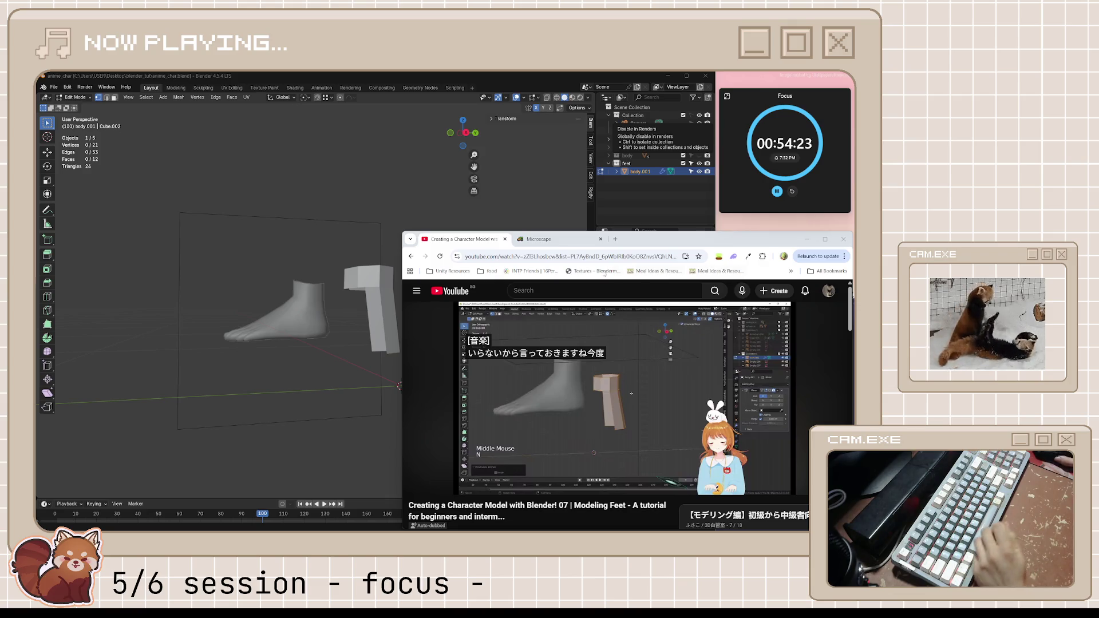
pyautogui.click(624, 411)
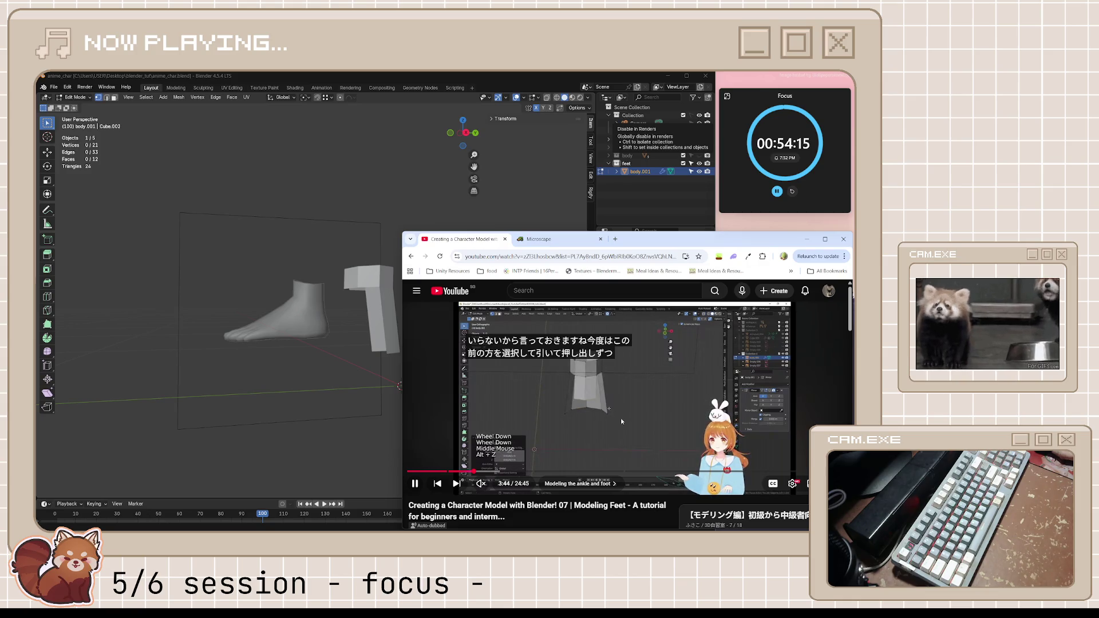
pyautogui.click(621, 418)
# - Select the two vertices on the ankle block's top edge
pyautogui.click(388, 167)
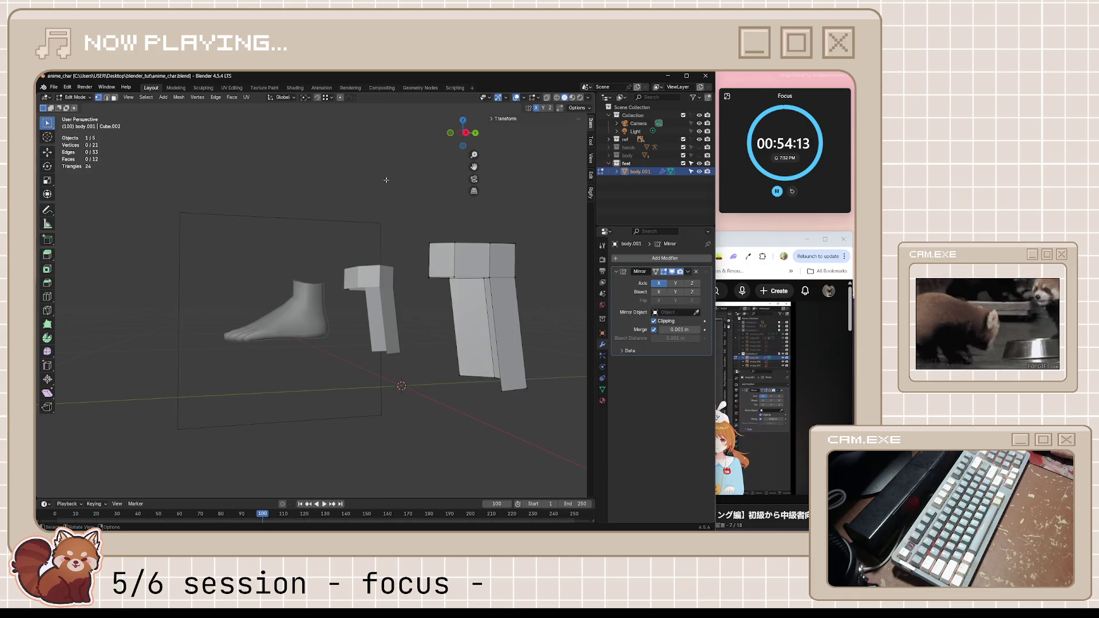
pyautogui.moveTo(388, 167); pyautogui.dragTo(457, 309, button='middle')
pyautogui.click(501, 327)
pyautogui.keyDown('shift'); pyautogui.click(514, 335); pyautogui.keyUp('shift')
pyautogui.moveTo(534, 336); pyautogui.dragTo(407, 338, button='middle')
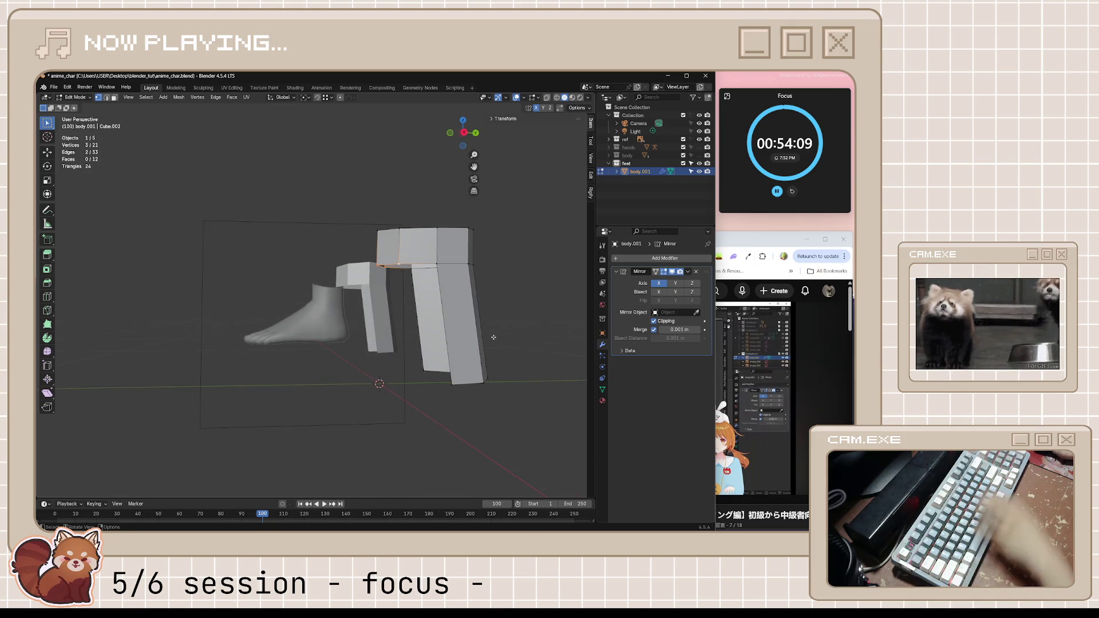
# - In side view, extrude that edge down along the instep toward the toes, then save
pyautogui.press('KP_3')
pyautogui.press('e')
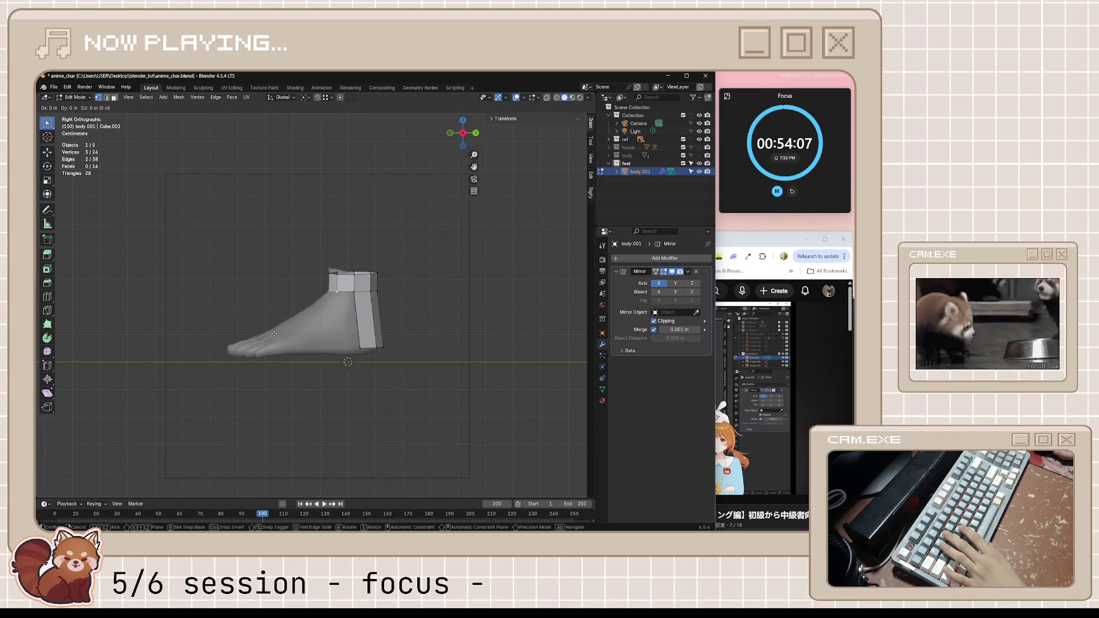
pyautogui.click(223, 372)
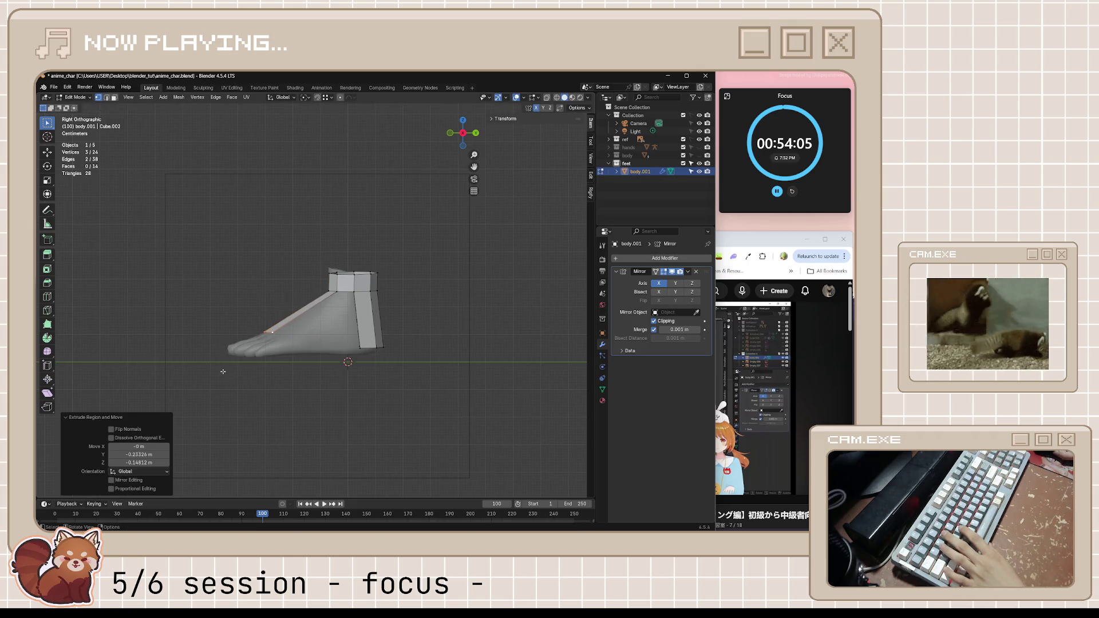
pyautogui.press('g')
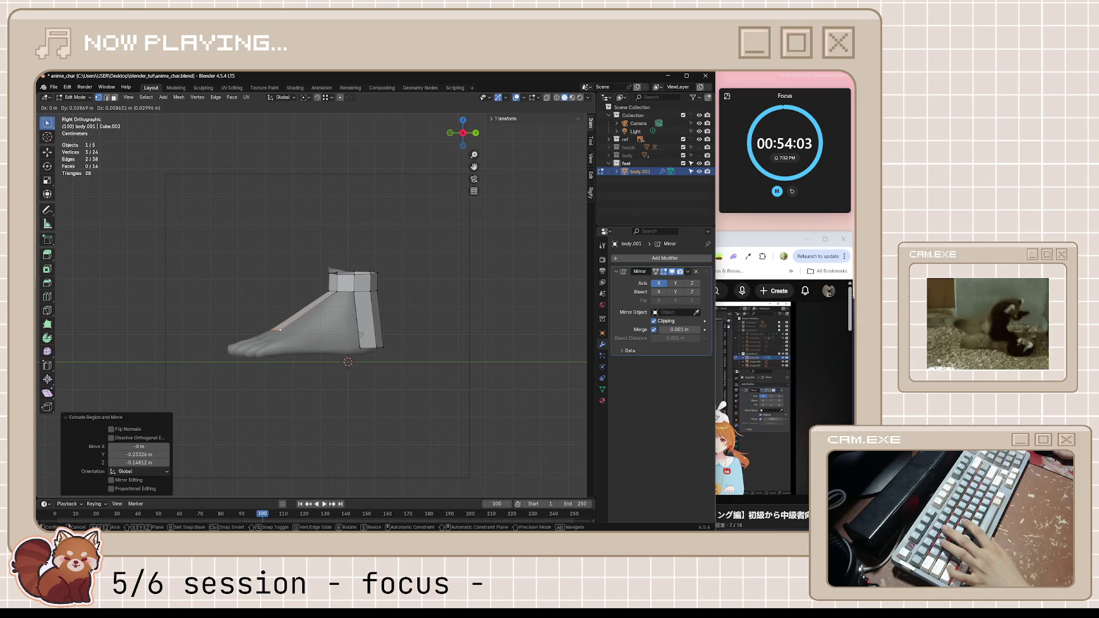
pyautogui.click(362, 334)
pyautogui.moveTo(363, 334)
pyautogui.mouseDown(button='middle')
pyautogui.moveTo(436, 358)
pyautogui.moveTo(447, 344)
pyautogui.mouseUp(button='middle')
pyautogui.click(461, 345)
pyautogui.hotkey('ctrl', 's')
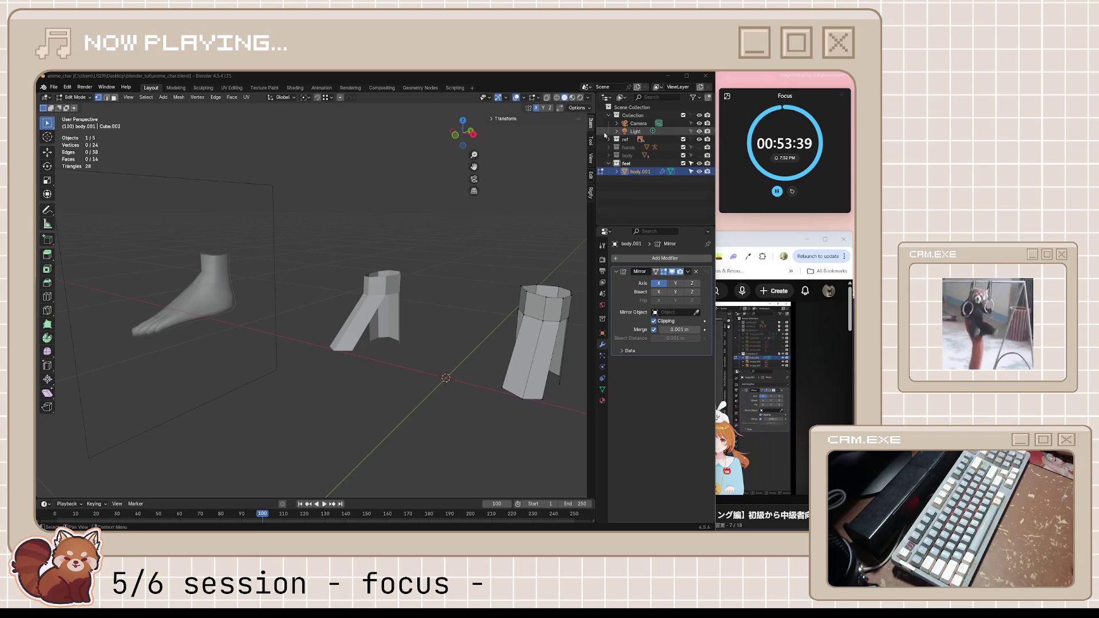
# - Orbit around the foot pieces to inspect the instep strip, then raise the tutorial browser
pyautogui.moveTo(493, 315)
pyautogui.mouseDown(button='middle')
pyautogui.moveTo(509, 346)
pyautogui.moveTo(541, 366)
pyautogui.mouseUp(button='middle')
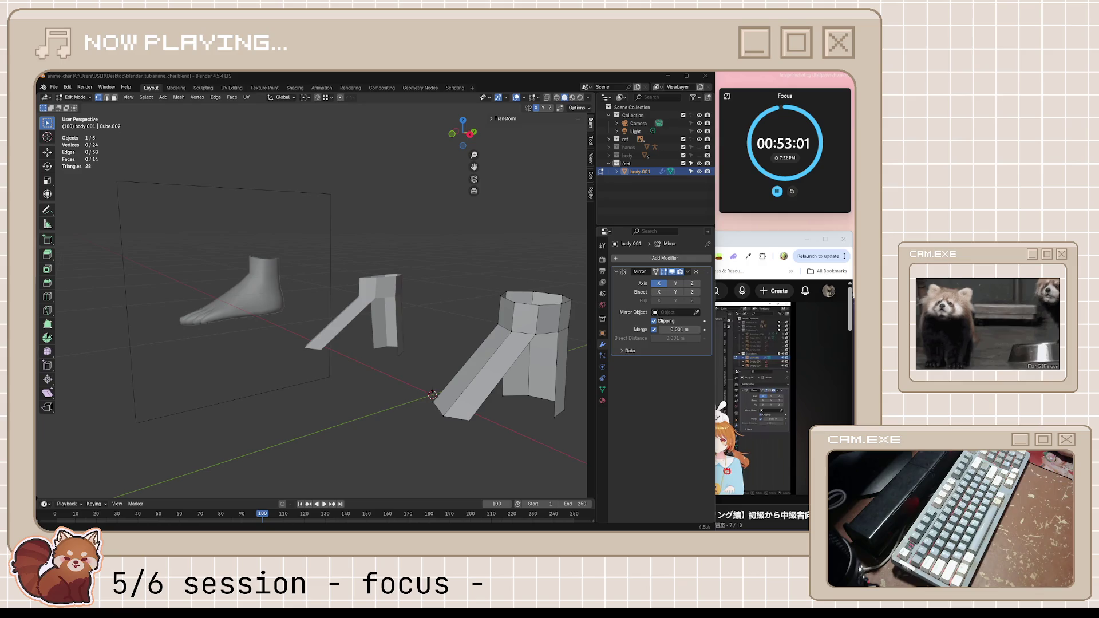
pyautogui.moveTo(321, 287); pyautogui.dragTo(372, 282, button='middle')
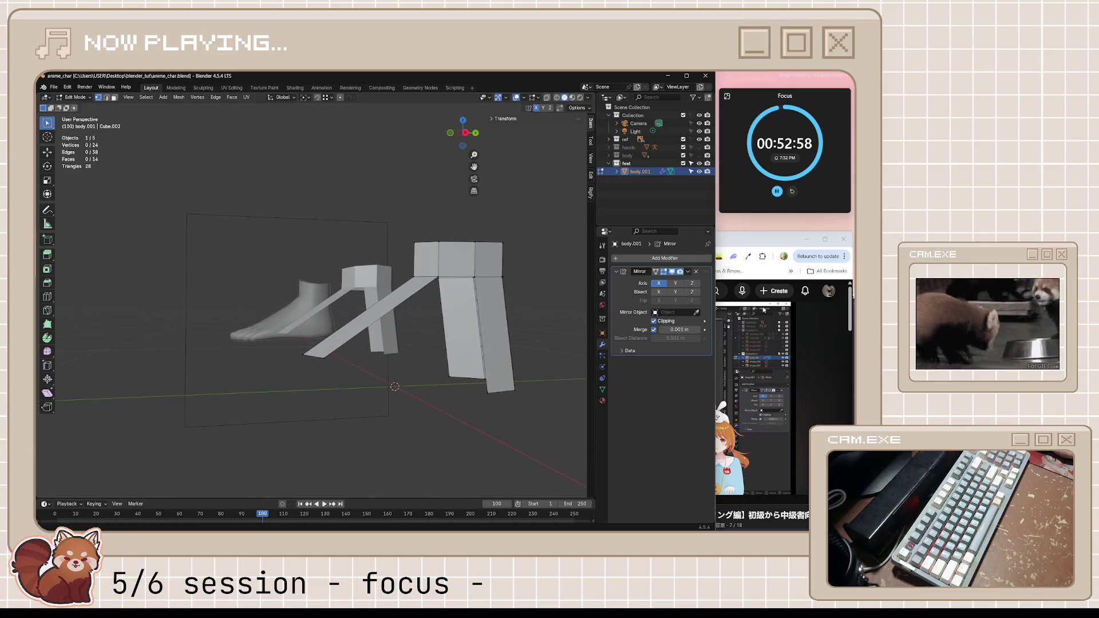
pyautogui.click(755, 243)
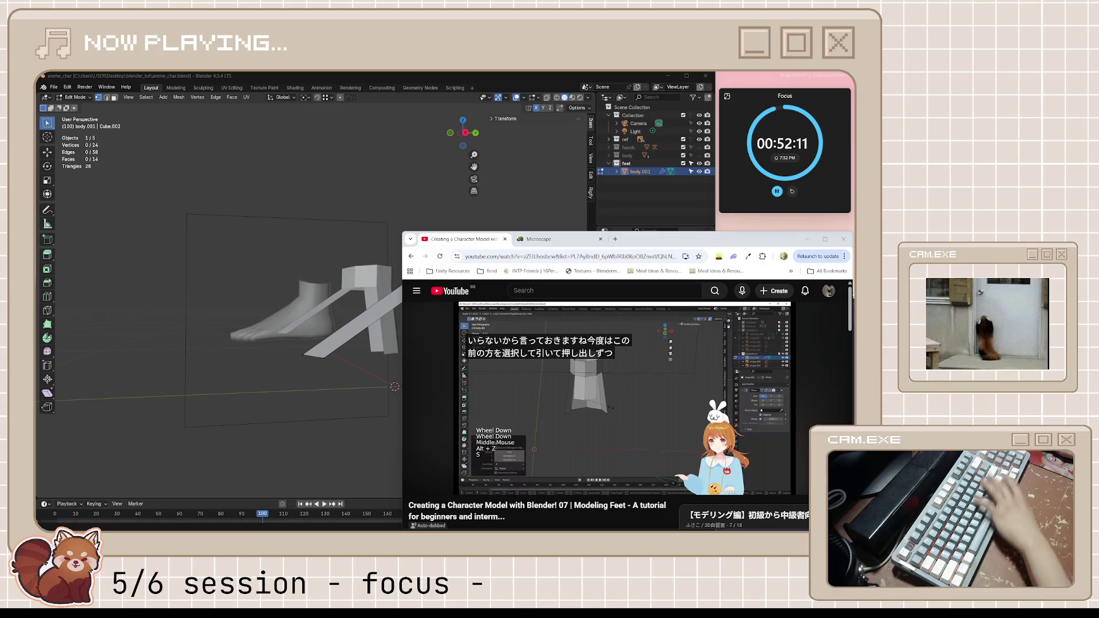
# - Play the tutorial to 4:02, dismissing the stray Spotify window, then return to Blender
pyautogui.click(594, 387)
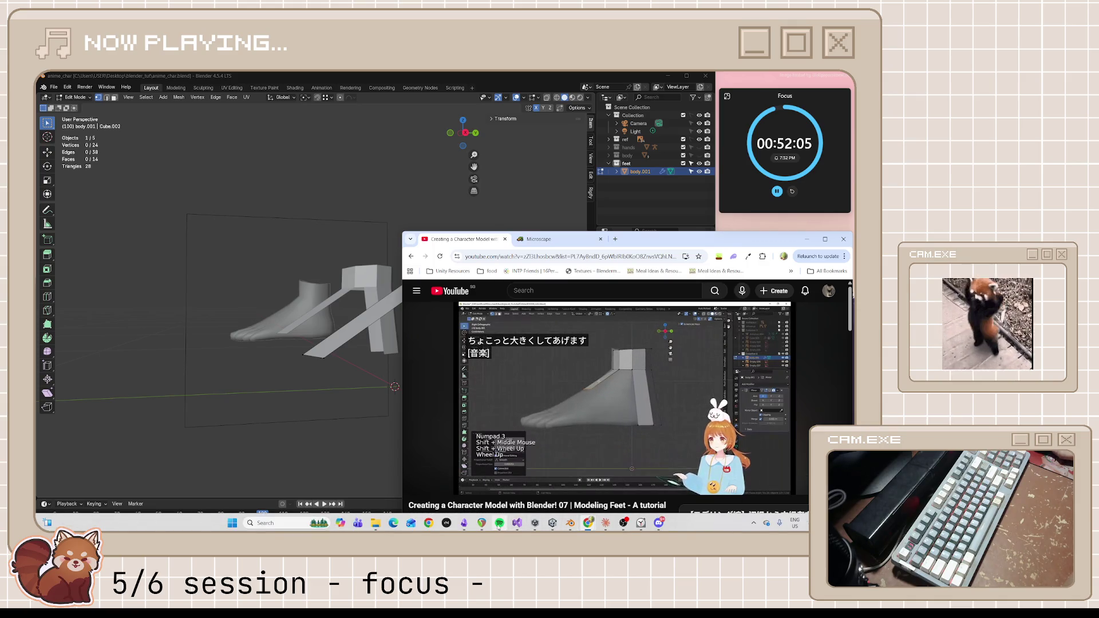
pyautogui.click(499, 523)
pyautogui.click(499, 522)
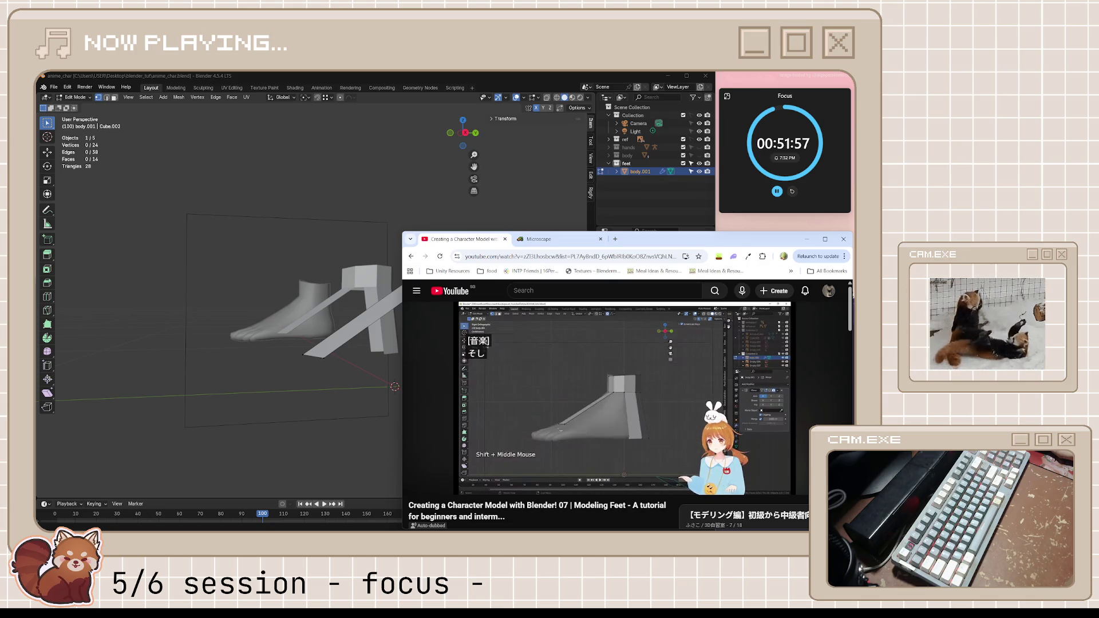
pyautogui.click(655, 410)
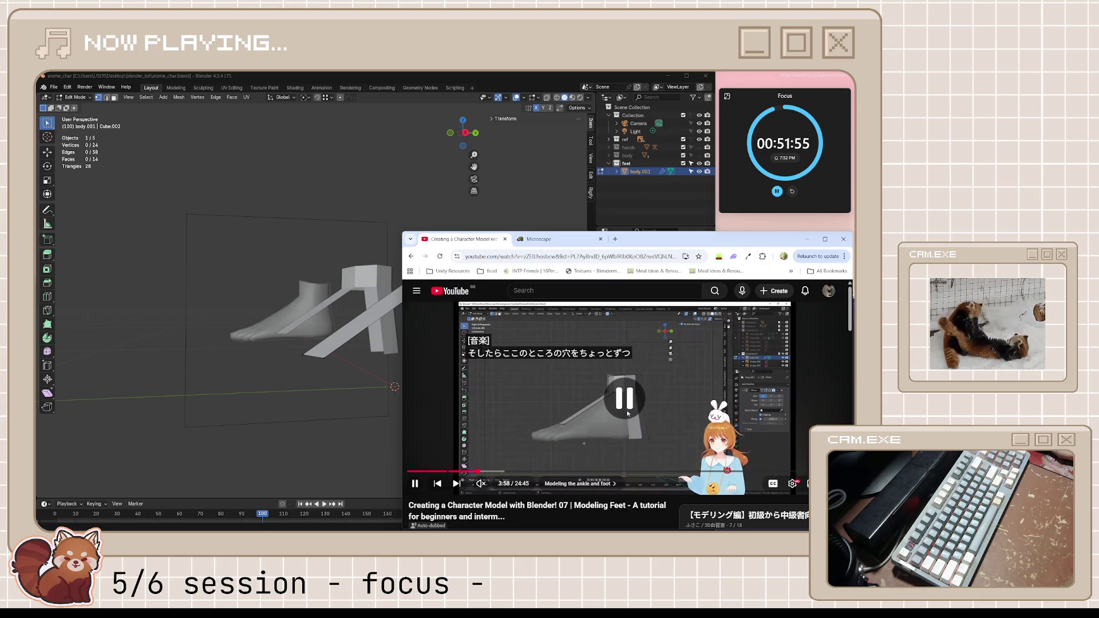
pyautogui.click(621, 385)
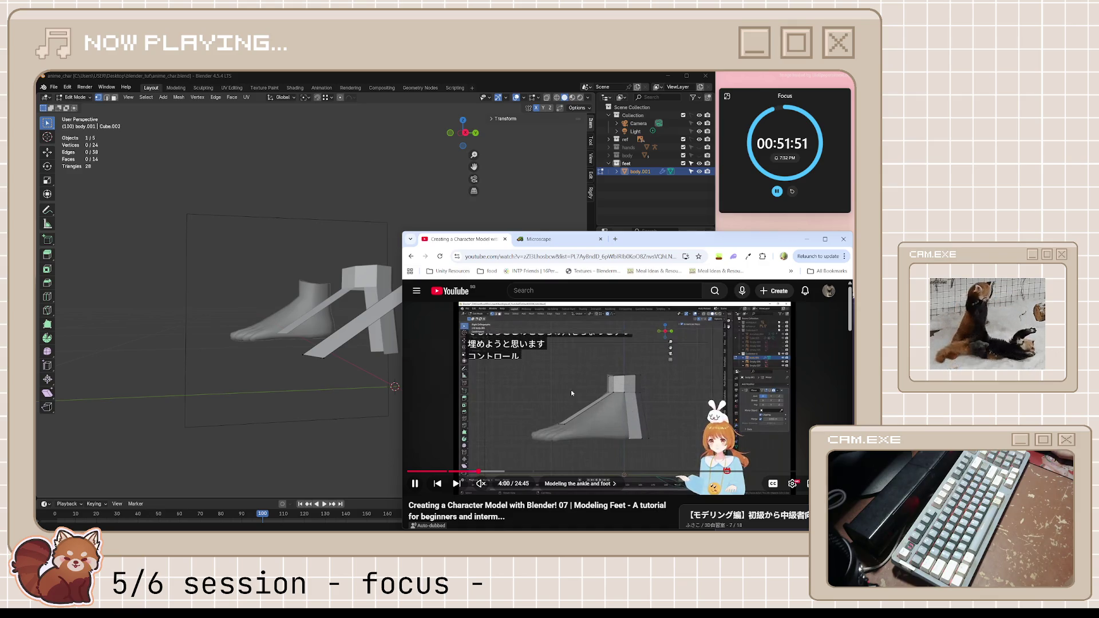
pyautogui.click(642, 399)
pyautogui.click(449, 83)
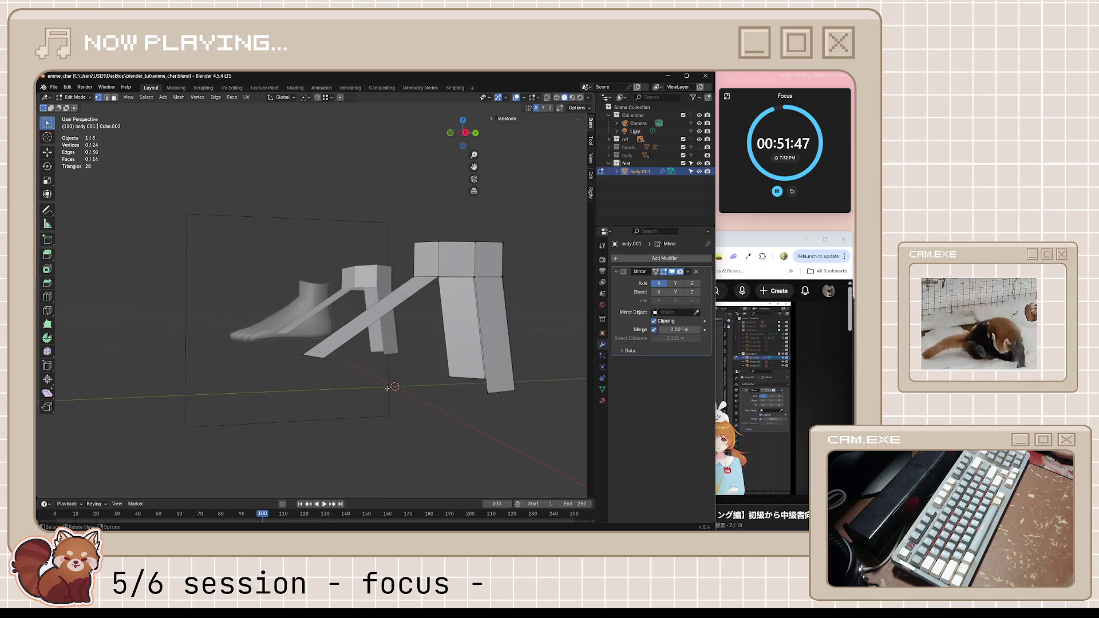
# - In side view, move the heel-back edge to follow the reference foot's outline
pyautogui.press('KP_3')
pyautogui.scroll(-2, 387, 351)
pyautogui.click(388, 349)
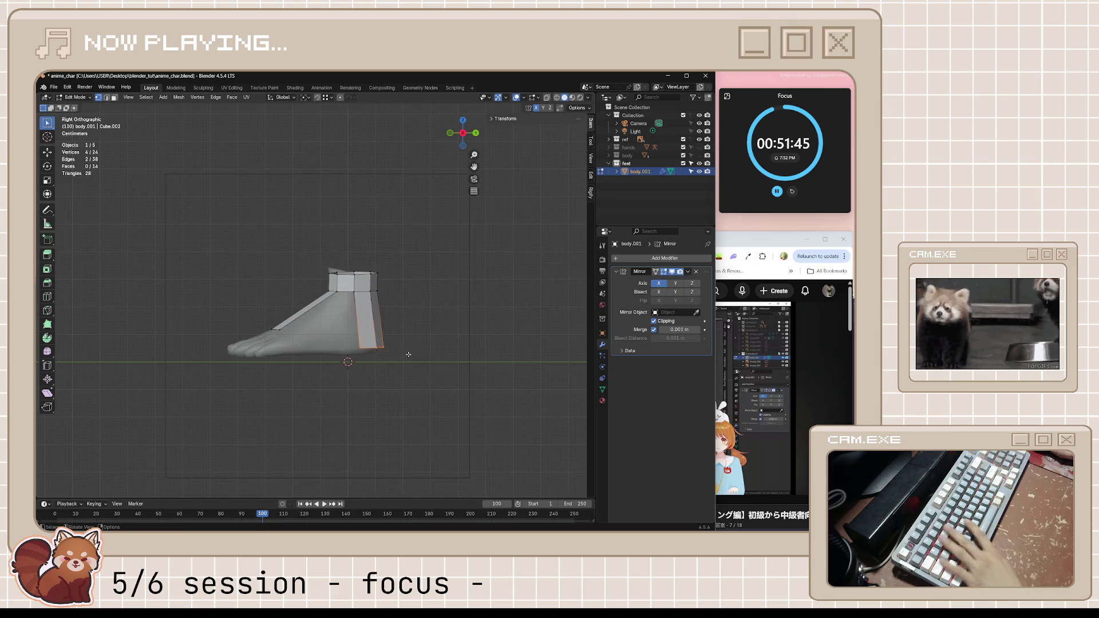
pyautogui.scroll(2, 416, 359)
pyautogui.keyDown('shift'); pyautogui.click(415, 366); pyautogui.keyUp('shift')
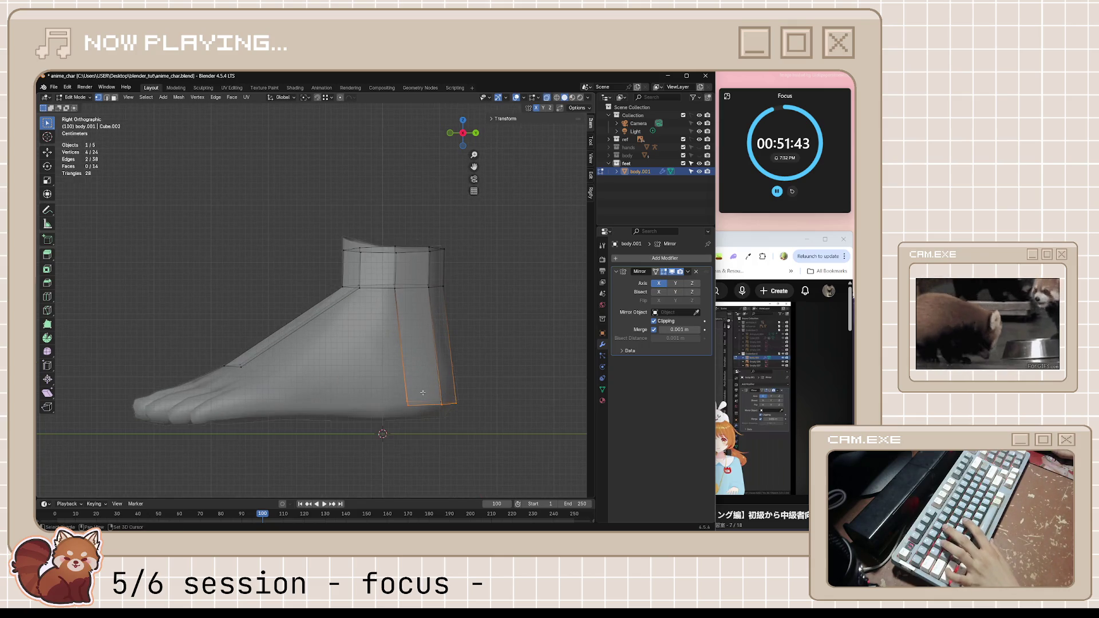
pyautogui.scroll(3, 408, 379)
pyautogui.press('g')
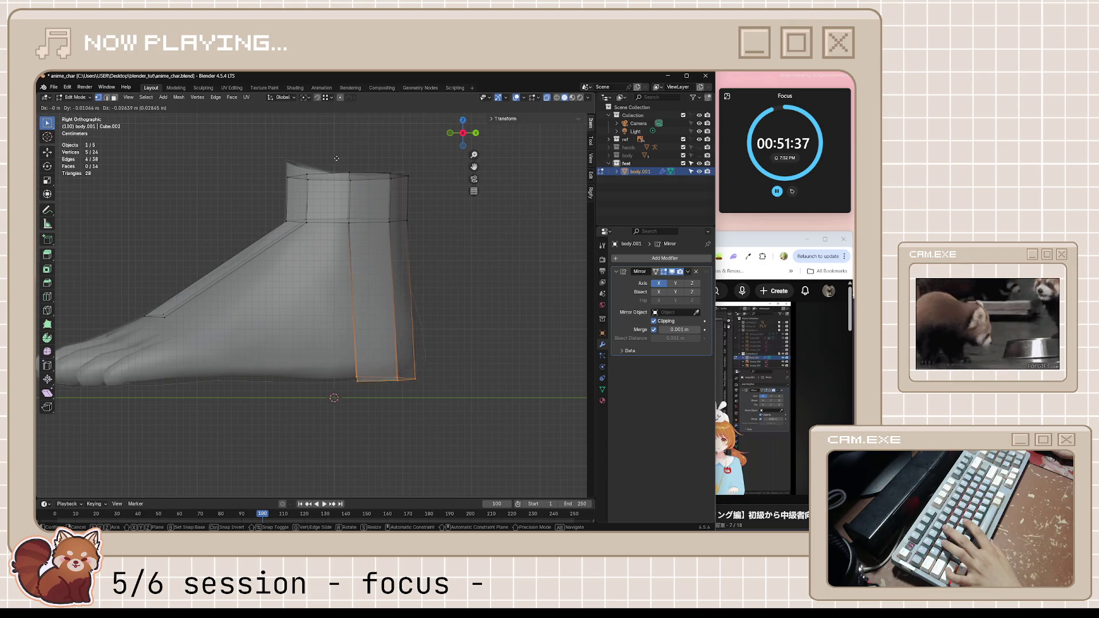
pyautogui.click(356, 123)
# - Move the slanted instep edge onto the top of the foot and save
pyautogui.click(166, 315)
pyautogui.keyDown('shift'); pyautogui.moveTo(193, 347); pyautogui.dragTo(364, 314, button='middle'); pyautogui.keyUp('shift')
pyautogui.press('g')
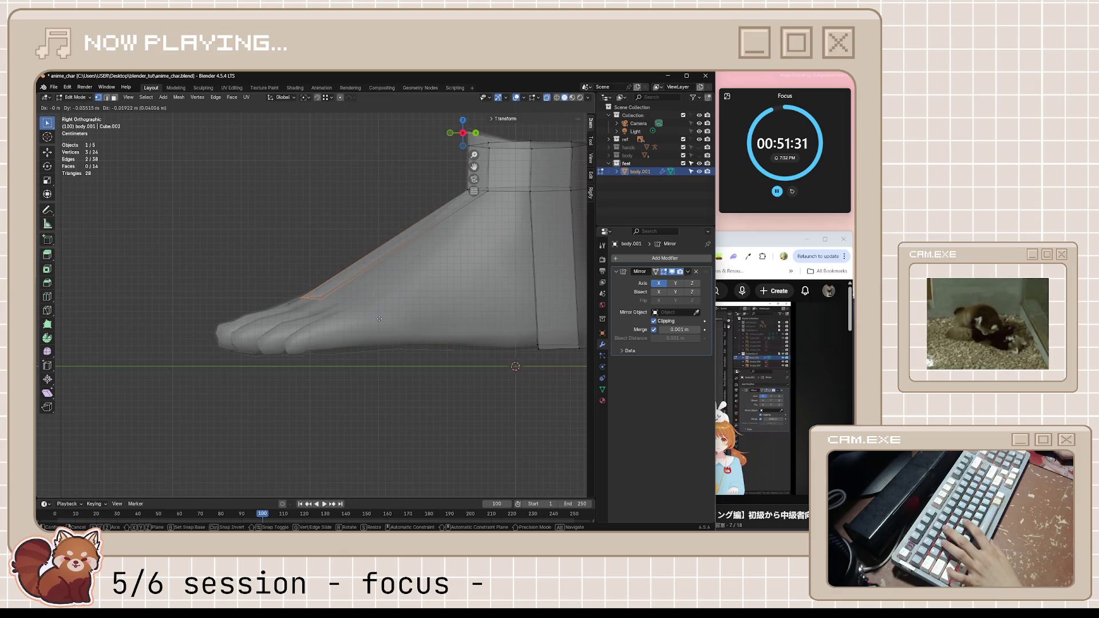
pyautogui.click(375, 319)
pyautogui.click(426, 304)
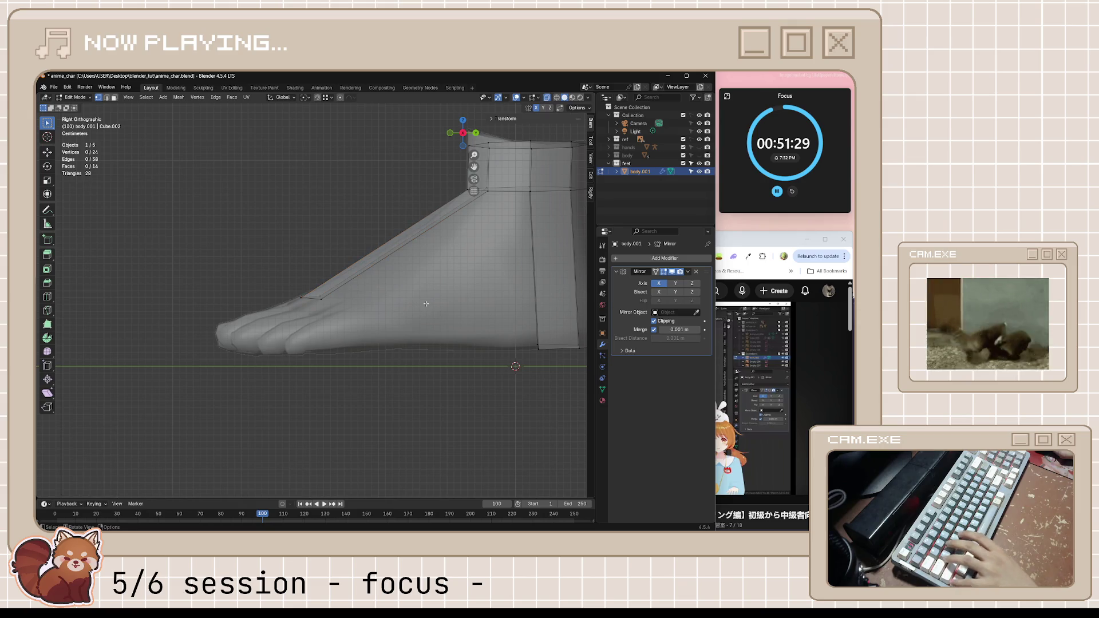
pyautogui.hotkey('ctrl', 's')
# - Check the foot block in 3D and side view, then watch more of the tutorial
pyautogui.scroll(-2, 426, 303)
pyautogui.moveTo(425, 303); pyautogui.dragTo(409, 301, button='middle')
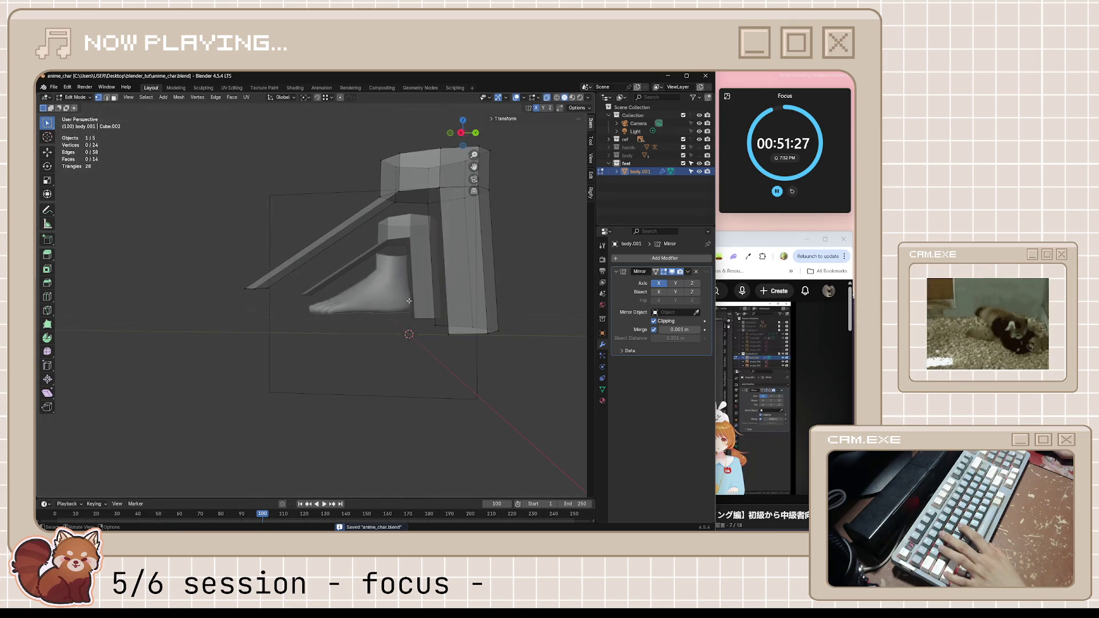
pyautogui.press('KP_3')
pyautogui.scroll(4, 409, 301)
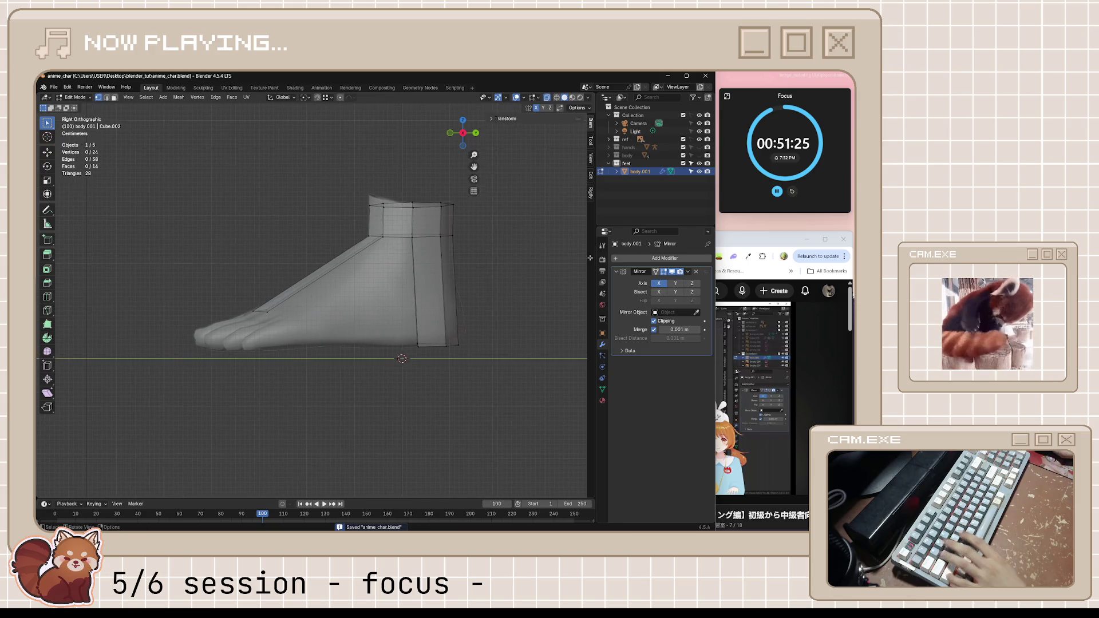
pyautogui.click(737, 241)
pyautogui.click(723, 369)
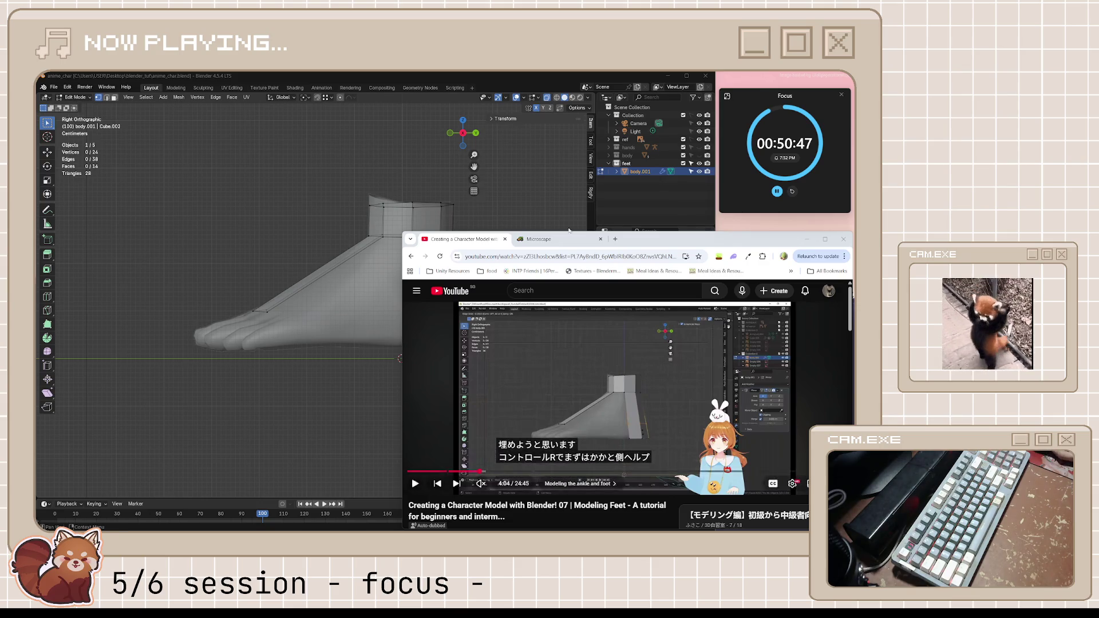
pyautogui.click(464, 209)
# - Add a loop cut across the heel strip and watch a few more seconds of the tutorial
pyautogui.hotkey('ctrl', 'r')
pyautogui.click(447, 290)
pyautogui.hotkey('alt', 'Tab')
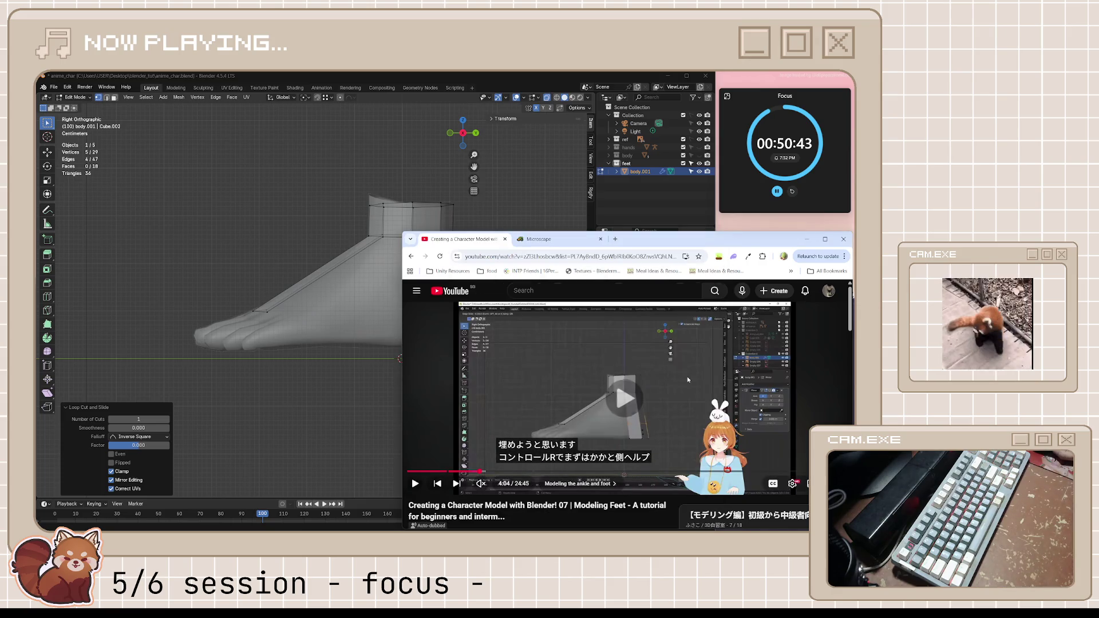
pyautogui.click(686, 376)
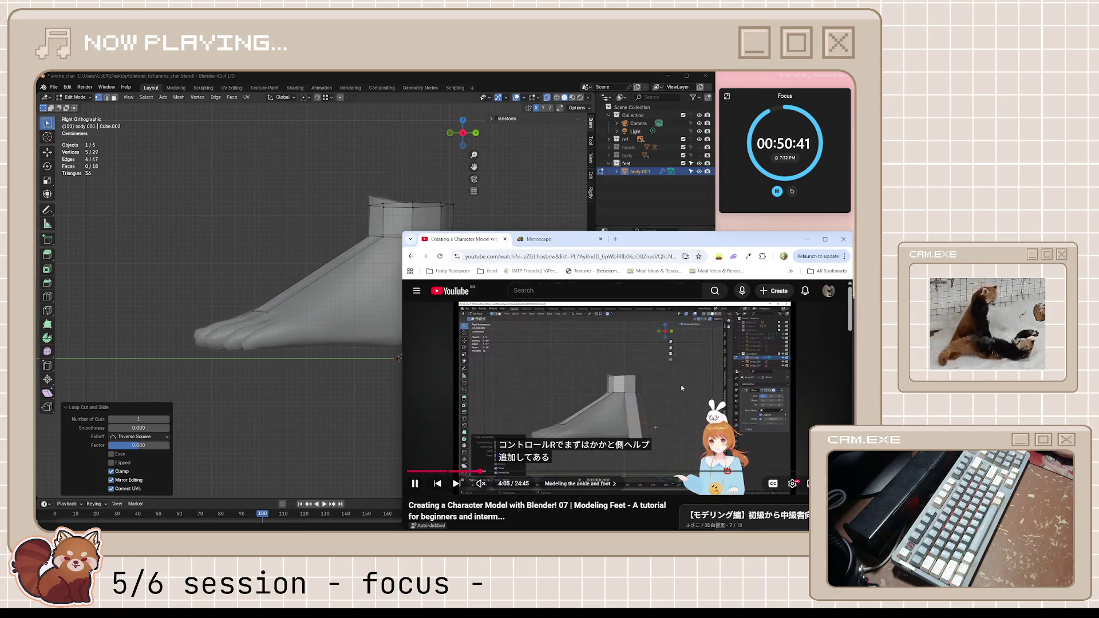
pyautogui.click(681, 387)
pyautogui.click(481, 85)
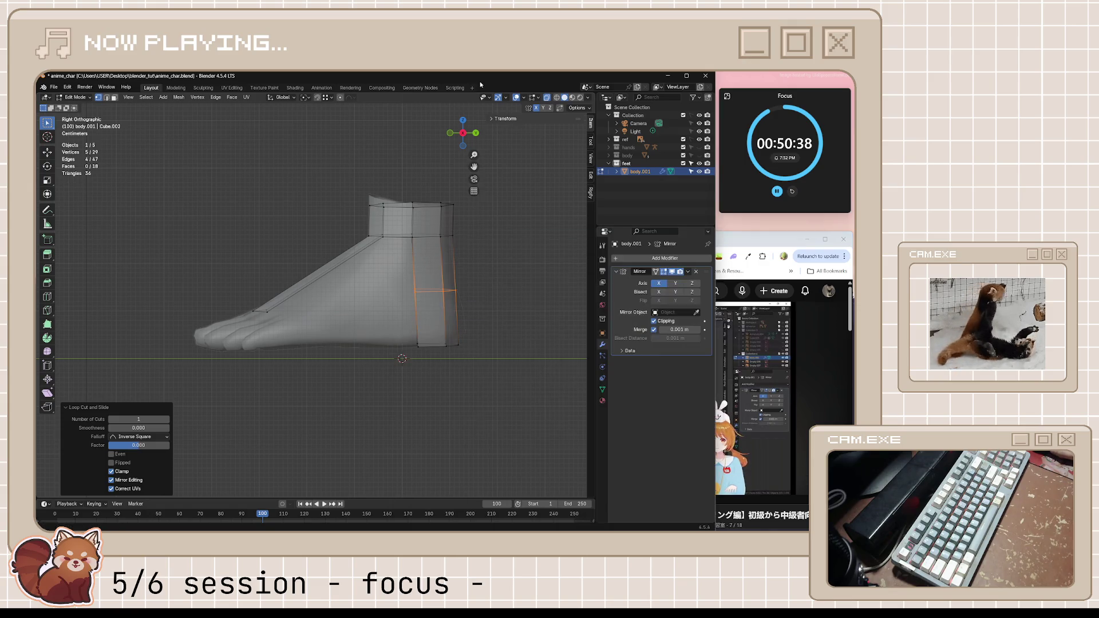
# - Fatten the mid-heel edge loop outward by 0.0117 m and shift it slightly
pyautogui.keyDown('alt'); pyautogui.click(400, 322); pyautogui.keyUp('alt')
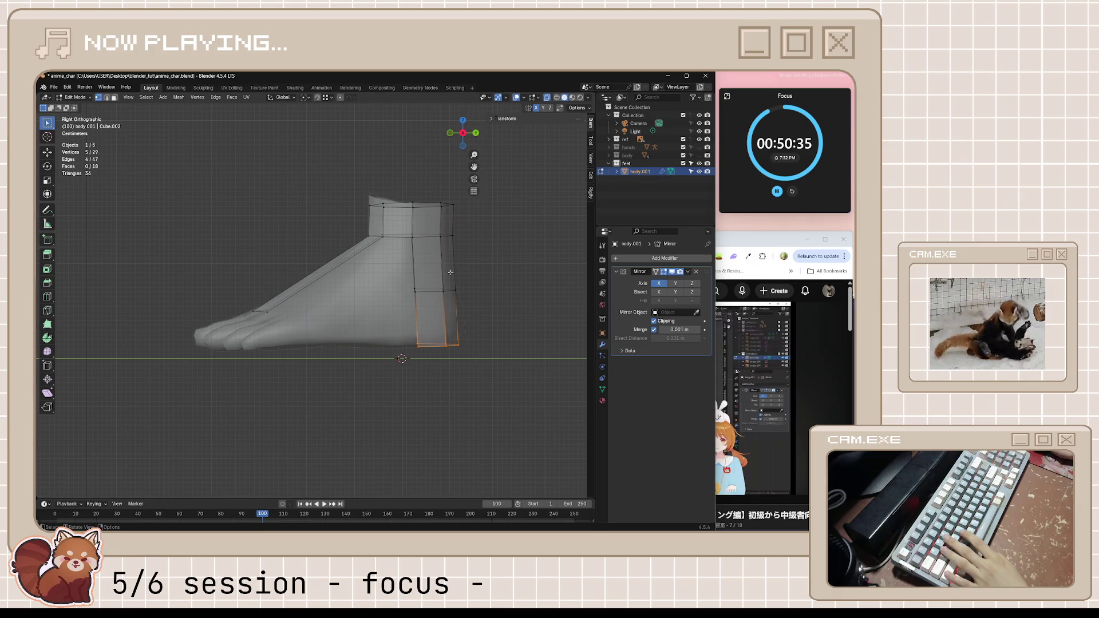
pyautogui.keyDown('alt'); pyautogui.click(452, 291); pyautogui.keyUp('alt')
pyautogui.hotkey('alt', 's')
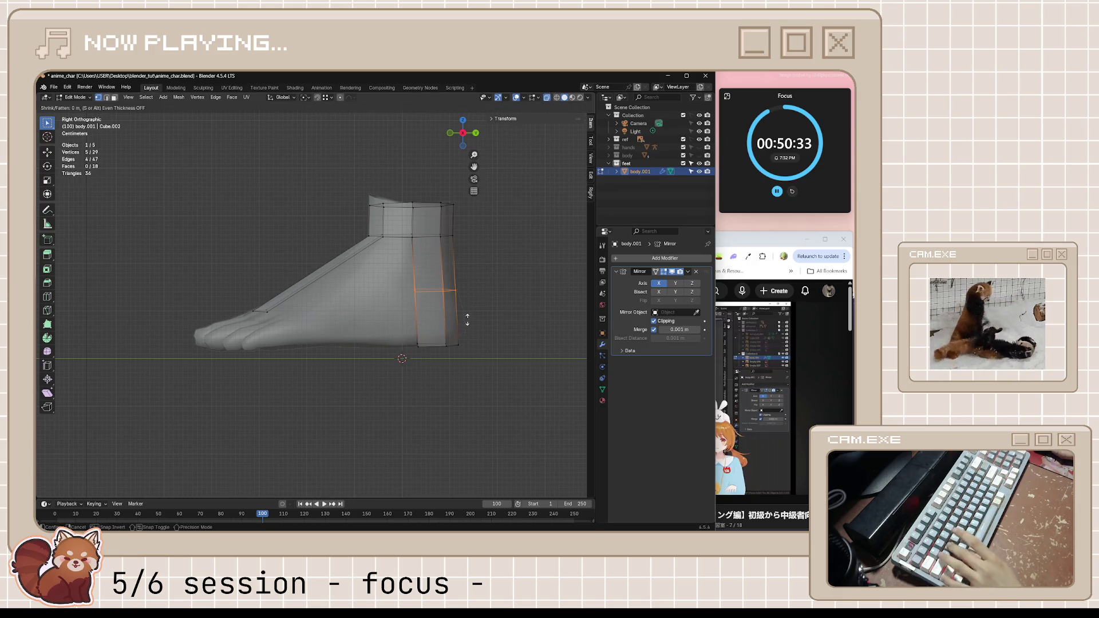
pyautogui.click(481, 265)
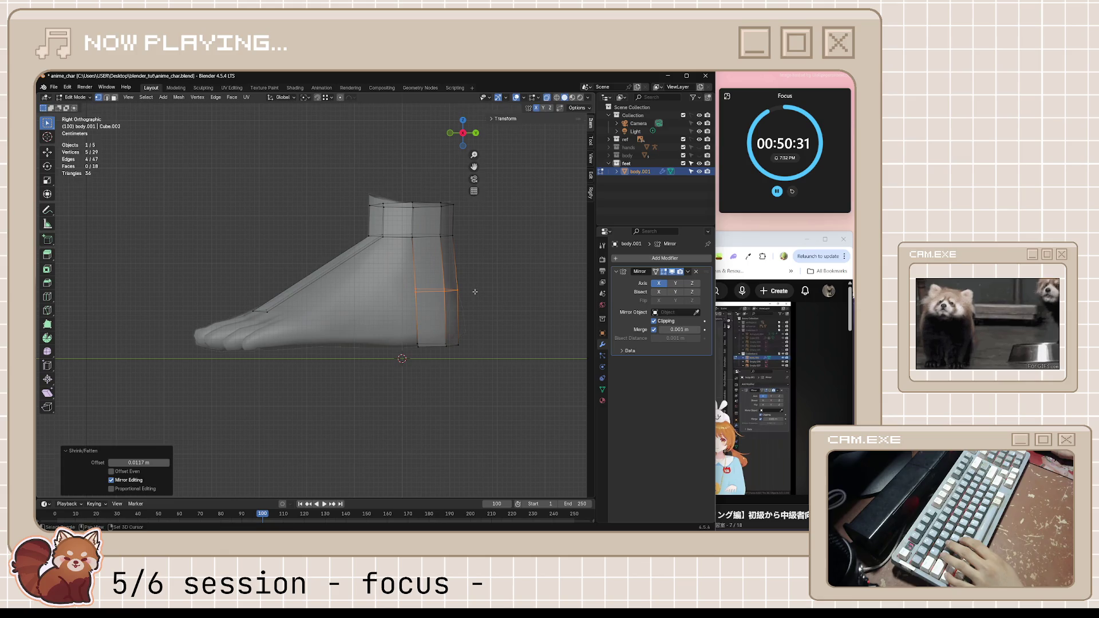
pyautogui.press('g')
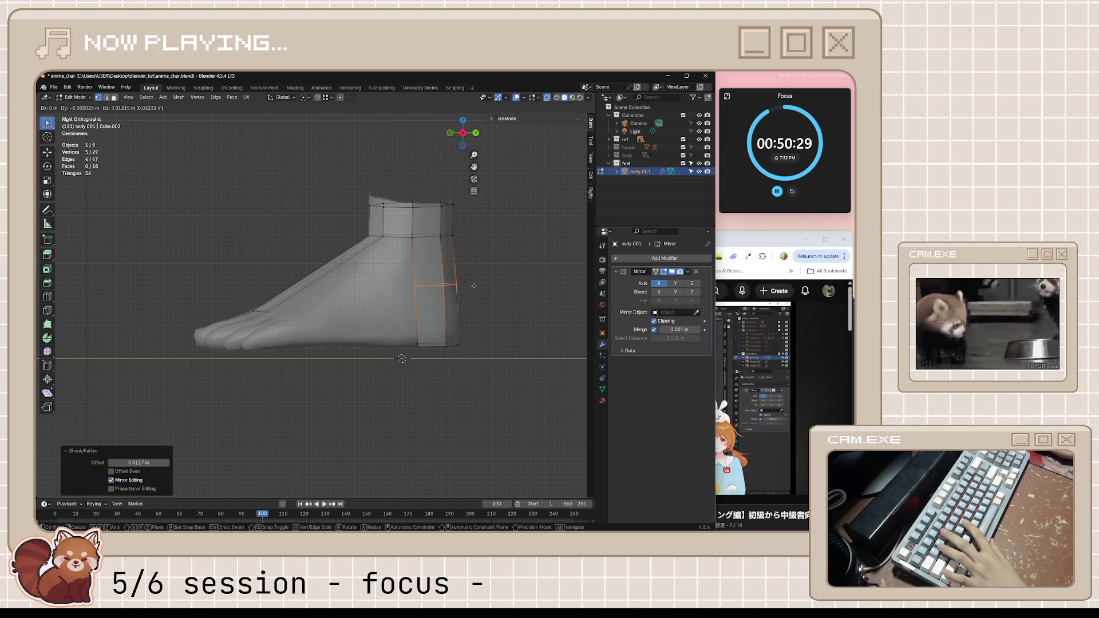
pyautogui.click(473, 296)
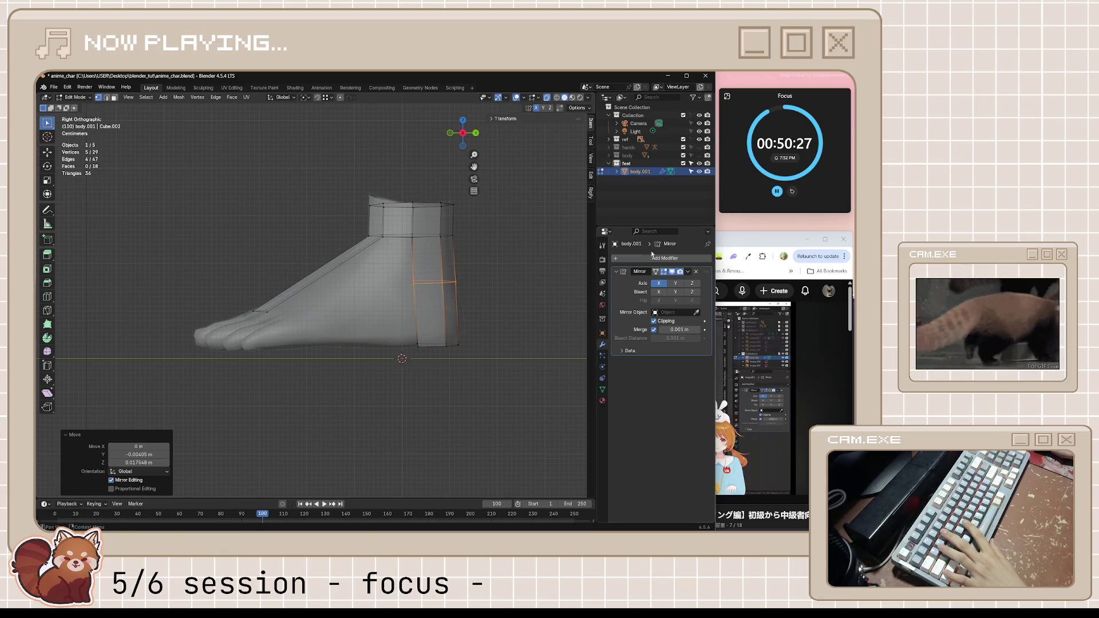
pyautogui.click(776, 241)
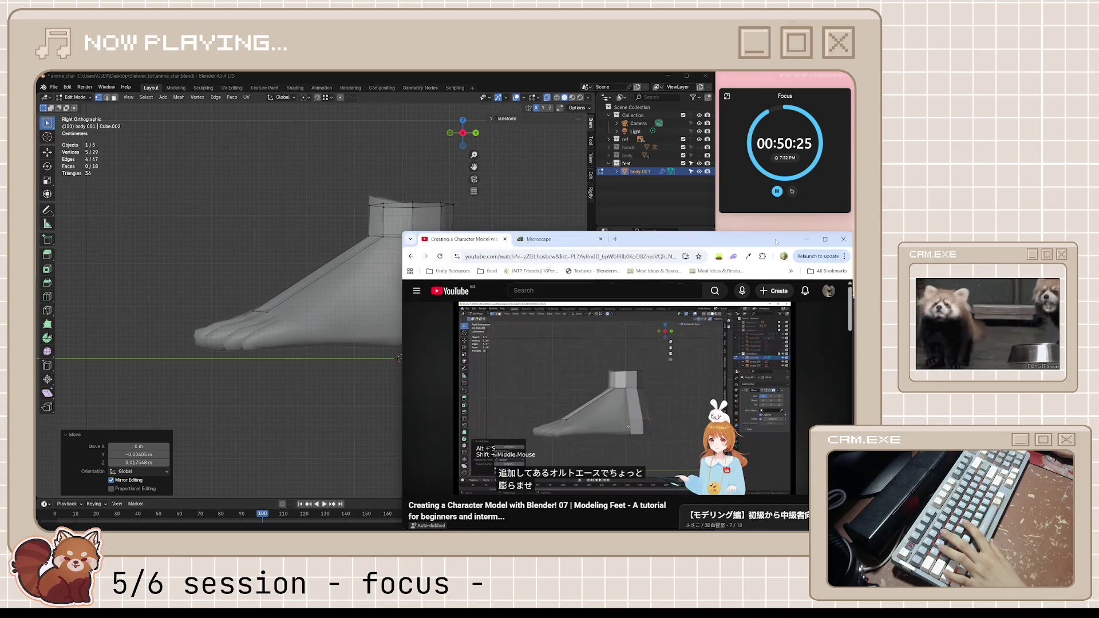
# - Watch a few more seconds of the tutorial, then return to Blender's side view of the foot
pyautogui.click(616, 386)
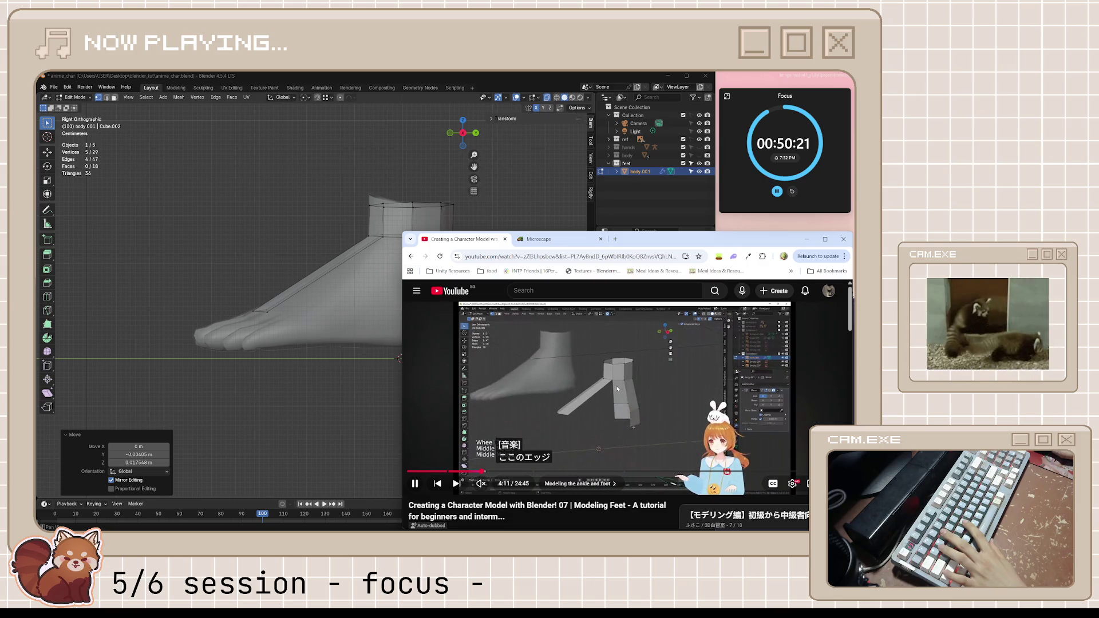
pyautogui.click(616, 386)
pyautogui.click(536, 81)
pyautogui.moveTo(401, 321); pyautogui.dragTo(456, 324, button='middle')
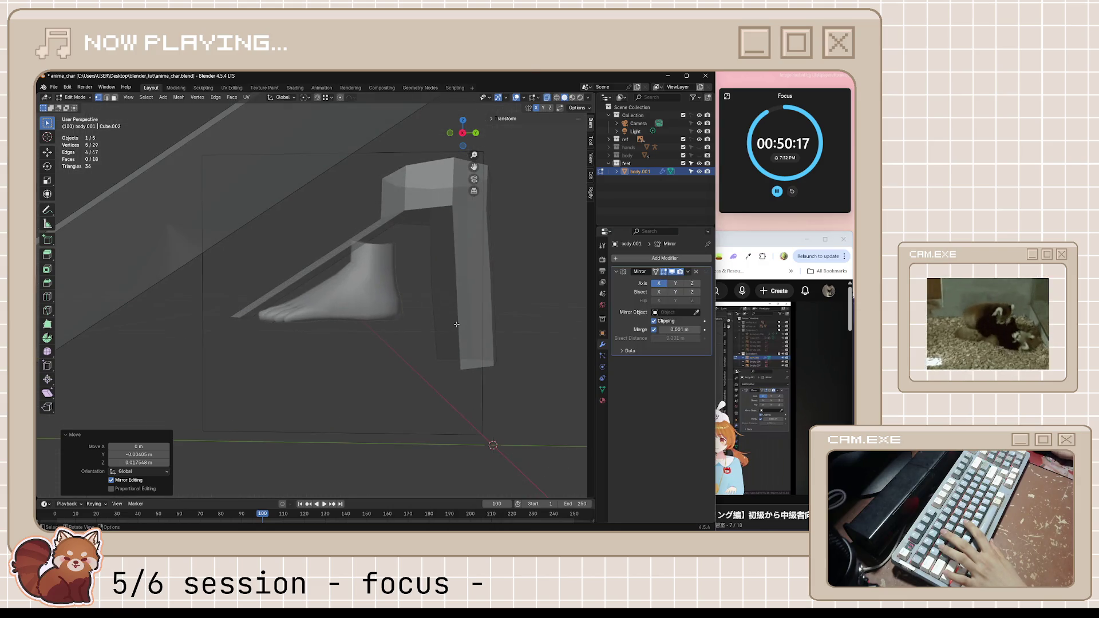
pyautogui.press('KP_3')
pyautogui.scroll(3, 479, 375)
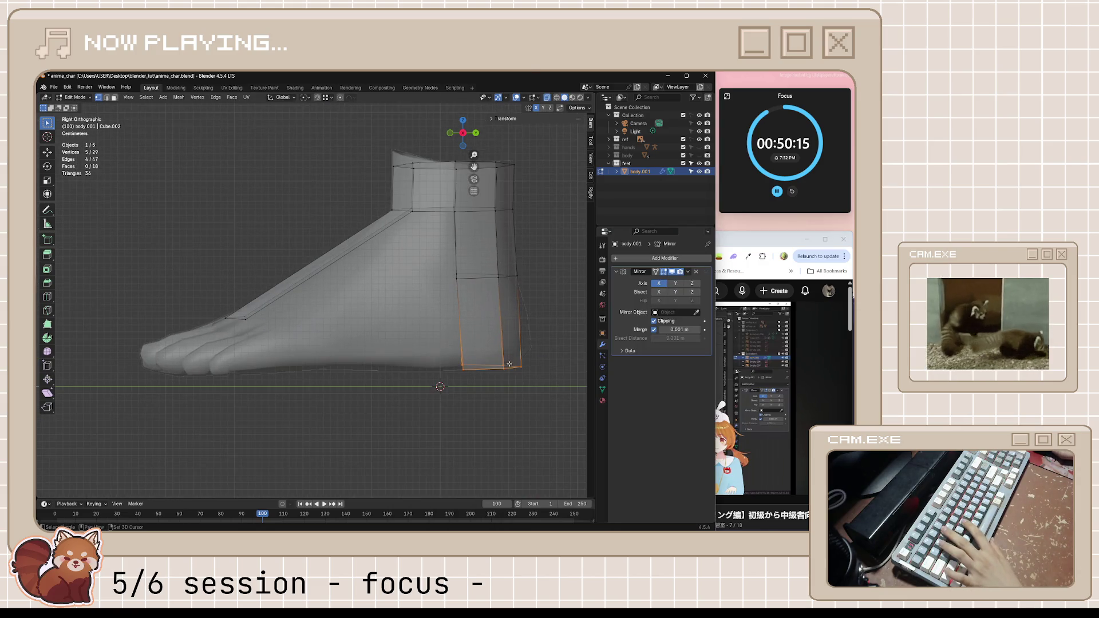
# - Raise the lower heel edge loop slightly, try an edge slide on it, and undo the attempt
pyautogui.press('g')
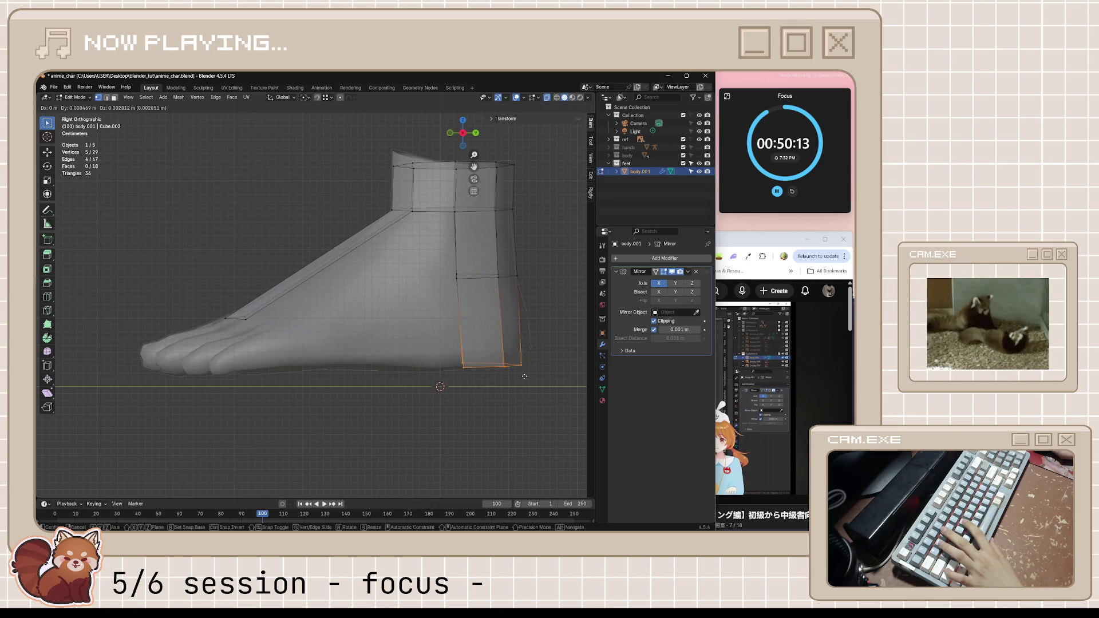
pyautogui.click(514, 361)
pyautogui.press('g')
pyautogui.press('g')
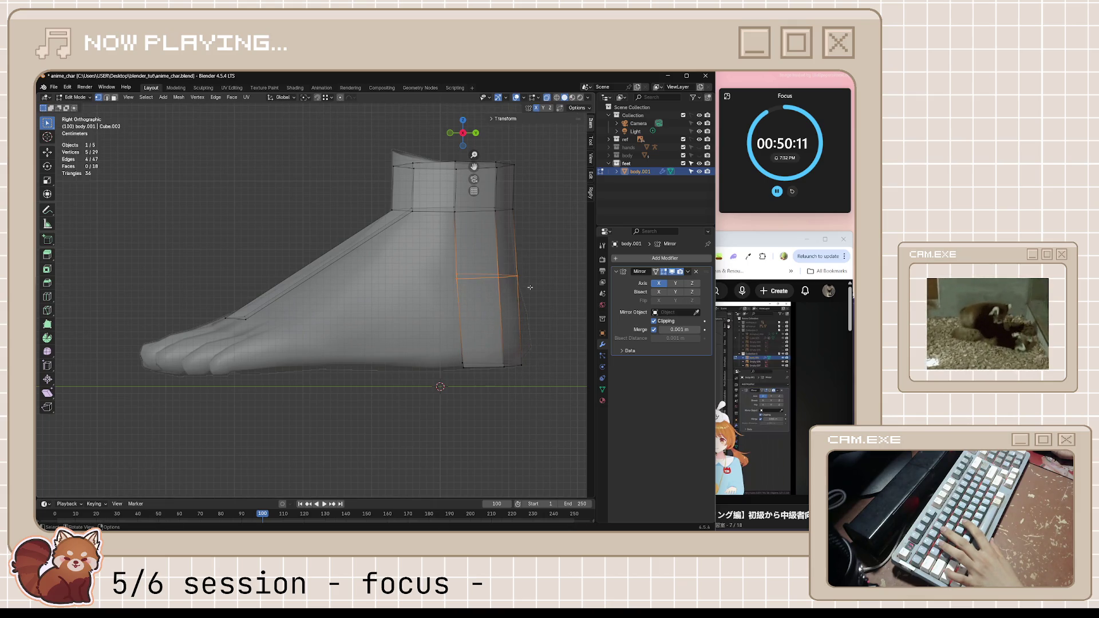
pyautogui.click(537, 345)
pyautogui.press('g')
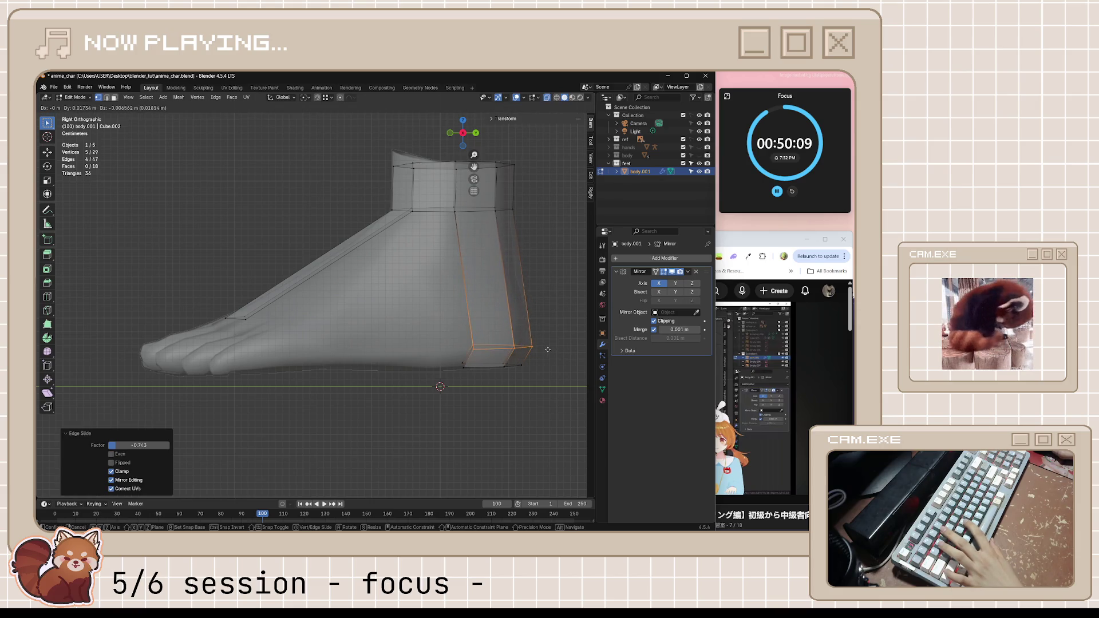
pyautogui.press('Escape')
pyautogui.hotkey('ctrl', 'z')
pyautogui.hotkey('ctrl', 'z')
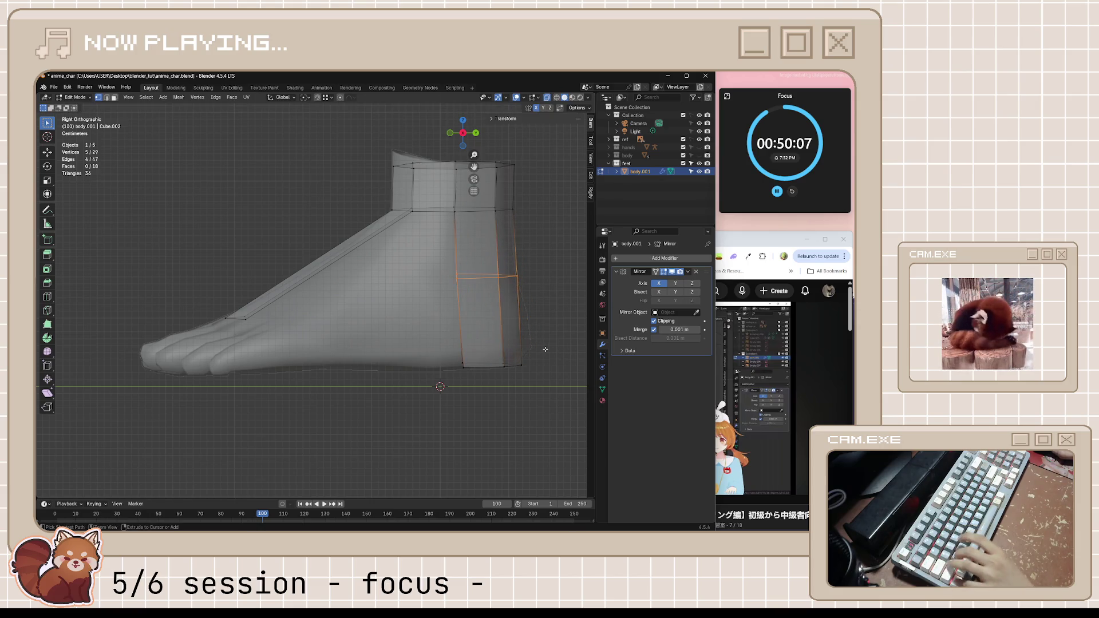
pyautogui.hotkey('ctrl', 'z')
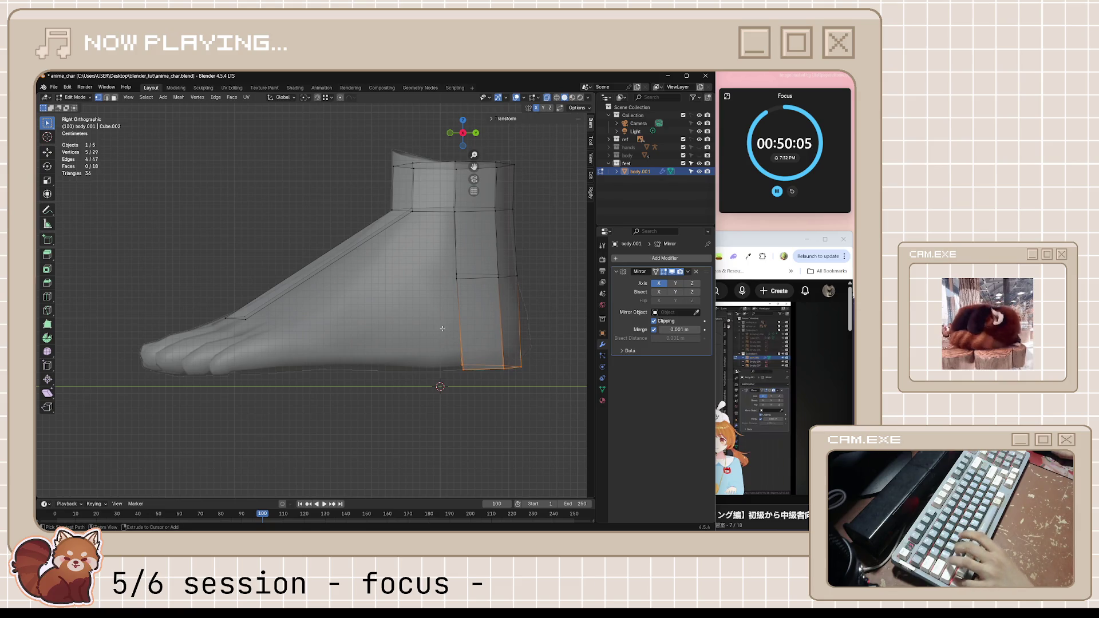
pyautogui.hotkey('ctrl', 'z')
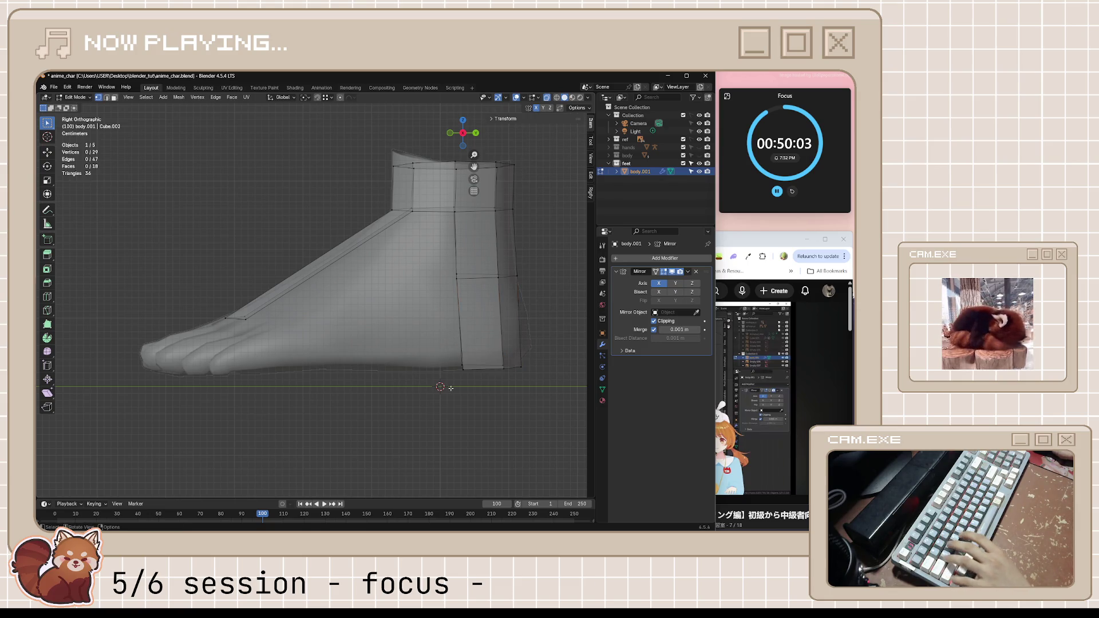
pyautogui.click(743, 246)
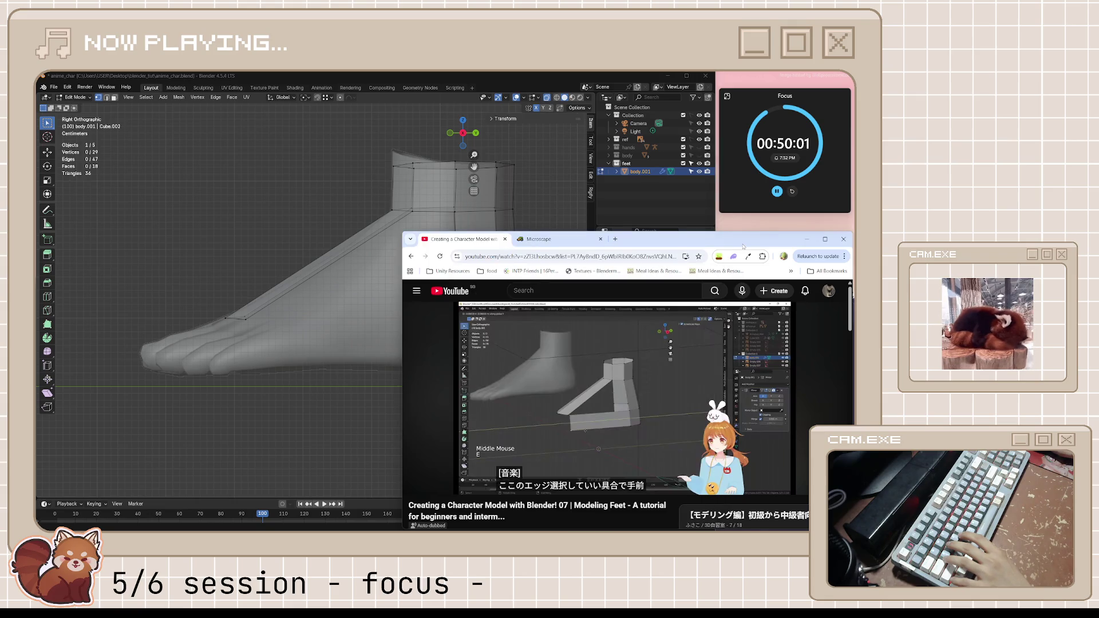
# - Rewind and rewatch the tutorial's heel-reshaping section
pyautogui.press('k')
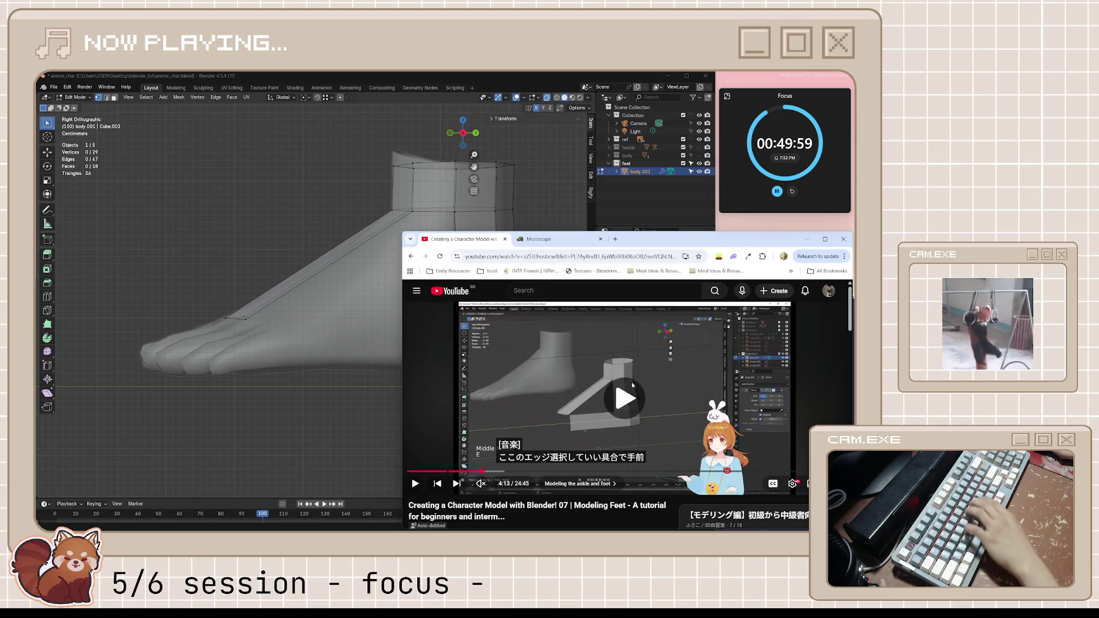
pyautogui.press('j')
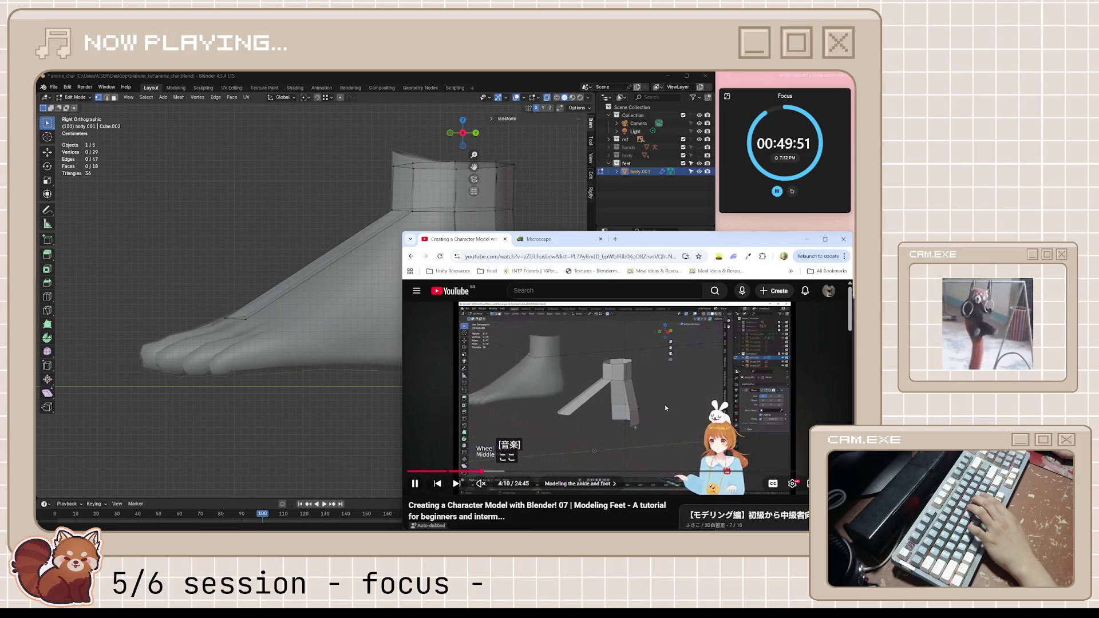
pyautogui.moveTo(666, 408)
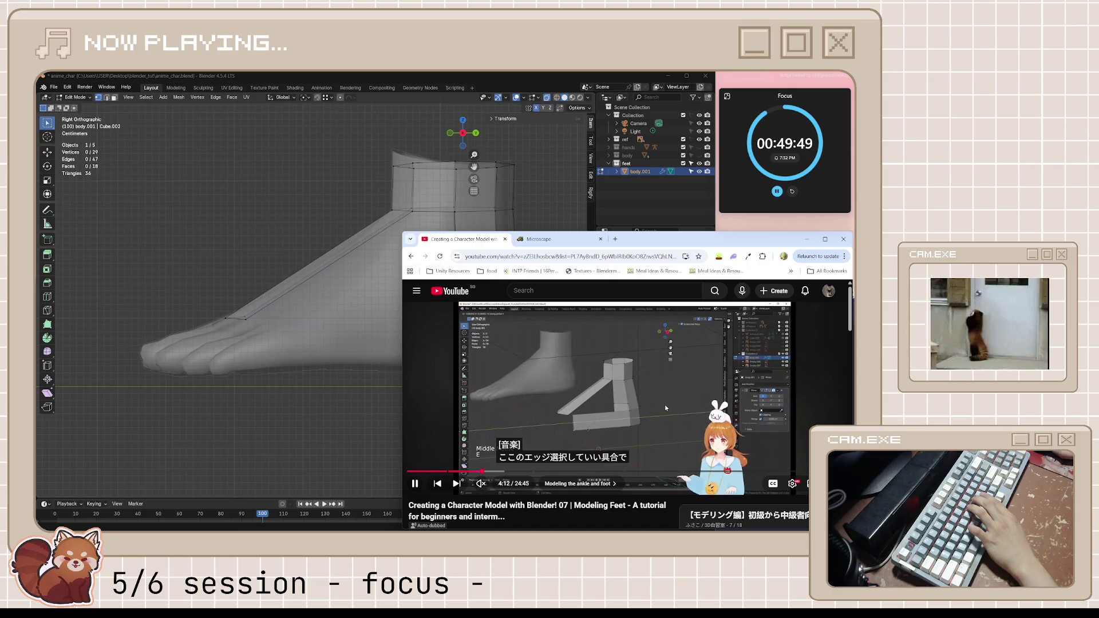
pyautogui.press('k')
pyautogui.press('j')
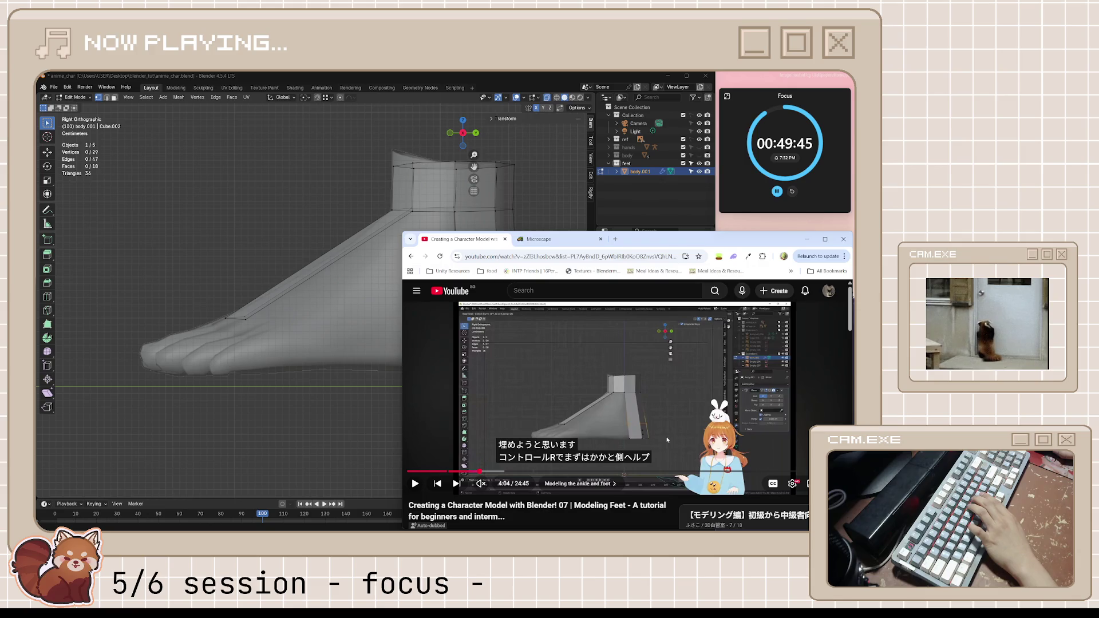
pyautogui.press('k')
pyautogui.press('k')
pyautogui.press('k')
# - Move the rear heel edge loop about 0.017 m lower and further back, then save anime_char.blend
pyautogui.click(483, 305)
pyautogui.keyDown('alt'); pyautogui.click(483, 305); pyautogui.keyUp('alt')
pyautogui.press('g')
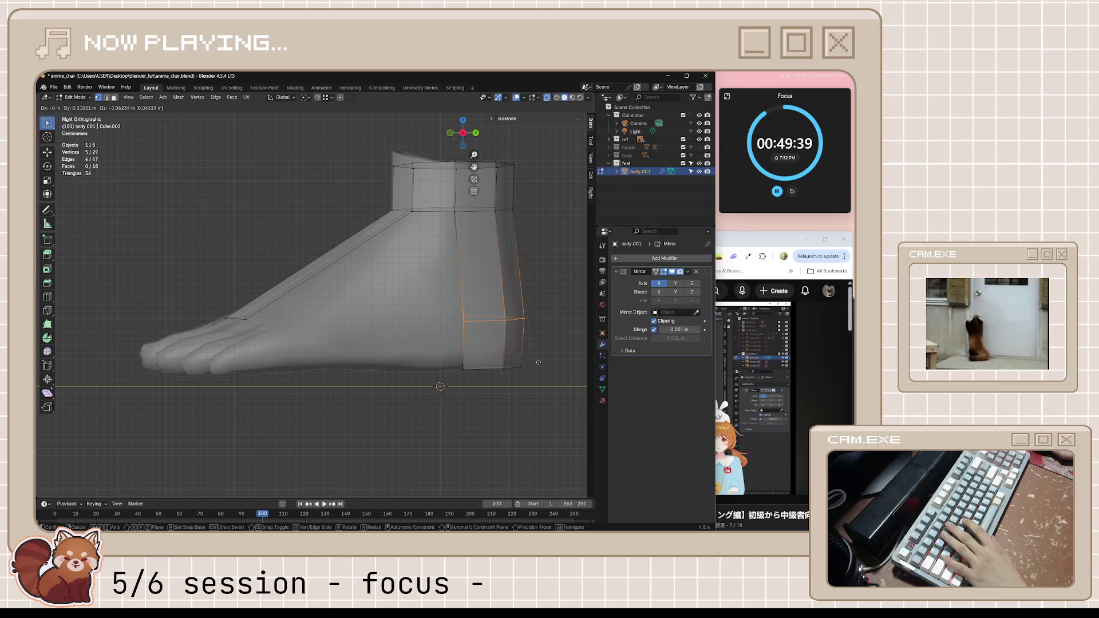
pyautogui.click(538, 360)
pyautogui.press('g')
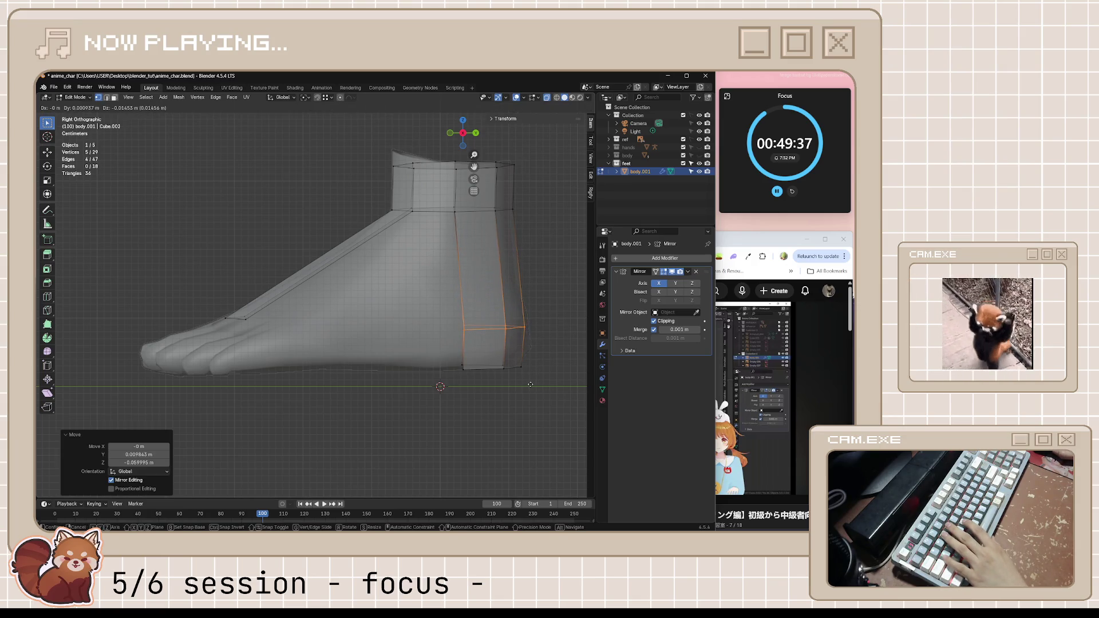
pyautogui.click(531, 385)
pyautogui.press('g')
pyautogui.click(537, 375)
pyautogui.click(543, 365)
pyautogui.hotkey('ctrl', 's')
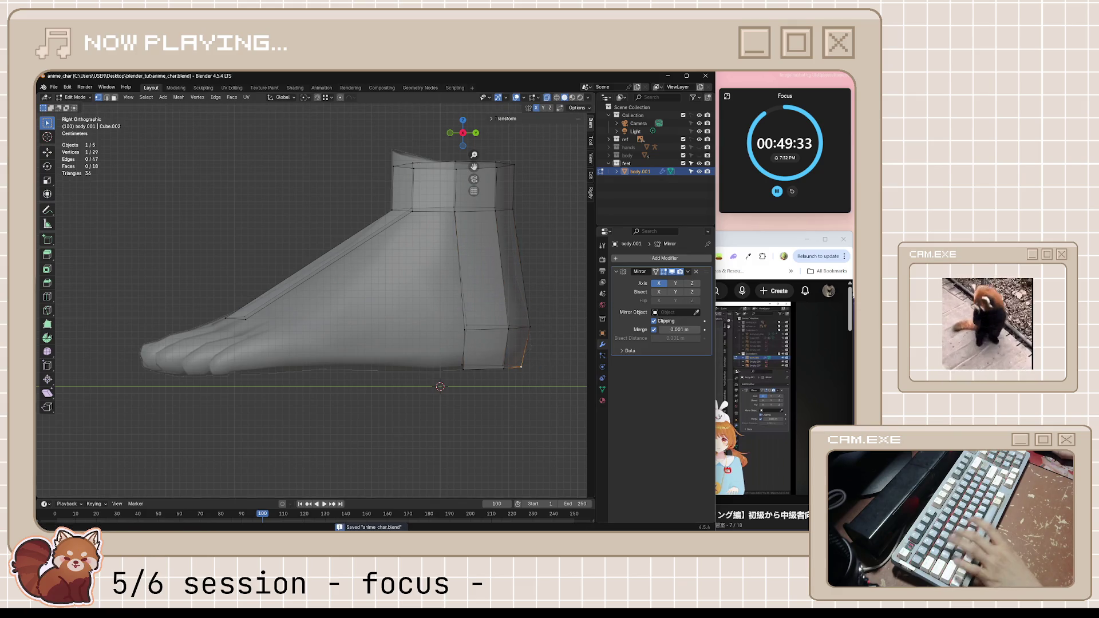
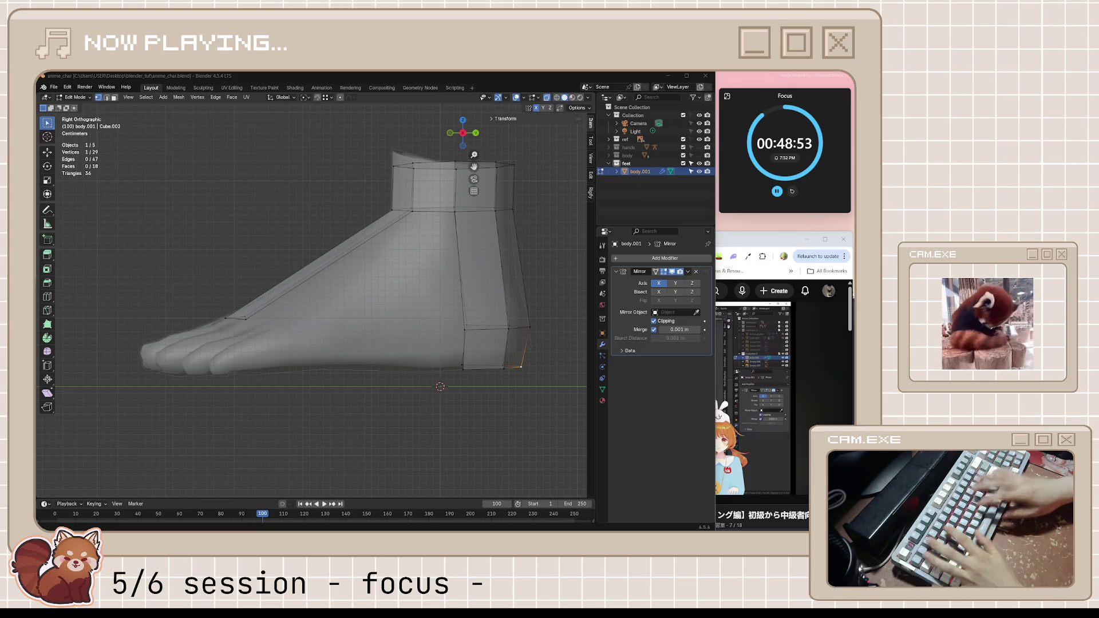
# - Switch to the Chrome foot-modelling tutorial and resume playing the video
pyautogui.hotkey('alt', 'Tab')
pyautogui.press('space')
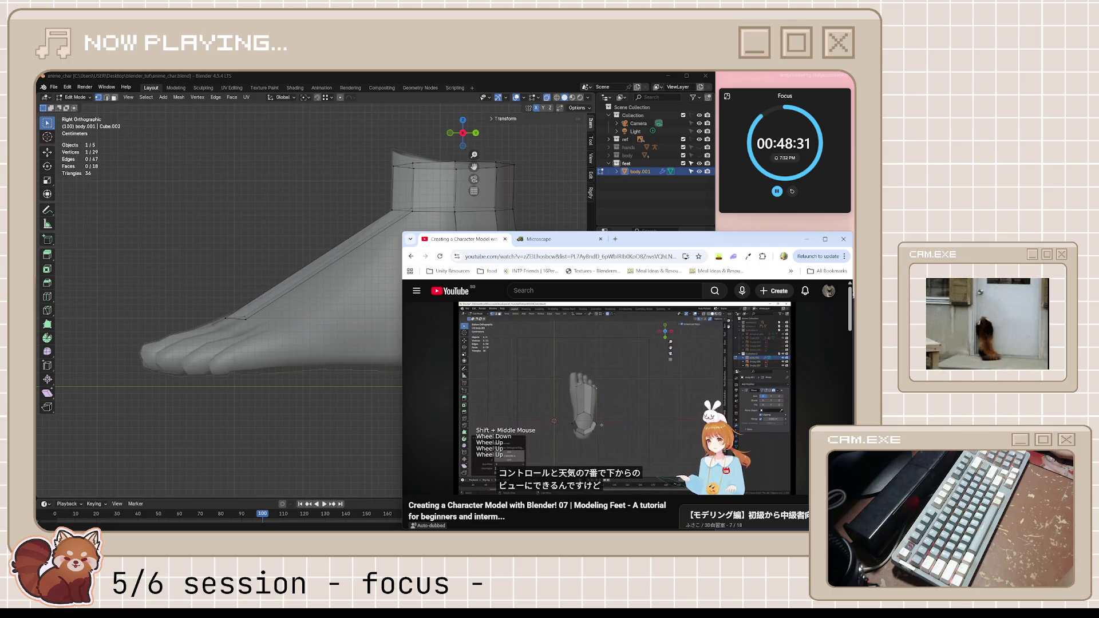
# - Pause and resume the tutorial around 4:30 on repositioning the reference image, then return to Blender
pyautogui.moveTo(688, 418)
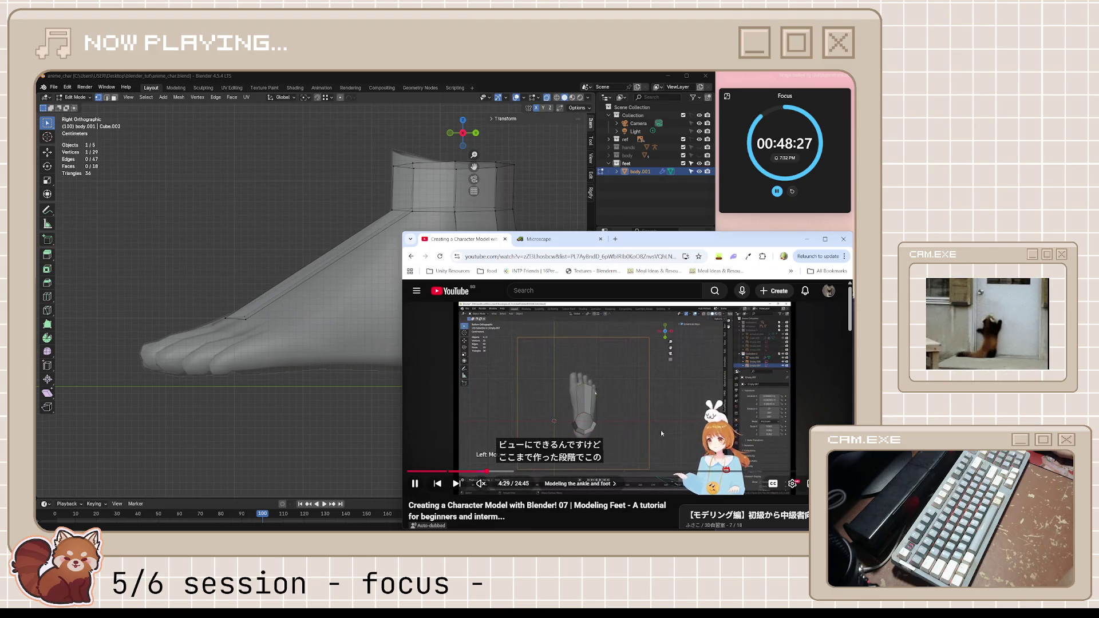
pyautogui.click(643, 431)
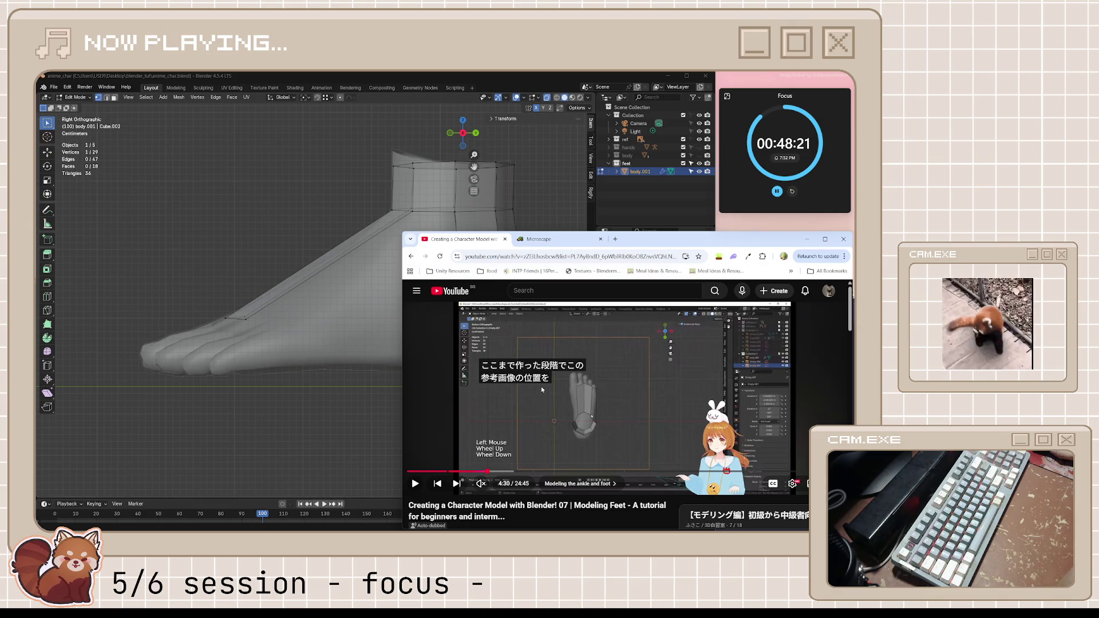
pyautogui.click(643, 415)
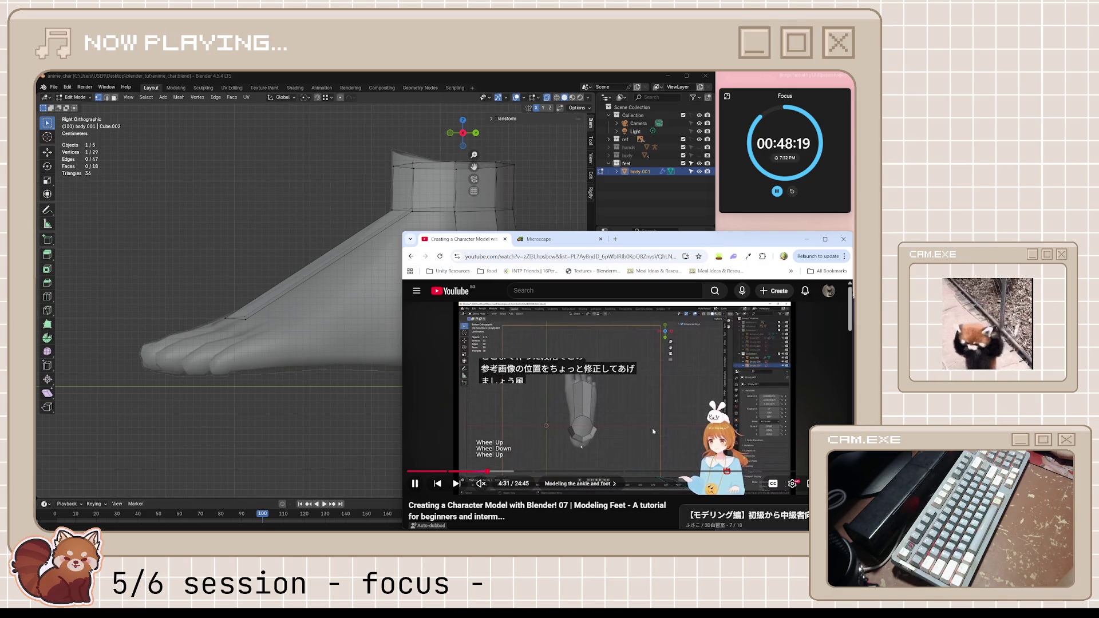
pyautogui.click(651, 428)
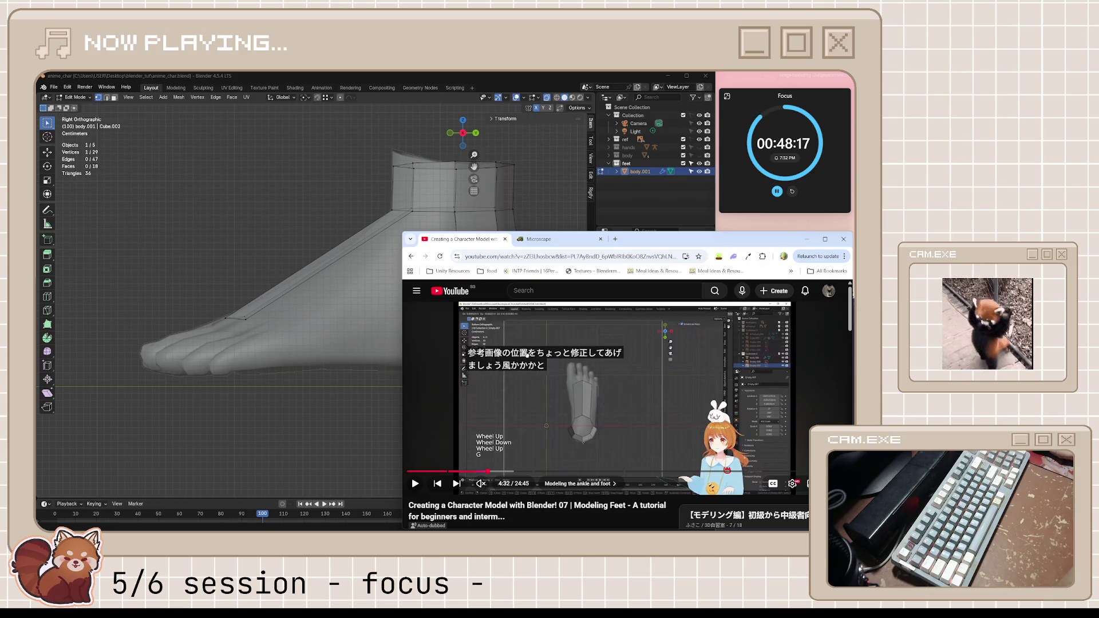
pyautogui.click(638, 425)
pyautogui.click(489, 87)
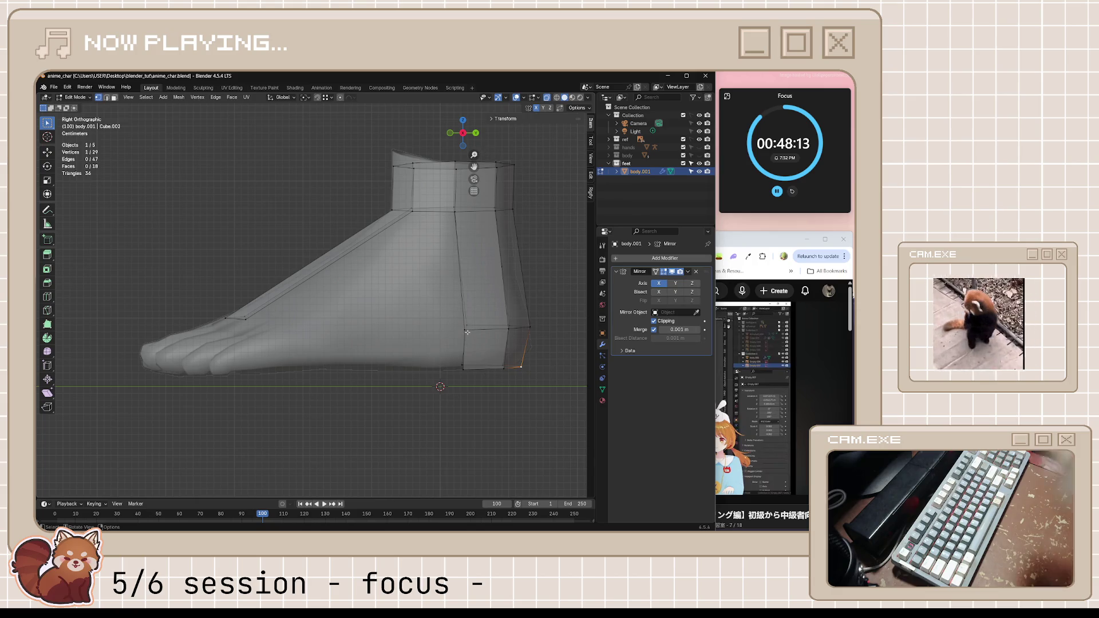
# - Select both heel corner vertices and extrude them about 0.3155 m forward along the sole
pyautogui.keyDown('shift'); pyautogui.click(465, 368); pyautogui.keyUp('shift')
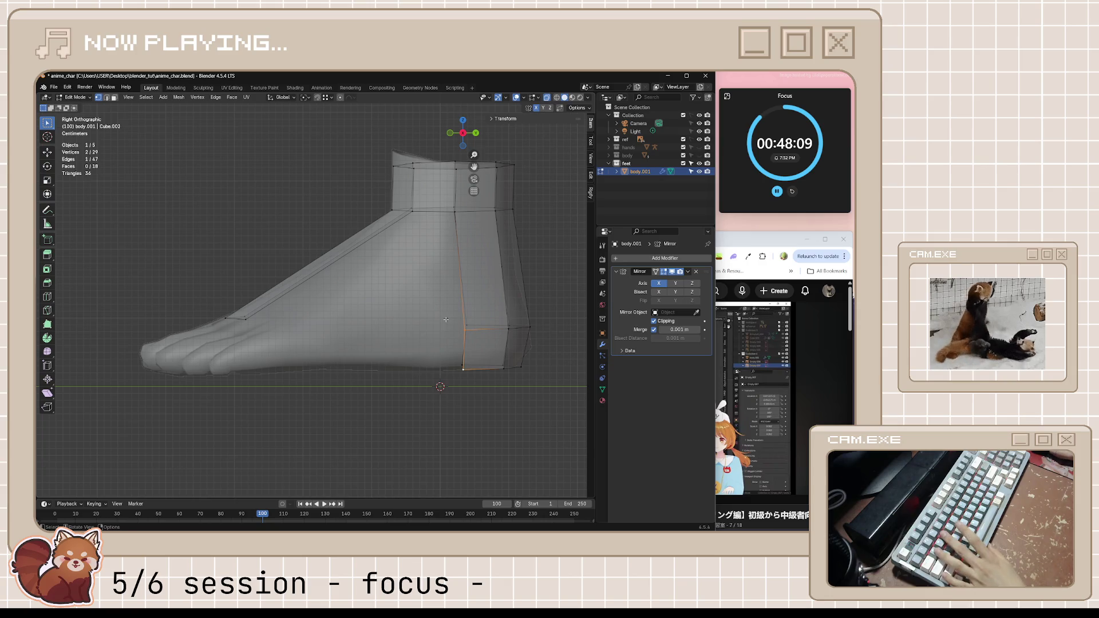
pyautogui.moveTo(456, 348); pyautogui.dragTo(477, 406, button='middle')
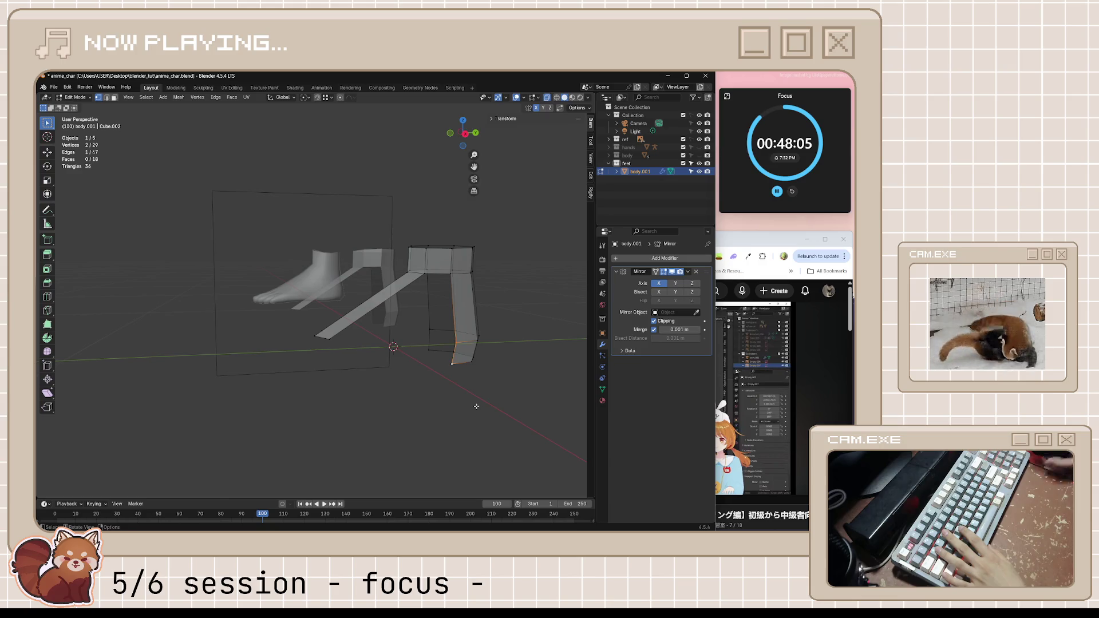
pyautogui.press('KP_3')
pyautogui.scroll(3, 475, 395)
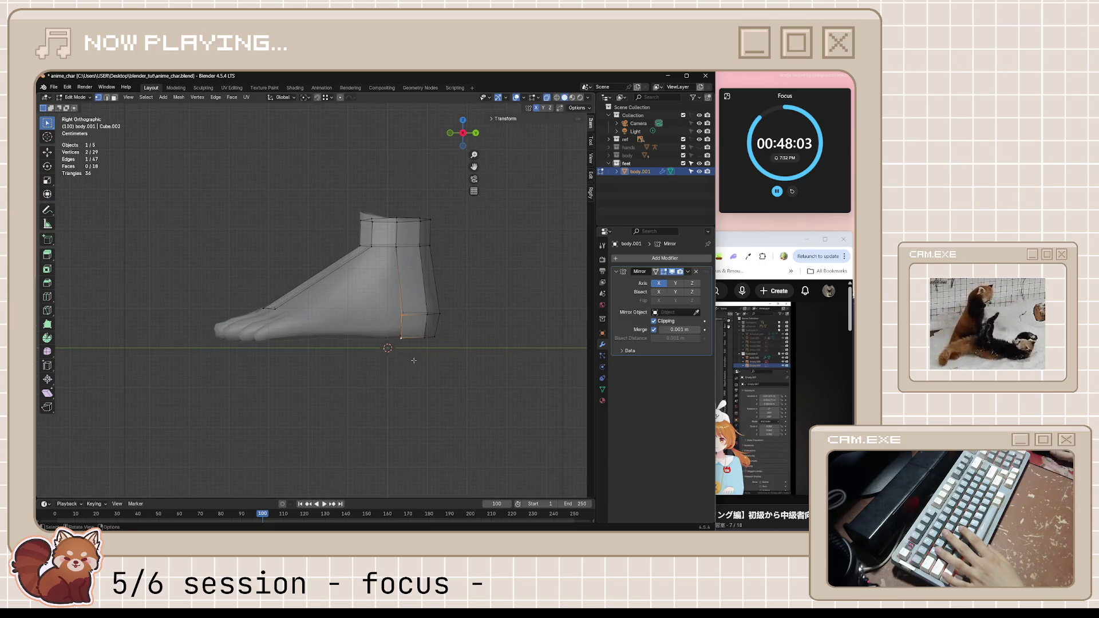
pyautogui.press('e')
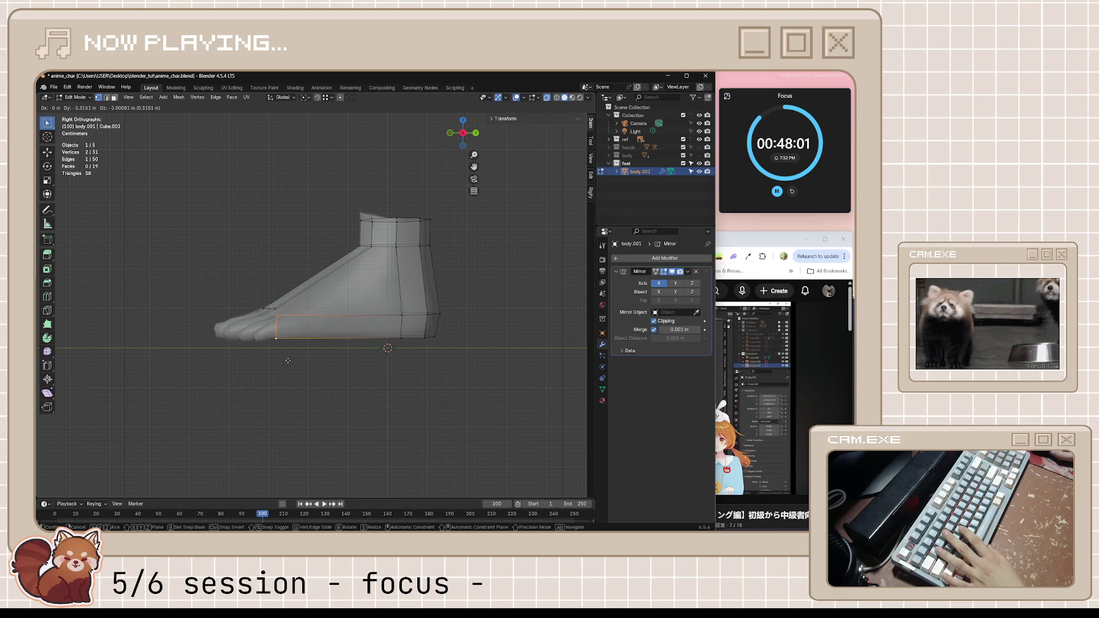
pyautogui.click(288, 361)
pyautogui.moveTo(380, 373)
pyautogui.mouseDown(button='middle')
pyautogui.moveTo(424, 381)
pyautogui.moveTo(400, 378)
pyautogui.moveTo(545, 350)
pyautogui.moveTo(433, 327)
pyautogui.mouseUp(button='middle')
pyautogui.press('ctrl+KP_7')
pyautogui.keyDown('shift'); pyautogui.moveTo(487, 349); pyautogui.dragTo(444, 327, button='middle'); pyautogui.keyUp('shift')
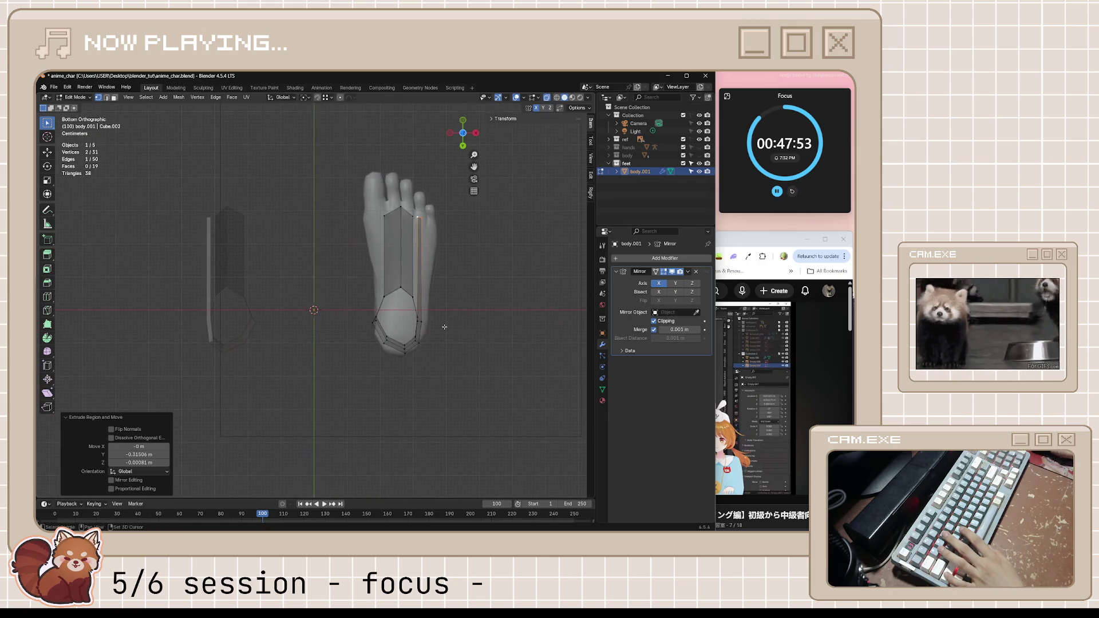
# - Place the new sole edge on the reference outline and push the lower rim outward with Alt+S
pyautogui.press('g')
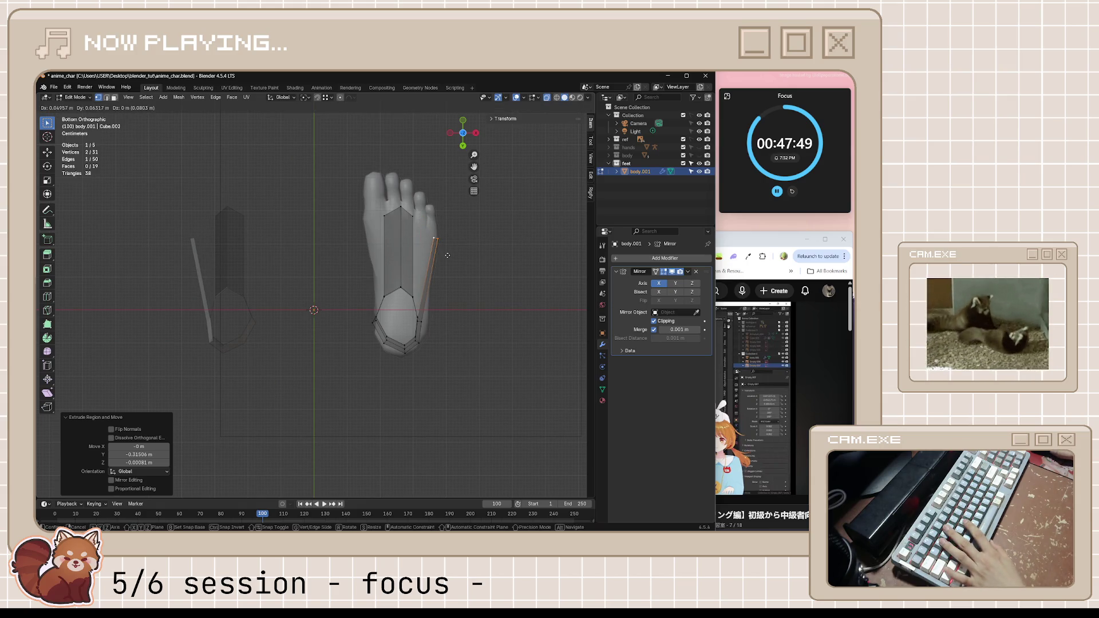
pyautogui.click(447, 256)
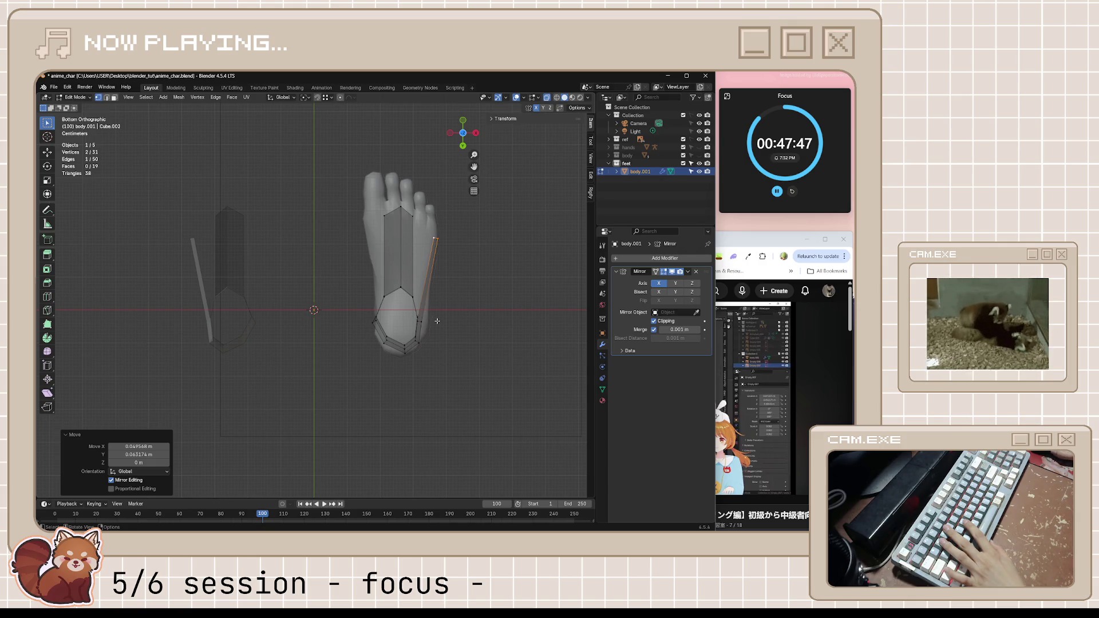
pyautogui.moveTo(431, 332)
pyautogui.mouseDown(button='middle')
pyautogui.moveTo(444, 372)
pyautogui.moveTo(411, 363)
pyautogui.mouseUp(button='middle')
pyautogui.keyDown('alt'); pyautogui.keyDown('shift'); pyautogui.click(408, 362); pyautogui.keyUp('shift'); pyautogui.keyUp('alt')
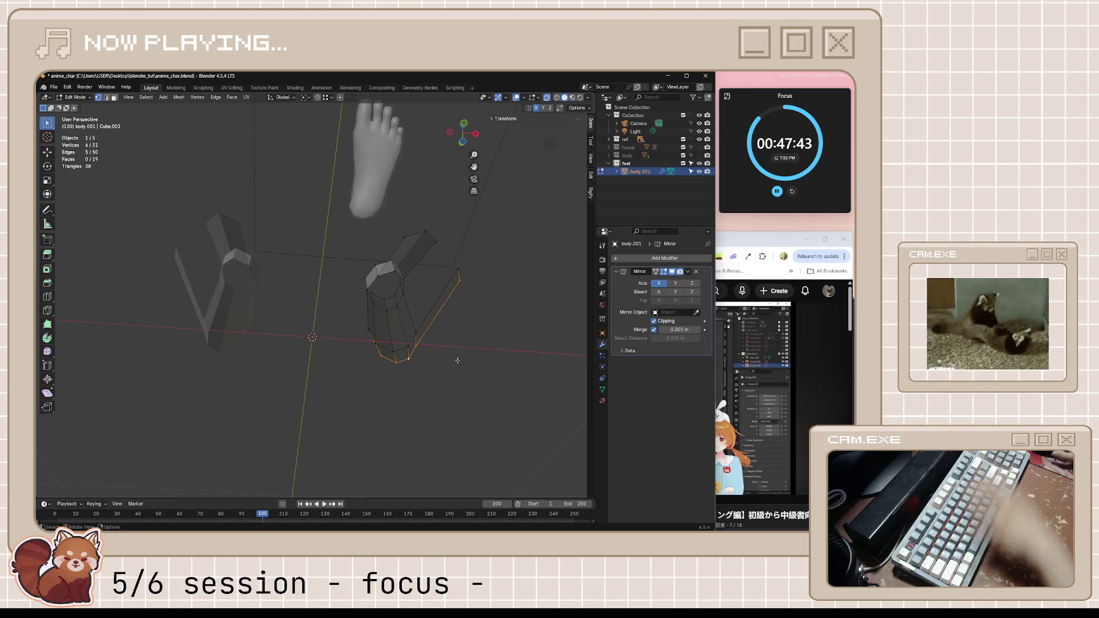
pyautogui.press('ctrl+KP_7')
pyautogui.scroll(2, 460, 344)
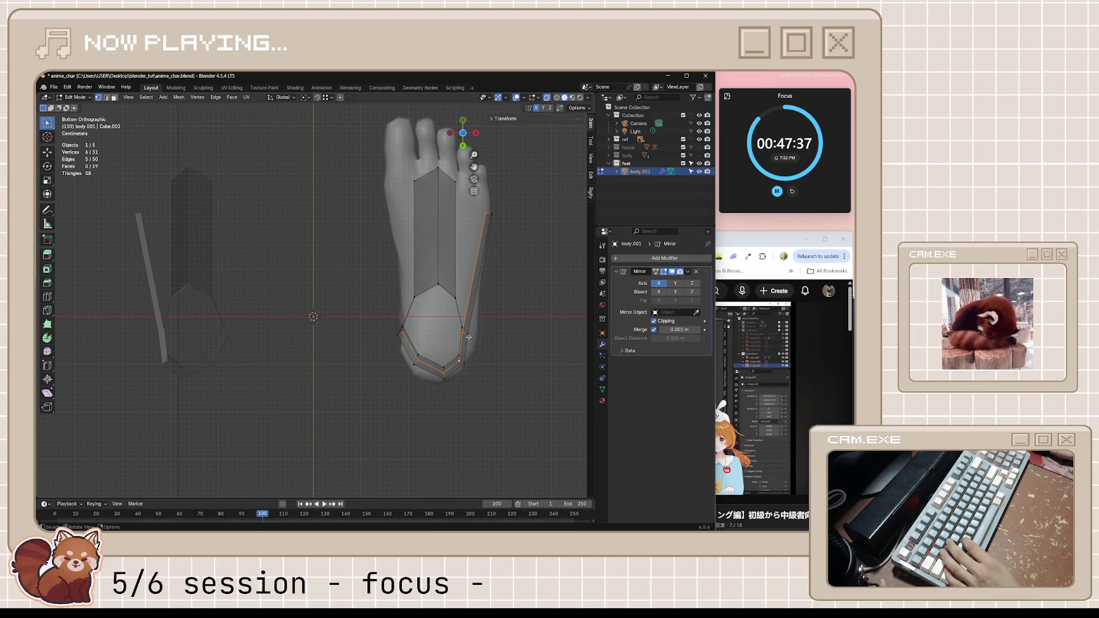
pyautogui.moveTo(473, 344); pyautogui.dragTo(375, 341, button='middle')
pyautogui.moveTo(373, 341)
pyautogui.mouseDown()
pyautogui.moveTo(480, 417)
pyautogui.moveTo(502, 413)
pyautogui.mouseUp()
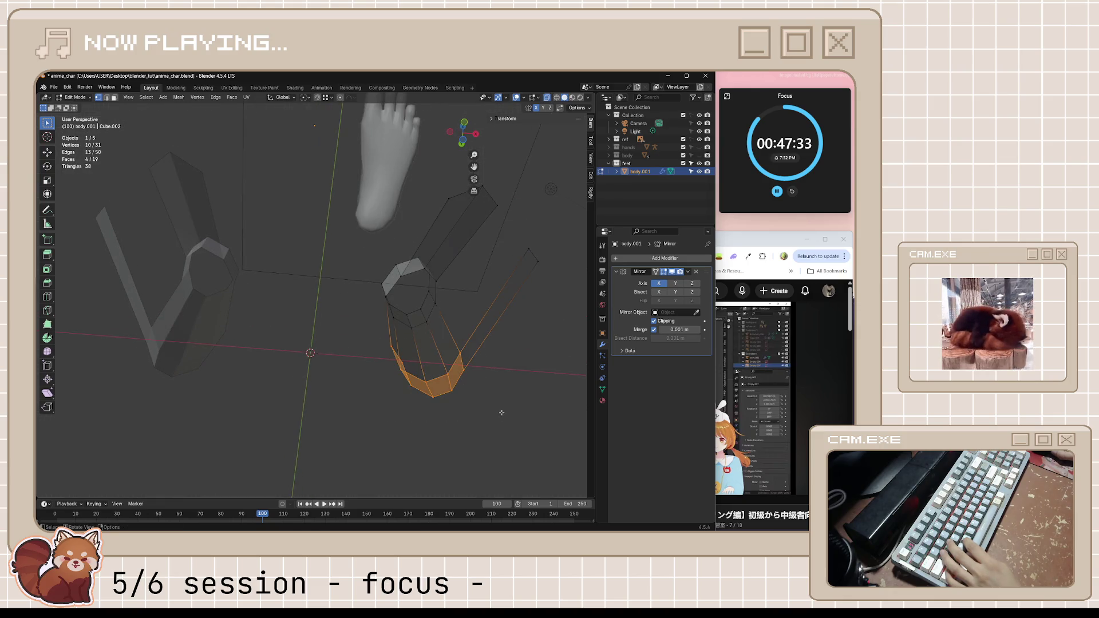
pyautogui.press('ctrl+KP_7')
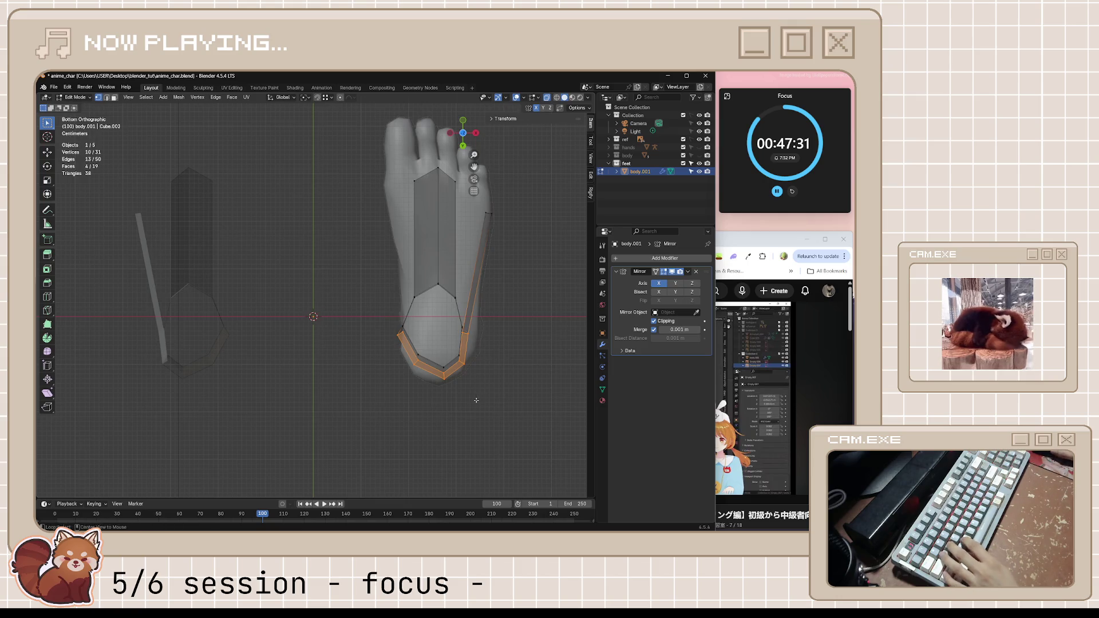
pyautogui.hotkey('alt', 's')
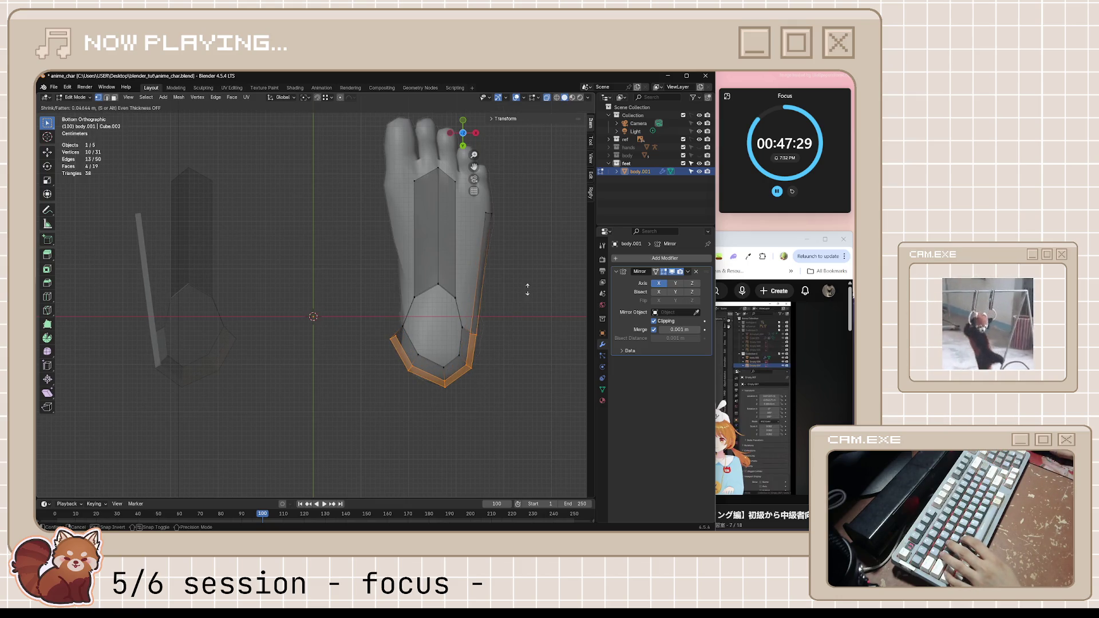
pyautogui.click(528, 291)
# - Move individual sole vertices and the bottom edge onto the reference foot outline from below
pyautogui.press('g')
pyautogui.moveTo(486, 344); pyautogui.dragTo(475, 381)
pyautogui.click(474, 361)
pyautogui.press('g')
pyautogui.click(513, 376)
pyautogui.press('g')
pyautogui.click(425, 402)
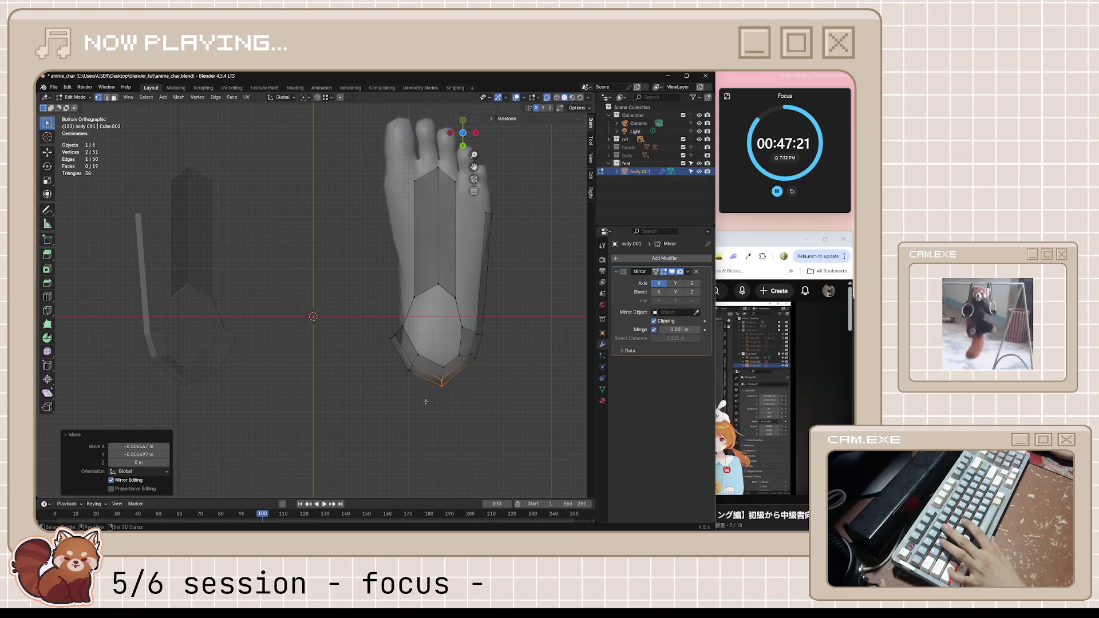
pyautogui.press('g')
pyautogui.click(452, 428)
# - Reposition the right-side and lower-left sole edges to match the reference foot
pyautogui.click(480, 338)
pyautogui.press('g')
pyautogui.click(476, 363)
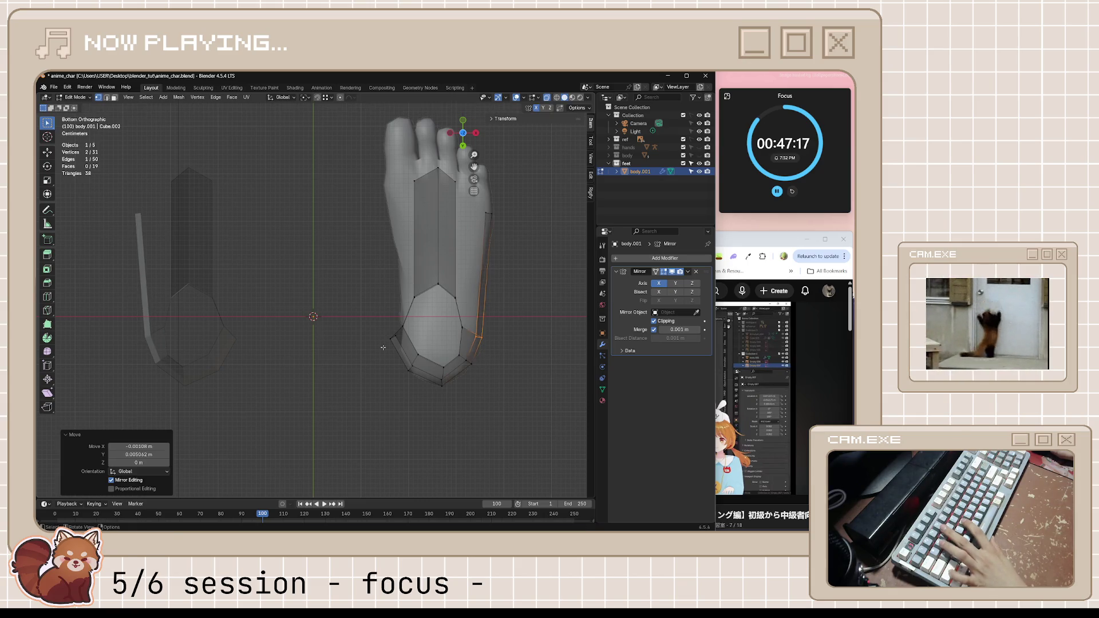
pyautogui.click(399, 350)
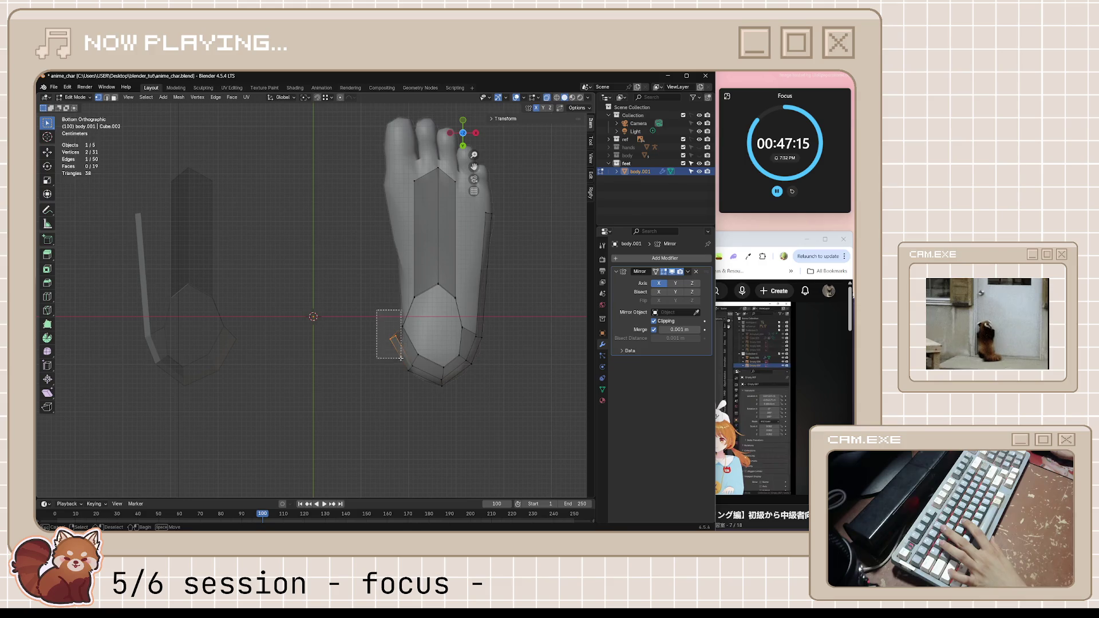
pyautogui.press('g')
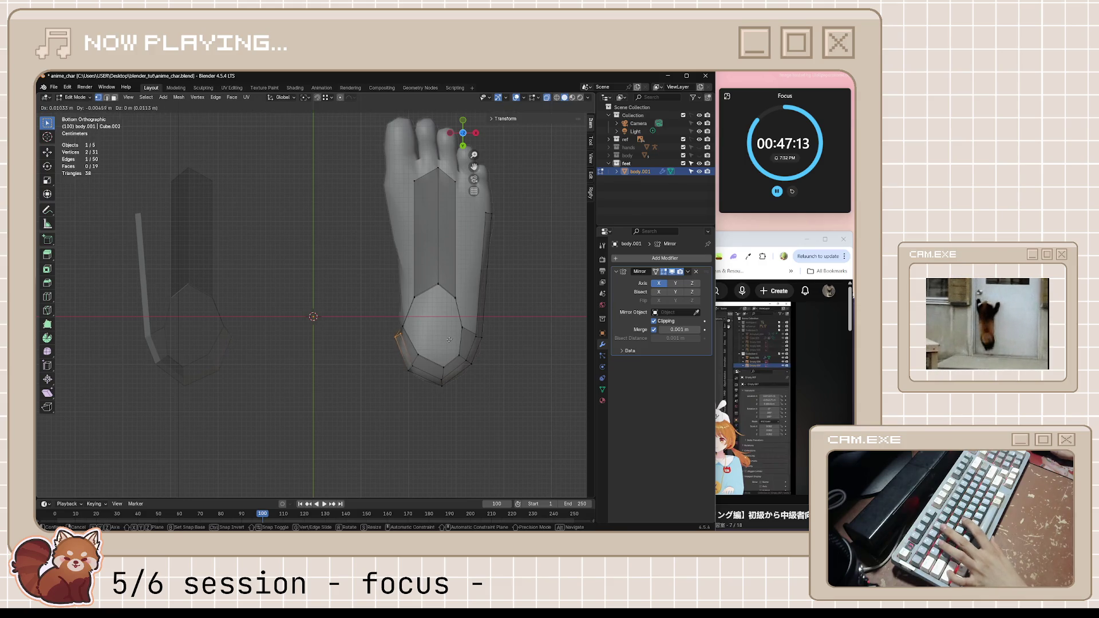
pyautogui.click(499, 378)
pyautogui.moveTo(499, 377)
pyautogui.mouseDown(button='middle')
pyautogui.moveTo(529, 421)
pyautogui.moveTo(421, 428)
pyautogui.mouseUp(button='middle')
# - Deselect everything, save anime_char.blend, and bring the browser with the music video forward
pyautogui.hotkey('alt', 'a')
pyautogui.hotkey('ctrl', 's')
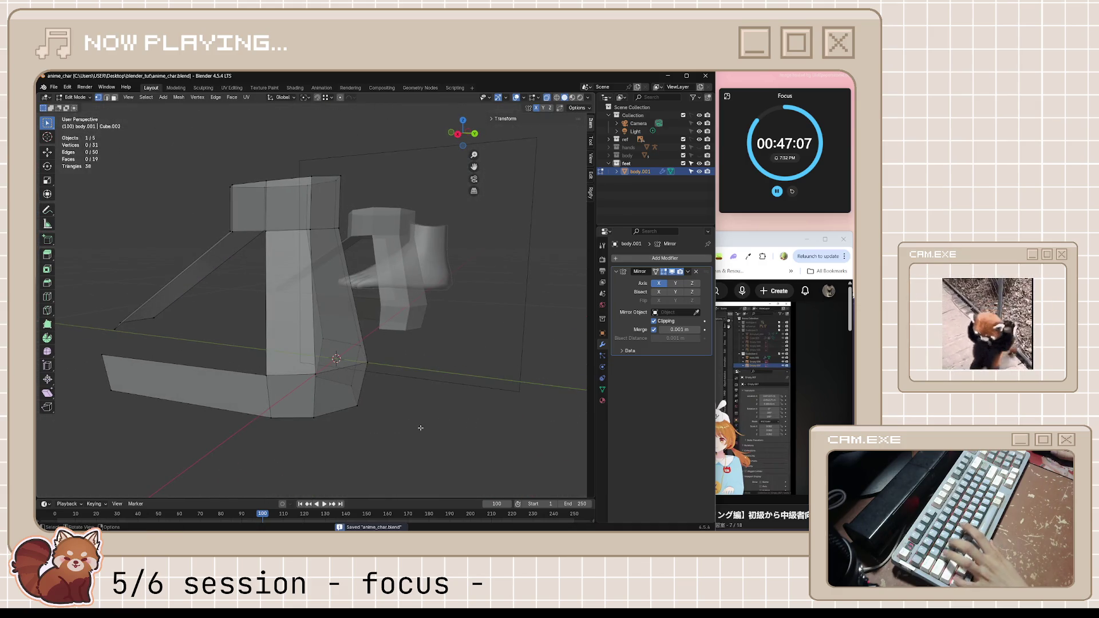
pyautogui.scroll(1, 462, 397)
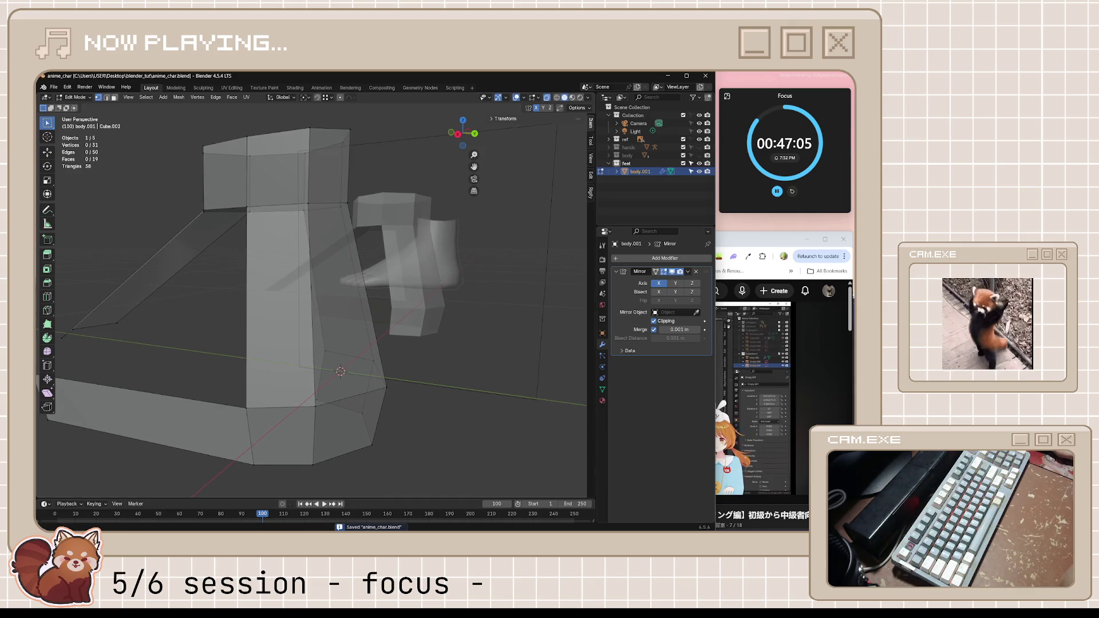
pyautogui.click(821, 364)
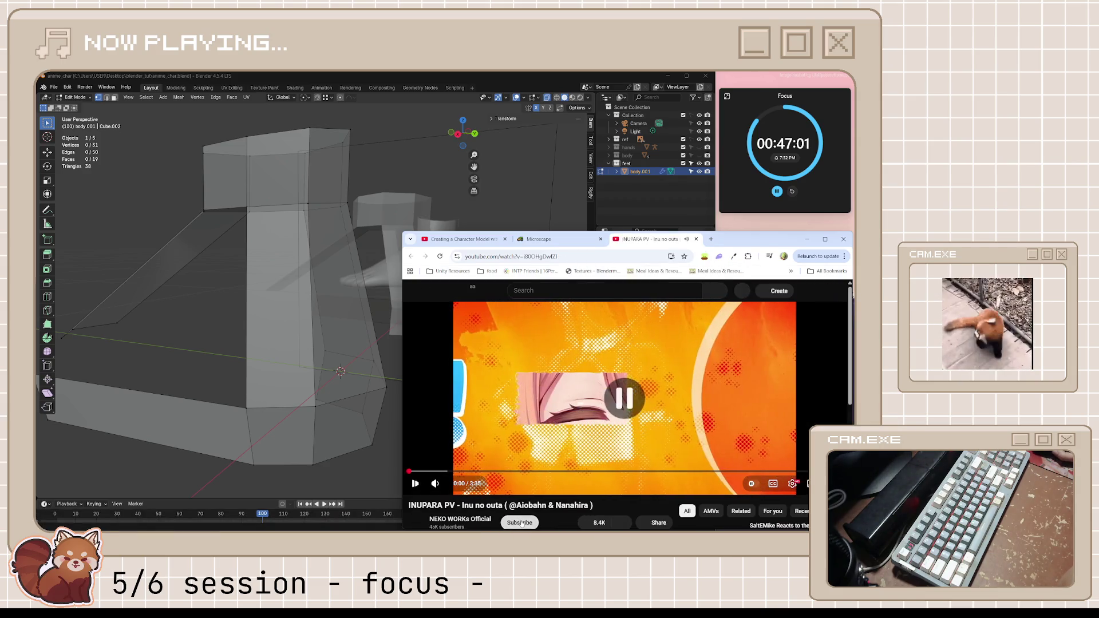
# - Open Spotify's 'vibing' playlist, then bring the INUPARA PV music video back in front
pyautogui.click(499, 523)
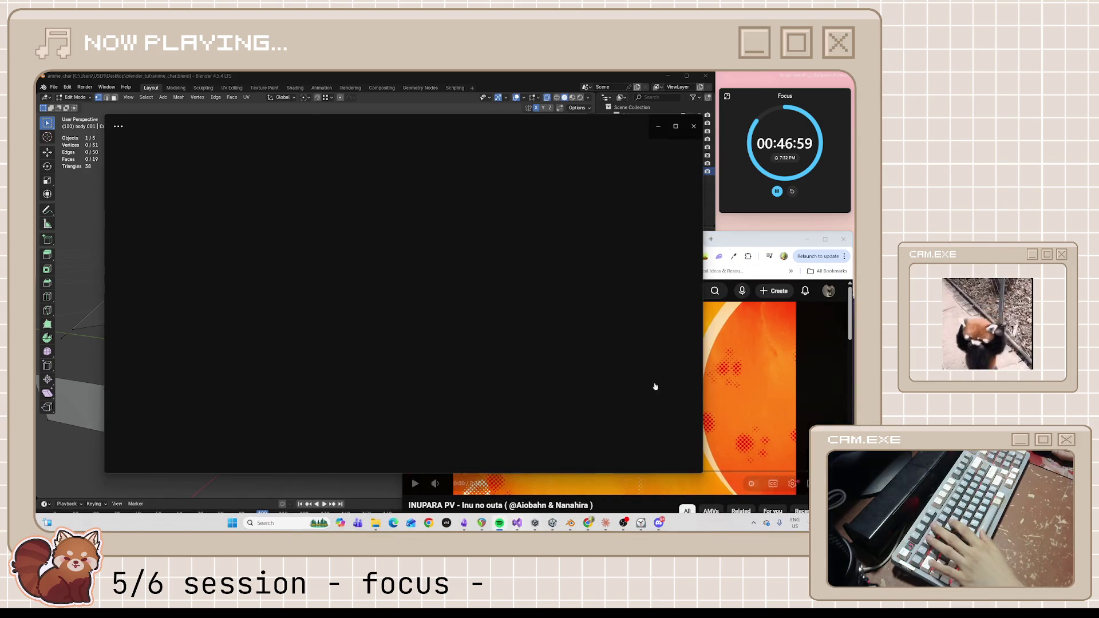
pyautogui.click(751, 386)
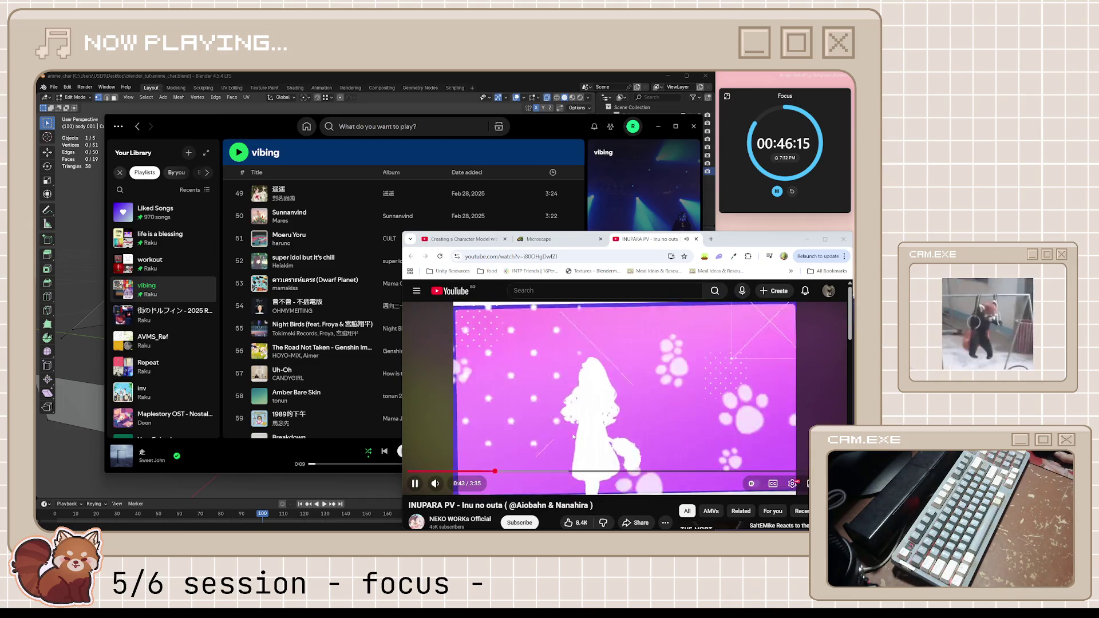
# - Restore and minimize the Spotify window so the INUPARA PV video plays over Blender
pyautogui.scroll(-2, 573, 437)
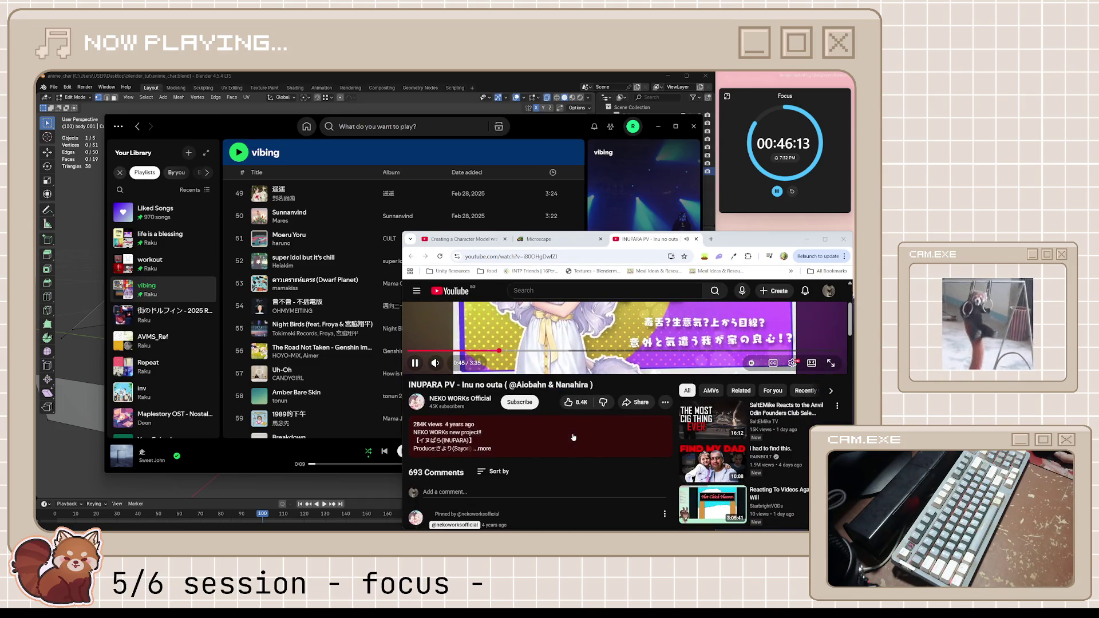
pyautogui.scroll(-3, 573, 437)
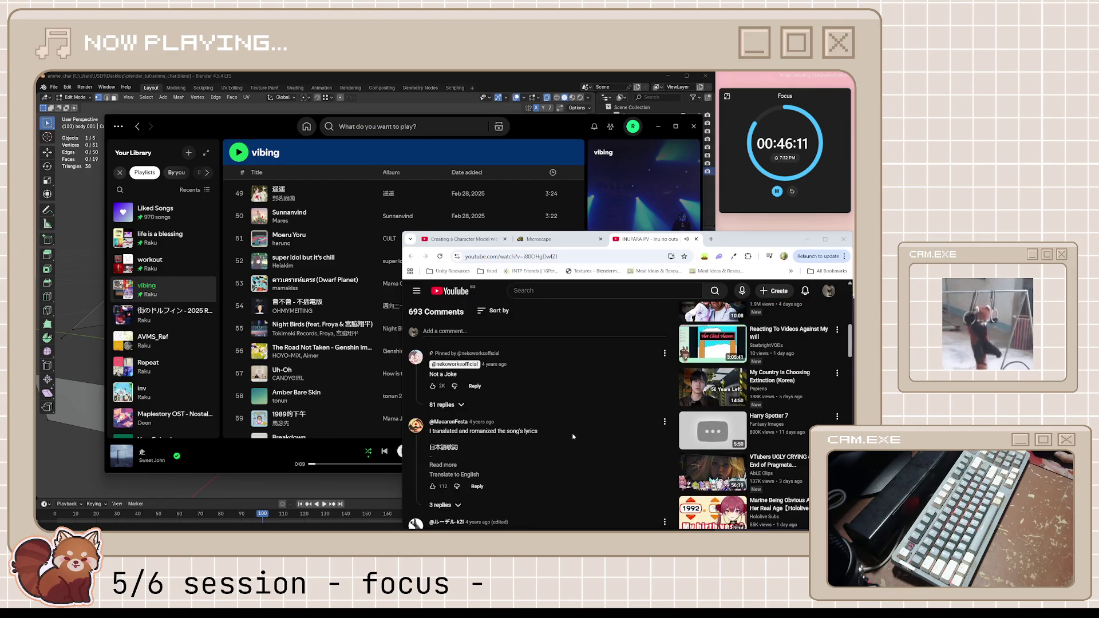
pyautogui.scroll(-2, 573, 438)
pyautogui.scroll(7, 573, 437)
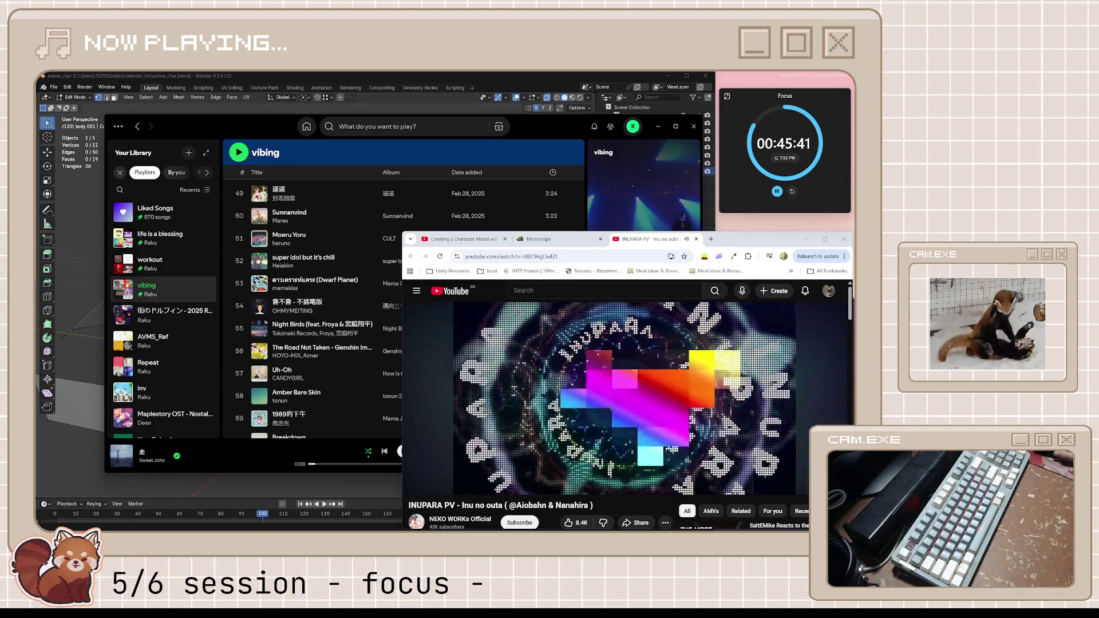
pyautogui.moveTo(691, 380)
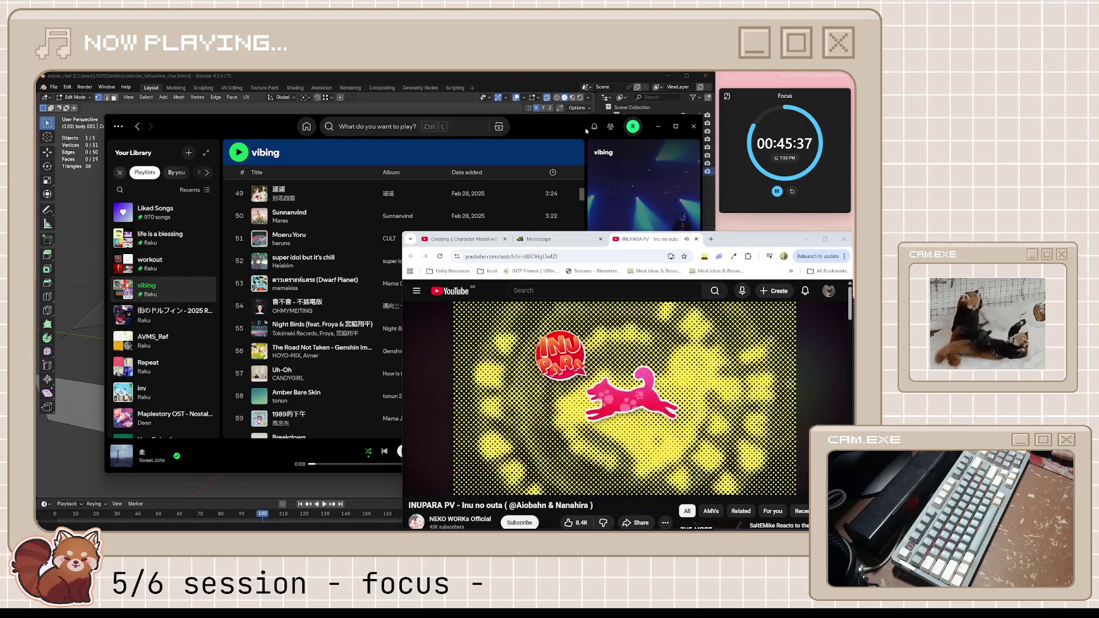
pyautogui.doubleClick(657, 129)
pyautogui.click(625, 207)
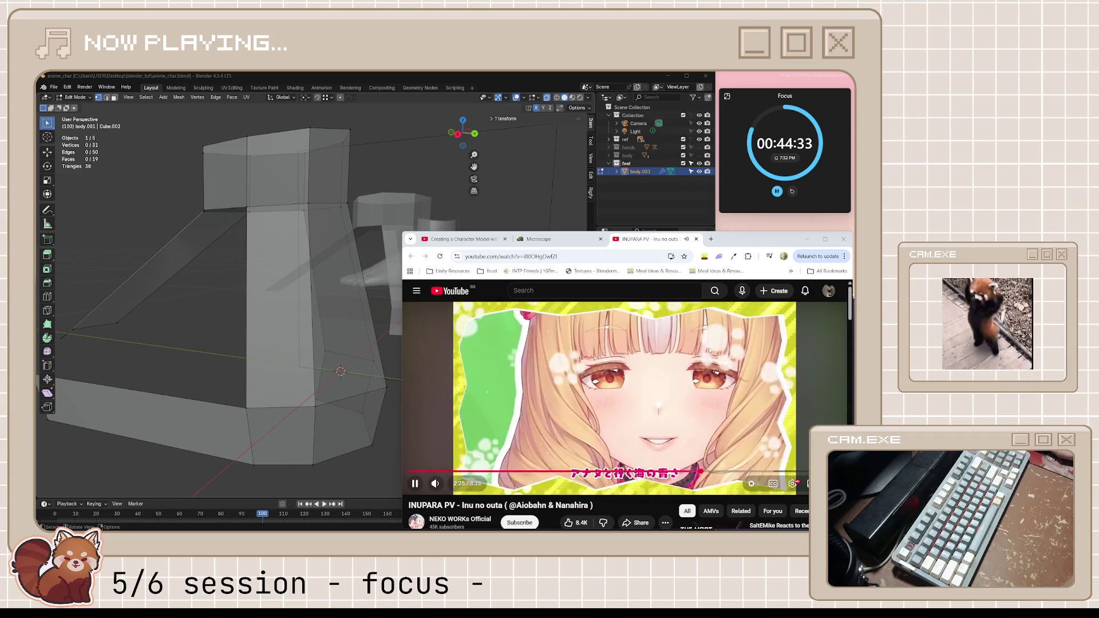
pyautogui.scroll(-6, 599, 394)
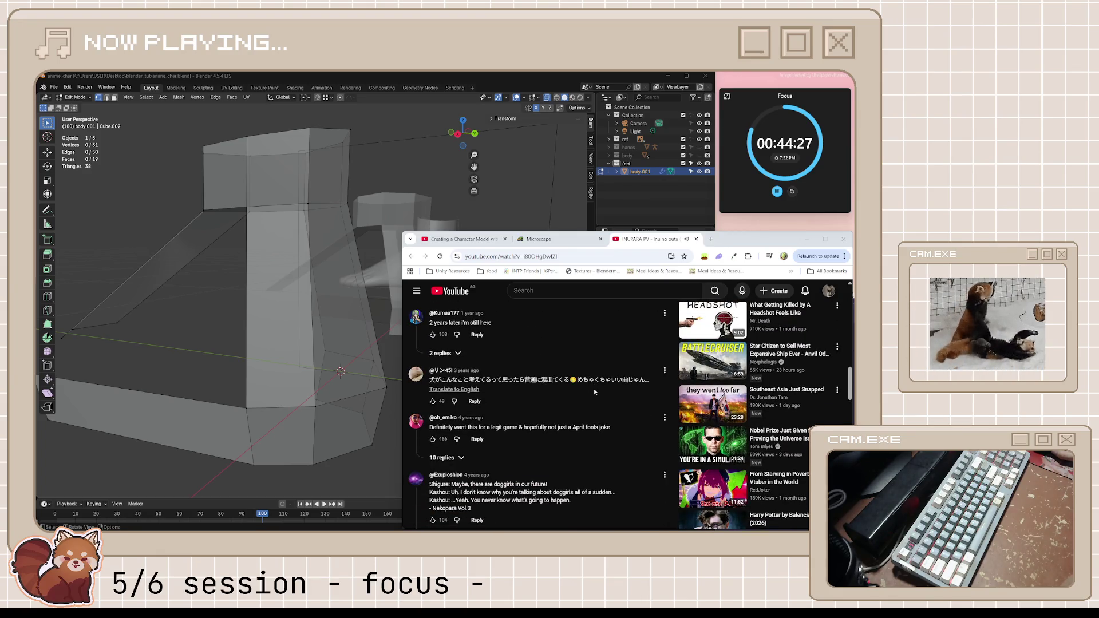
pyautogui.scroll(2, 595, 392)
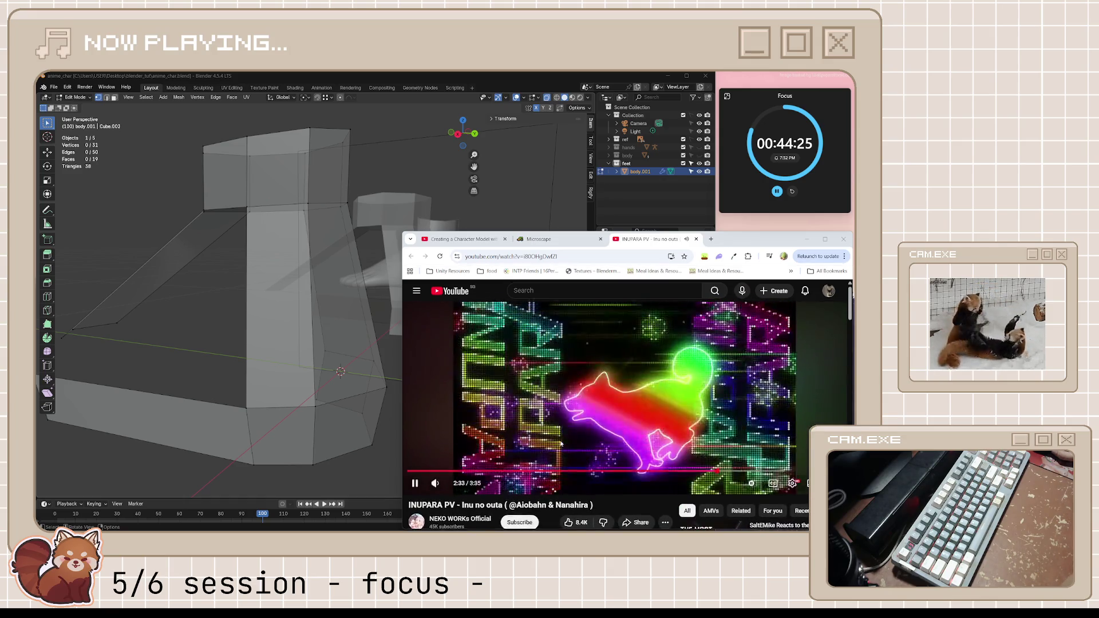
pyautogui.click(541, 441)
pyautogui.scroll(-2, 541, 441)
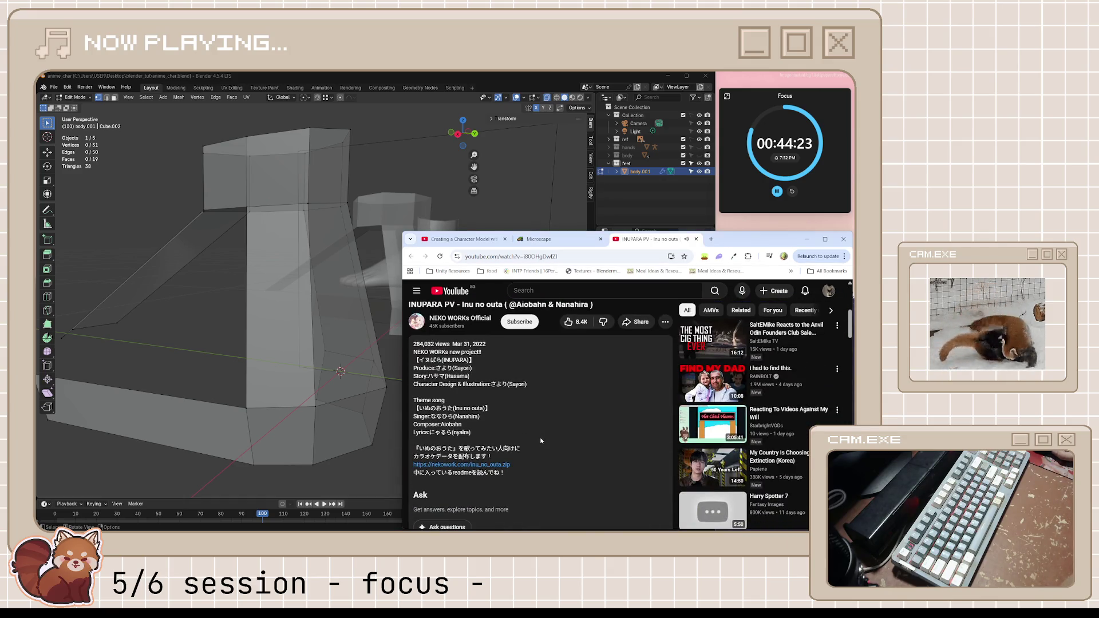
pyautogui.scroll(3, 541, 441)
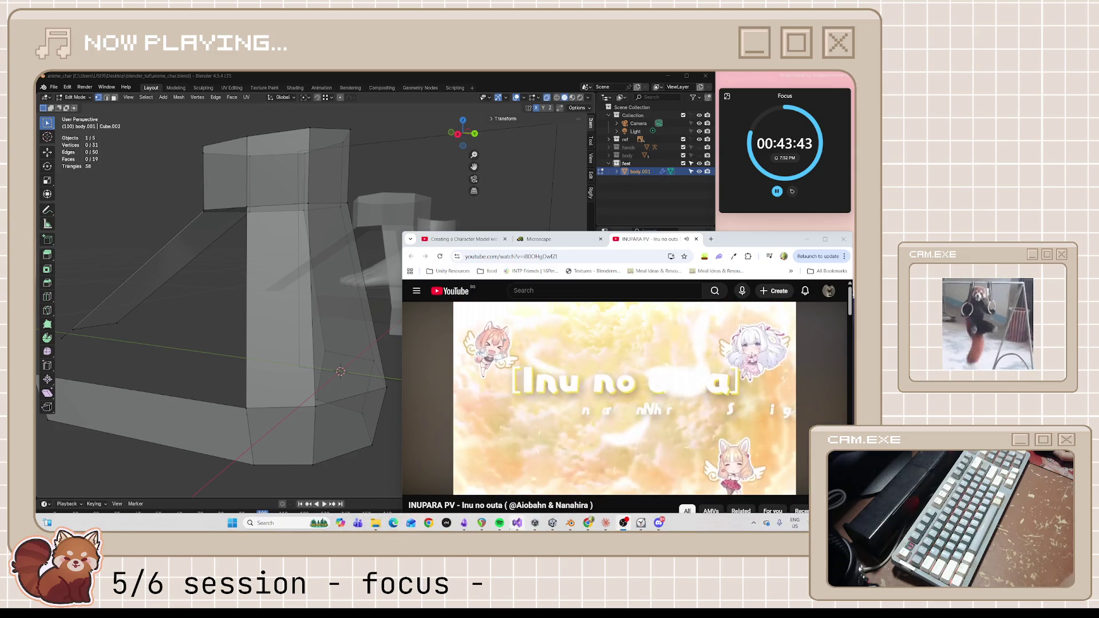
# - Resume Sweet John's '走' in Spotify, minimize the player, and switch to the Creating a Character Model tab
pyautogui.click(452, 527)
pyautogui.moveTo(597, 122); pyautogui.dragTo(343, 131)
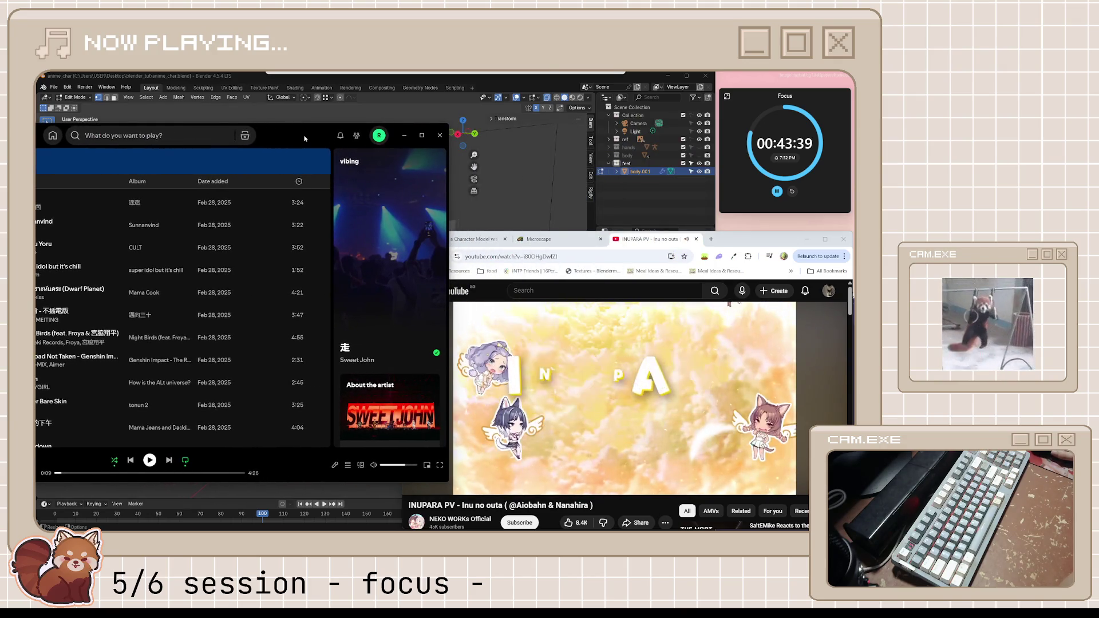
pyautogui.moveTo(305, 138); pyautogui.dragTo(403, 117)
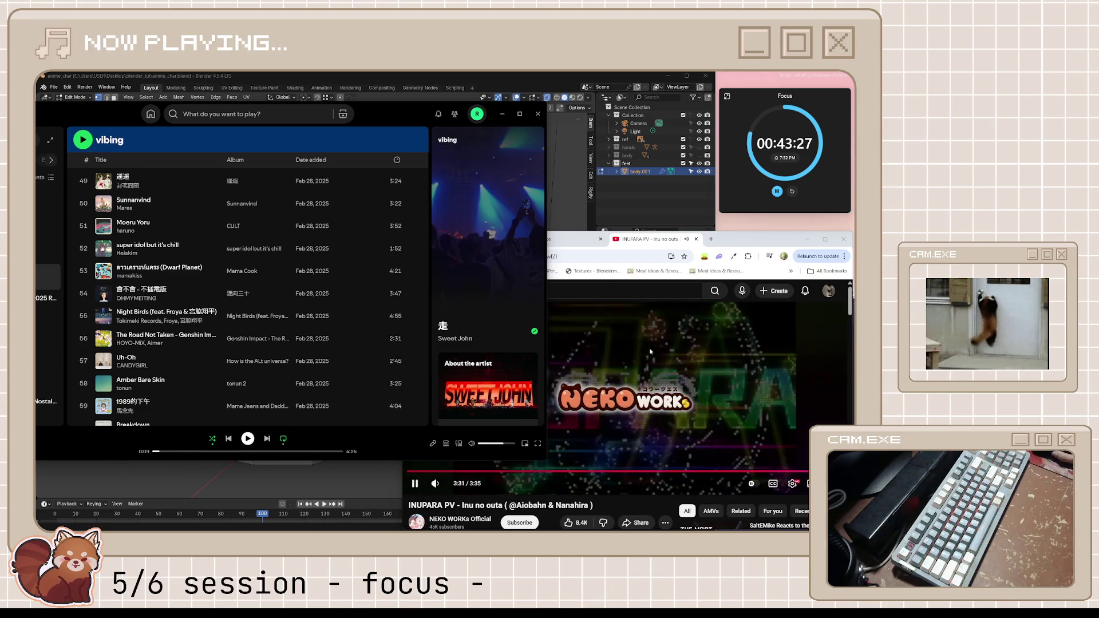
pyautogui.click(668, 350)
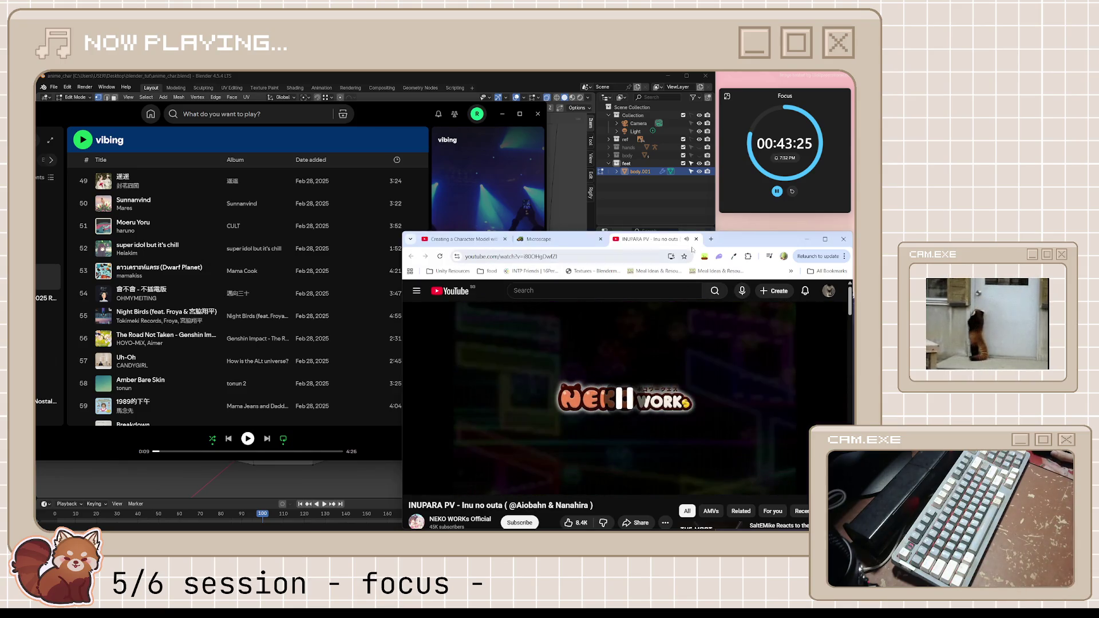
pyautogui.click(246, 447)
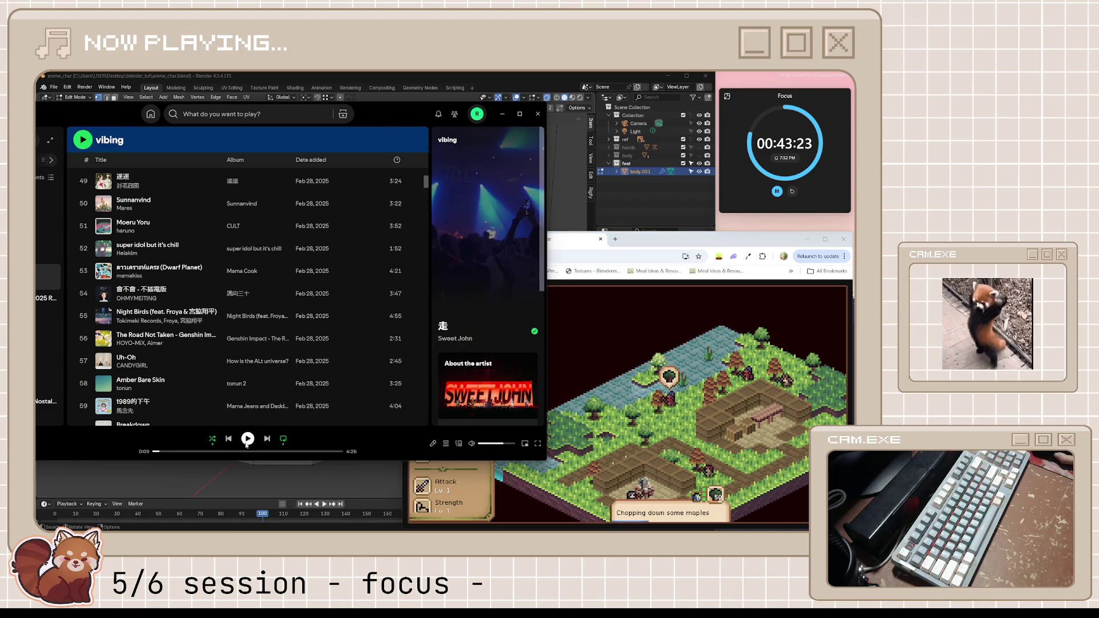
pyautogui.click(247, 439)
pyautogui.moveTo(400, 109)
pyautogui.mouseDown()
pyautogui.moveTo(619, 133)
pyautogui.moveTo(551, 130)
pyautogui.mouseUp()
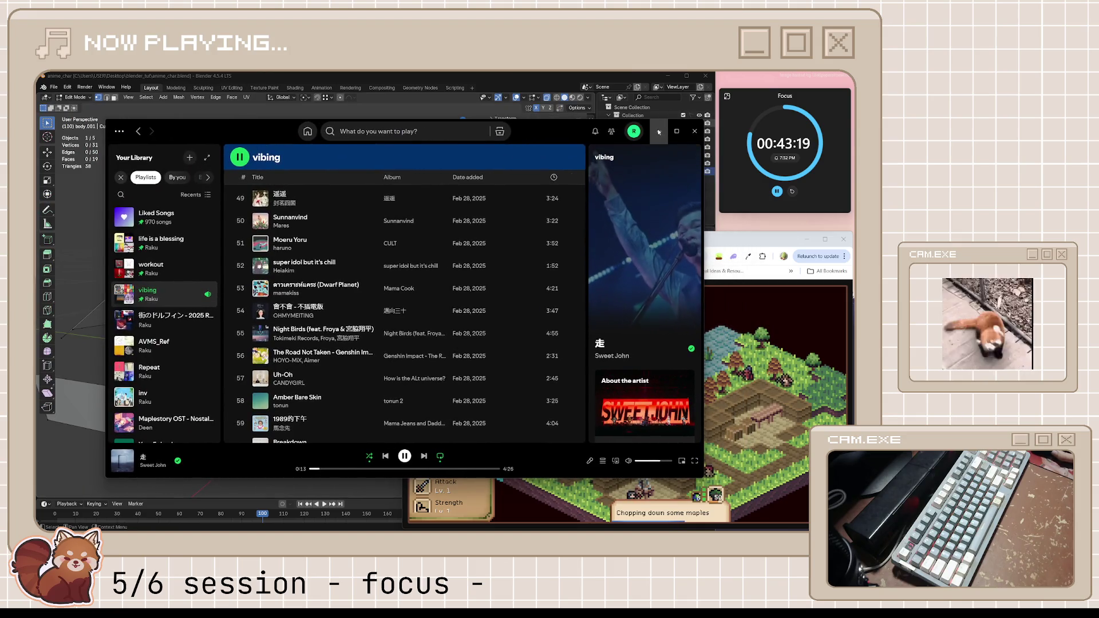
pyautogui.click(652, 130)
pyautogui.click(453, 239)
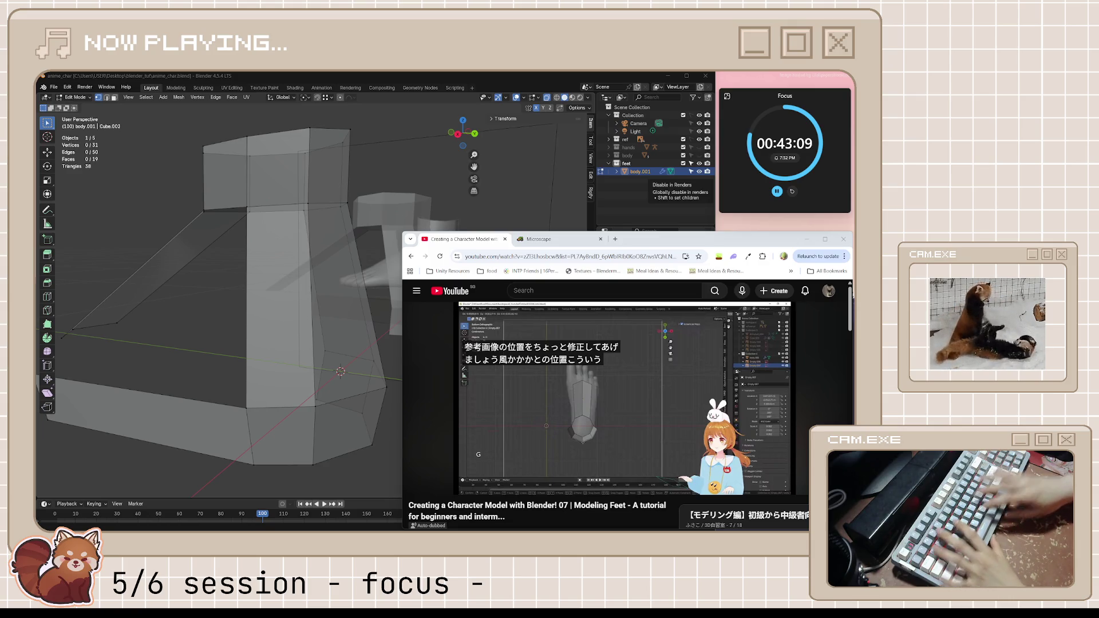
# - Resume the feet-modelling tutorial and watch its ankle-and-foot chapter up to the edge-loop part
pyautogui.moveTo(767, 347)
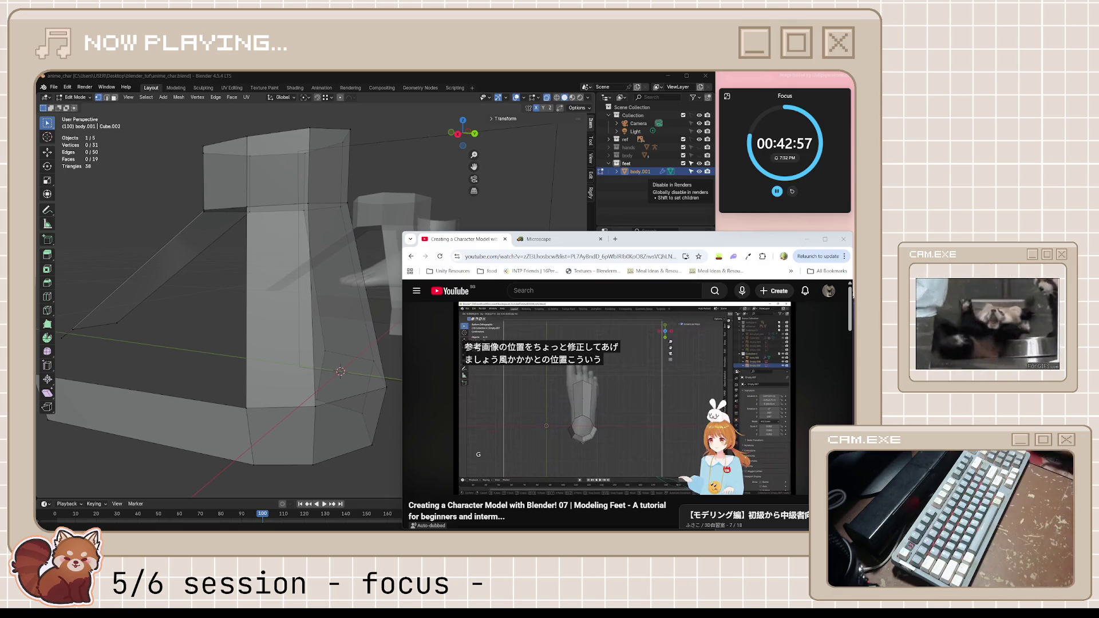
pyautogui.click(584, 370)
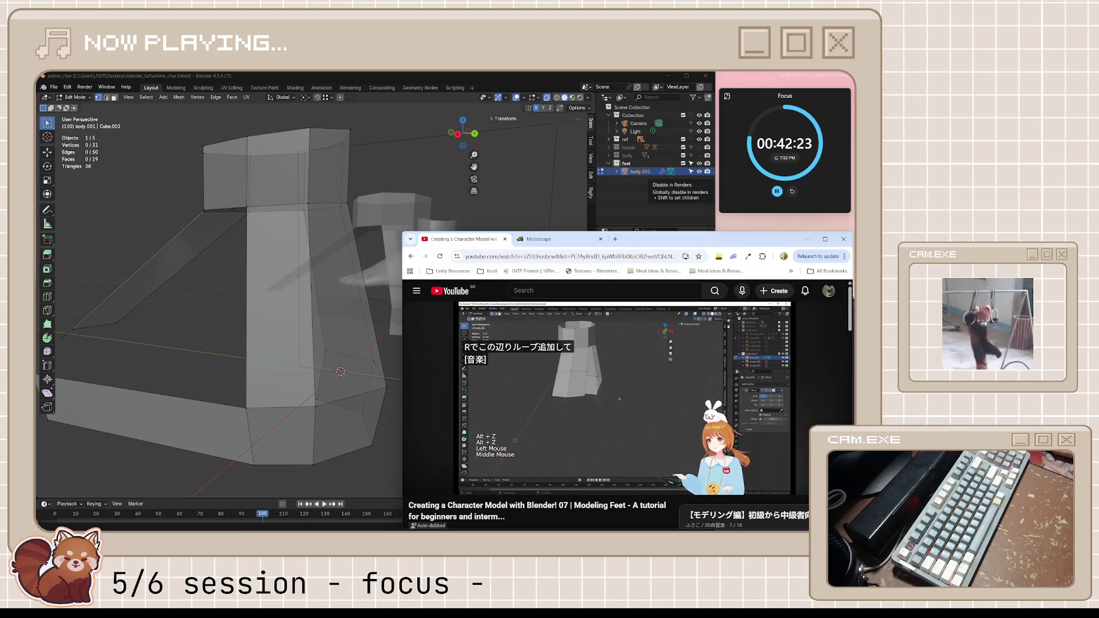
# - Back in Blender's bottom view, move the toe-tip vertices and two toe-strip vertices onto the reference
pyautogui.click(651, 356)
pyautogui.moveTo(344, 298); pyautogui.dragTo(396, 297, button='middle')
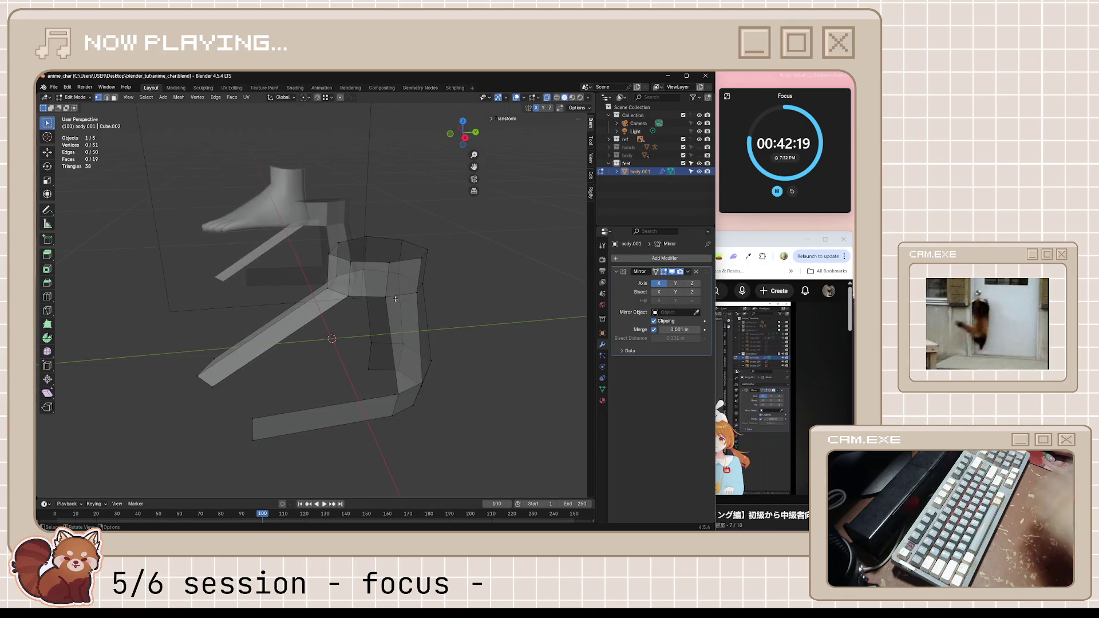
pyautogui.press('KP_7')
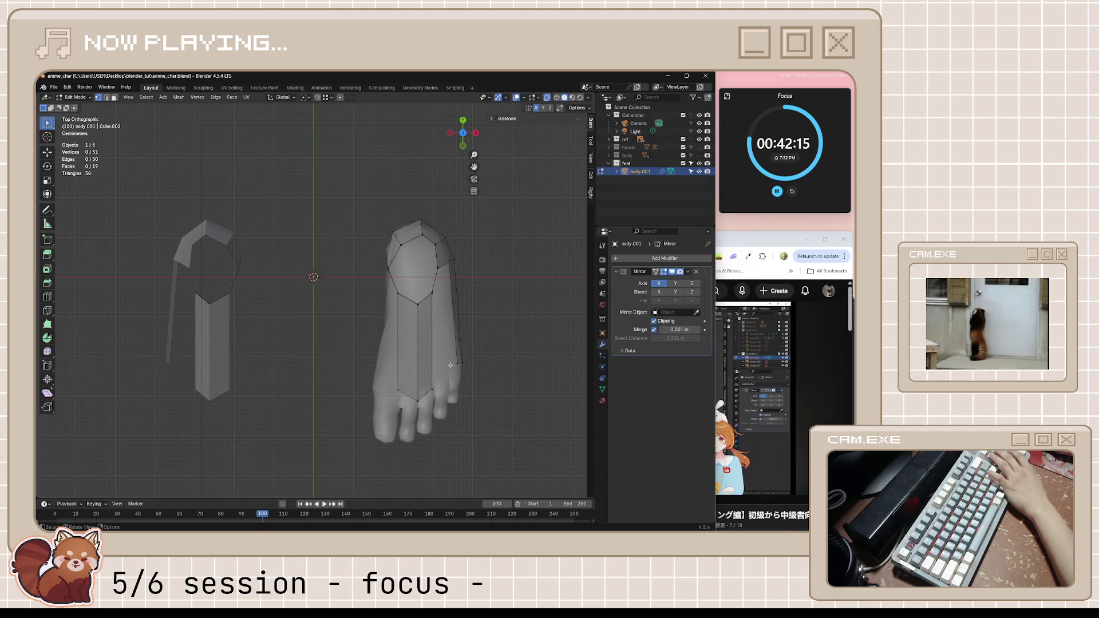
pyautogui.press('ctrl+KP_7')
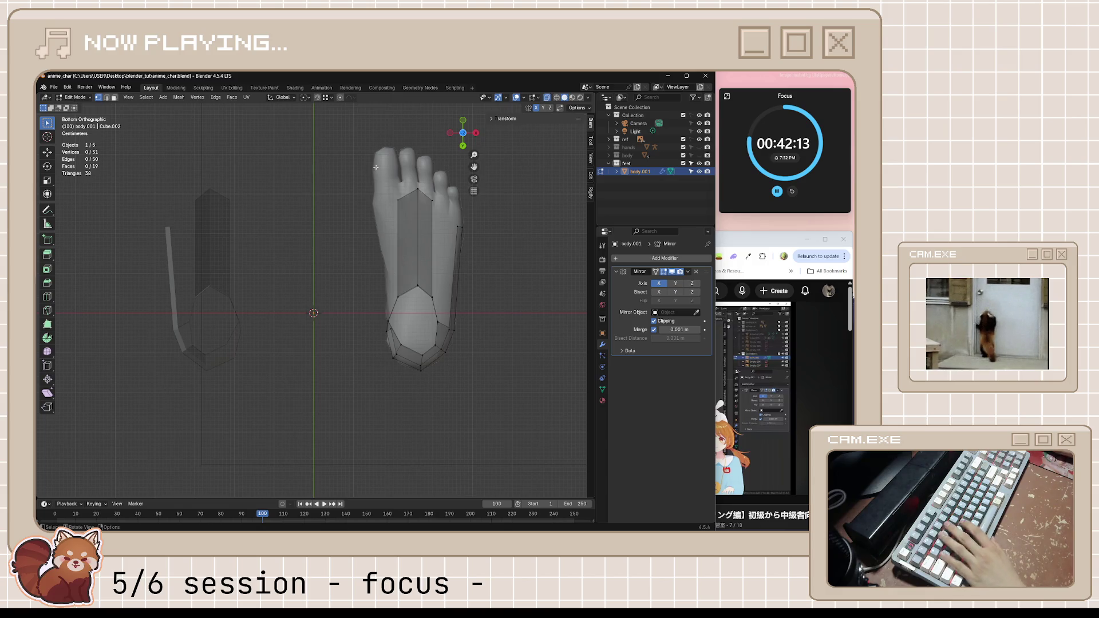
pyautogui.moveTo(442, 221); pyautogui.dragTo(442, 220)
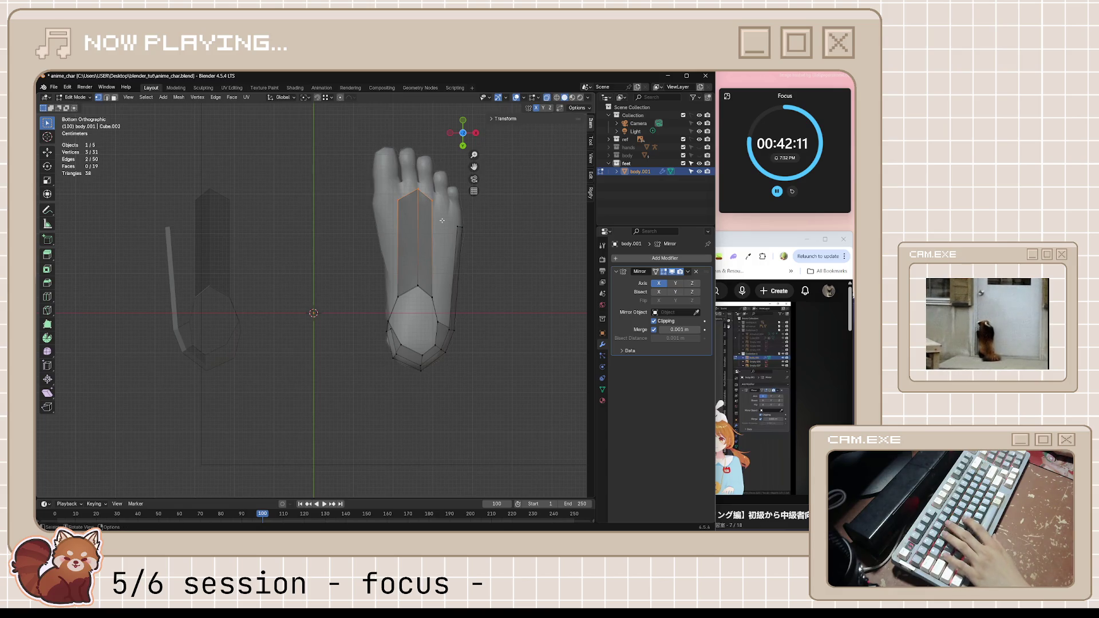
pyautogui.press('g')
pyautogui.click(442, 247)
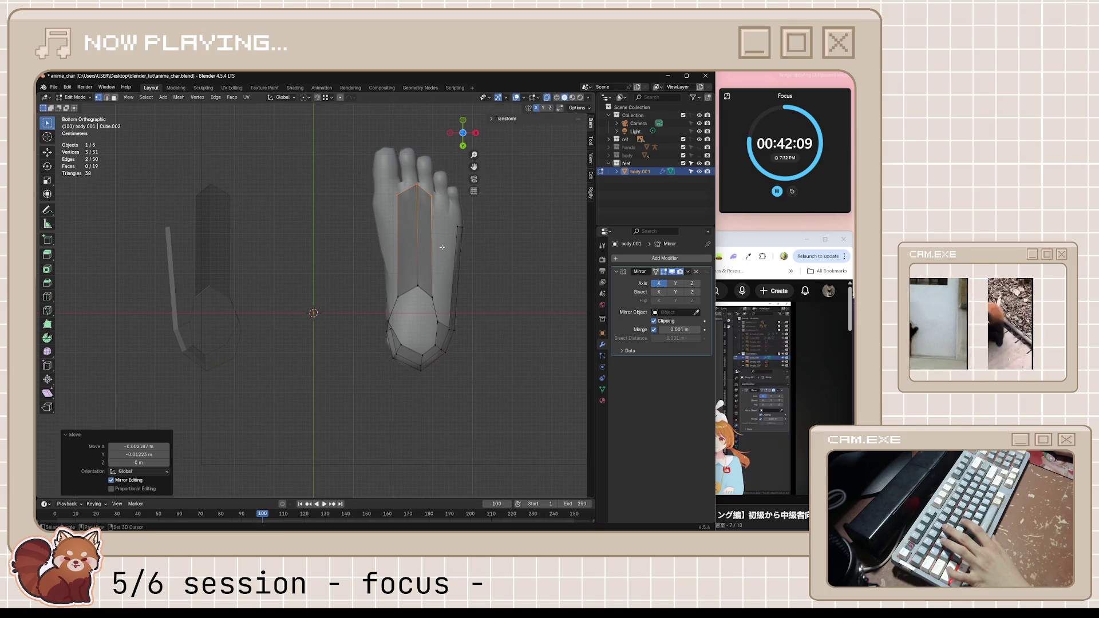
pyautogui.moveTo(473, 236); pyautogui.dragTo(473, 236)
pyautogui.press('g')
pyautogui.click(473, 222)
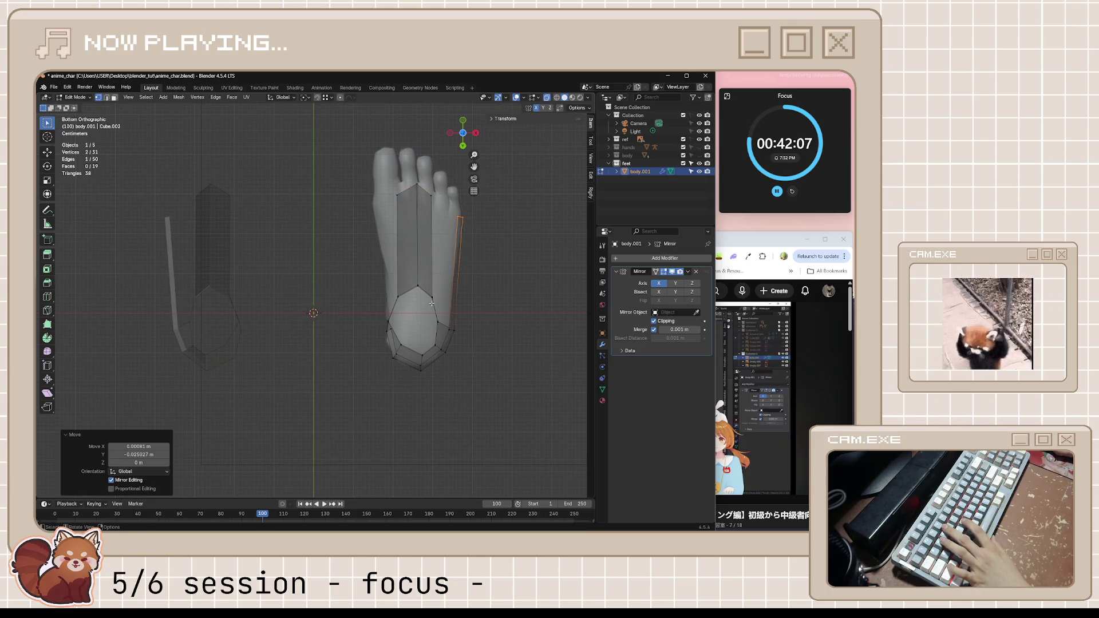
# - Add a centred edge loop across the toe strip and slide a foot-edge vertex by factor 0.400
pyautogui.hotkey('ctrl', 'r')
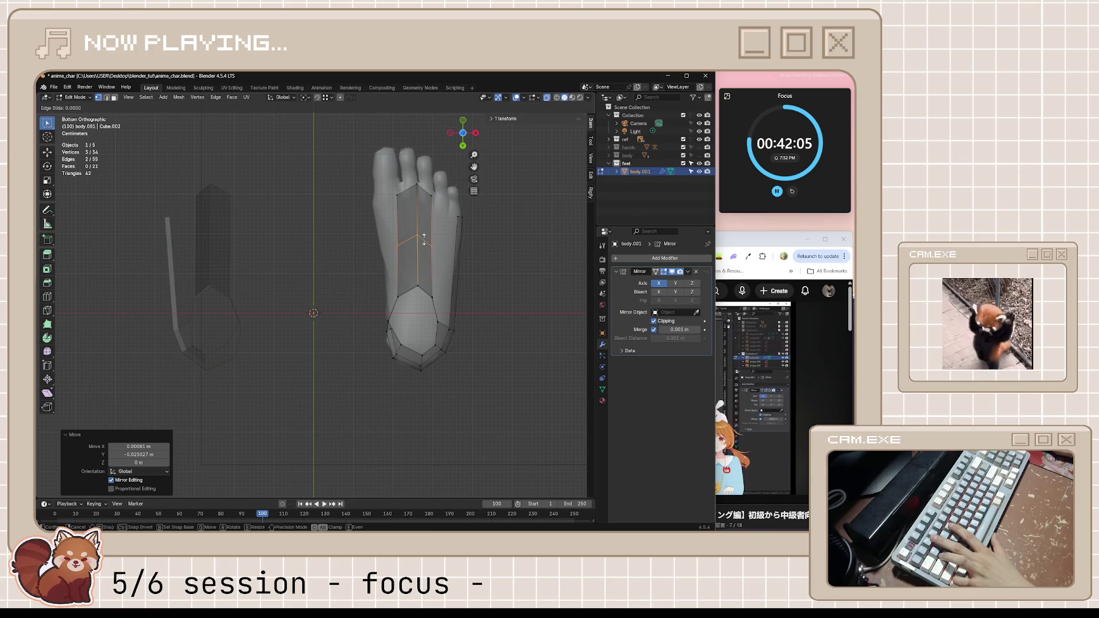
pyautogui.click(429, 236)
pyautogui.rightClick(429, 236)
pyautogui.moveTo(428, 235)
pyautogui.mouseDown(button='middle')
pyautogui.moveTo(441, 259)
pyautogui.moveTo(388, 344)
pyautogui.moveTo(265, 370)
pyautogui.mouseUp(button='middle')
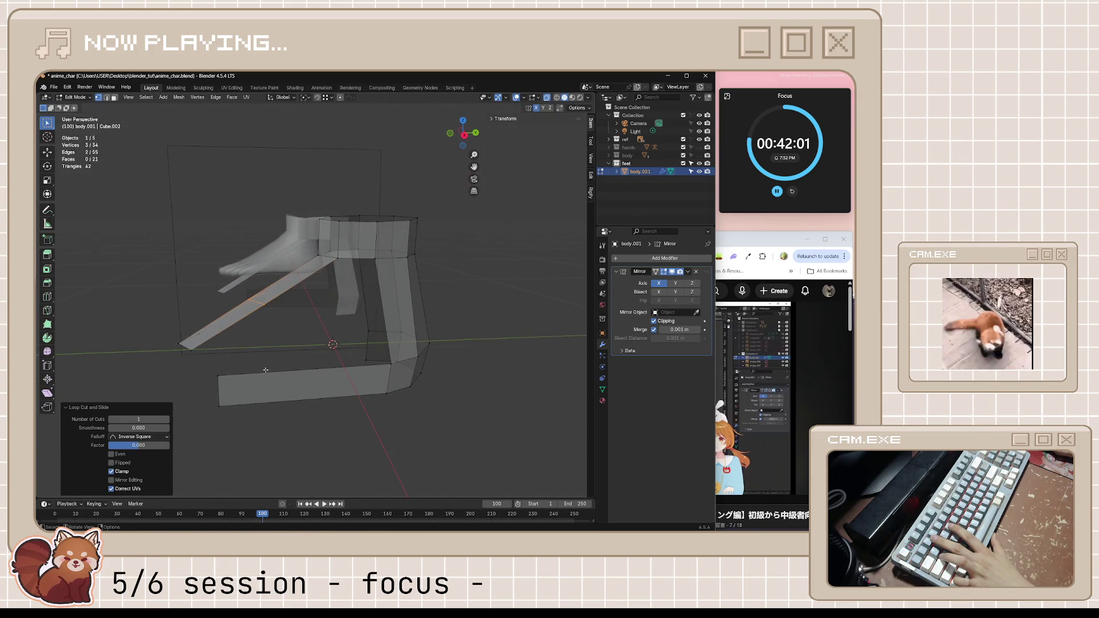
pyautogui.click(215, 376)
pyautogui.press('ctrl+KP_7')
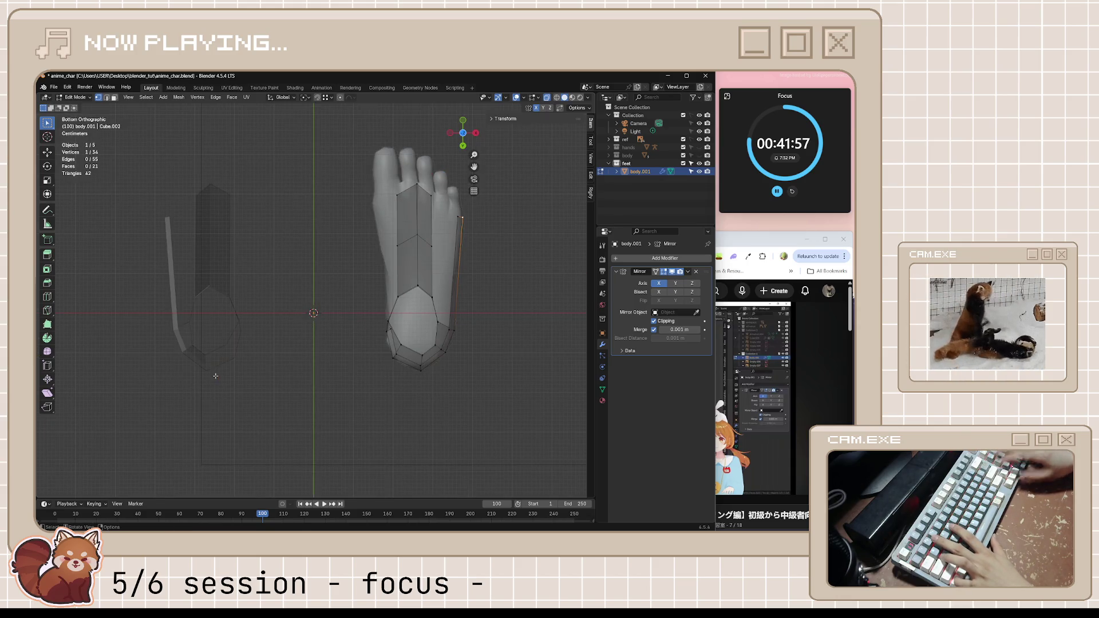
pyautogui.moveTo(257, 375)
pyautogui.mouseDown(button='middle')
pyautogui.moveTo(338, 374)
pyautogui.moveTo(324, 360)
pyautogui.moveTo(378, 352)
pyautogui.moveTo(497, 354)
pyautogui.moveTo(464, 336)
pyautogui.mouseUp(button='middle')
pyautogui.press('g')
pyautogui.press('g')
pyautogui.click(323, 346)
pyautogui.keyDown('shift'); pyautogui.click(446, 342); pyautogui.keyUp('shift')
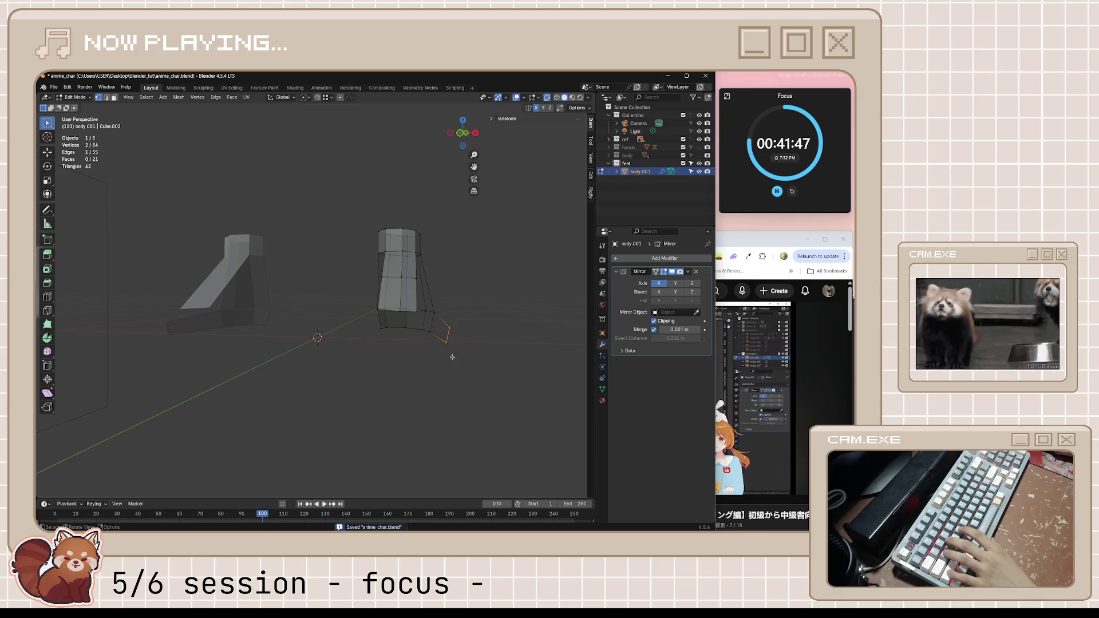
# - Flatten the selected foot edge to zero width on X and rotate the vertices into place
pyautogui.press('s')
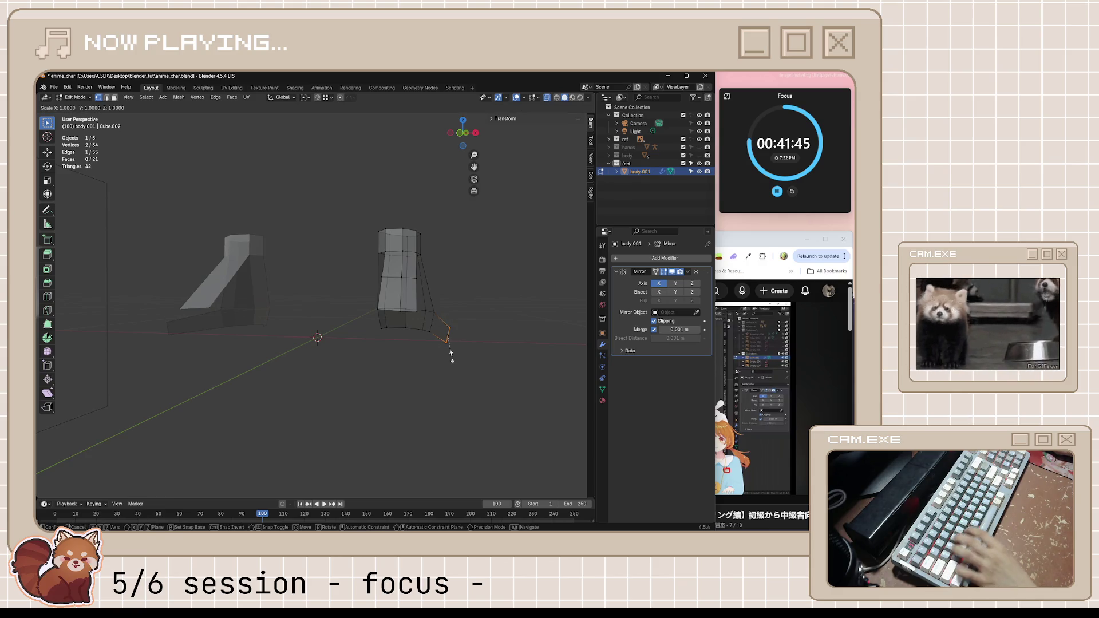
pyautogui.press('x')
pyautogui.press('0')
pyautogui.press('Return')
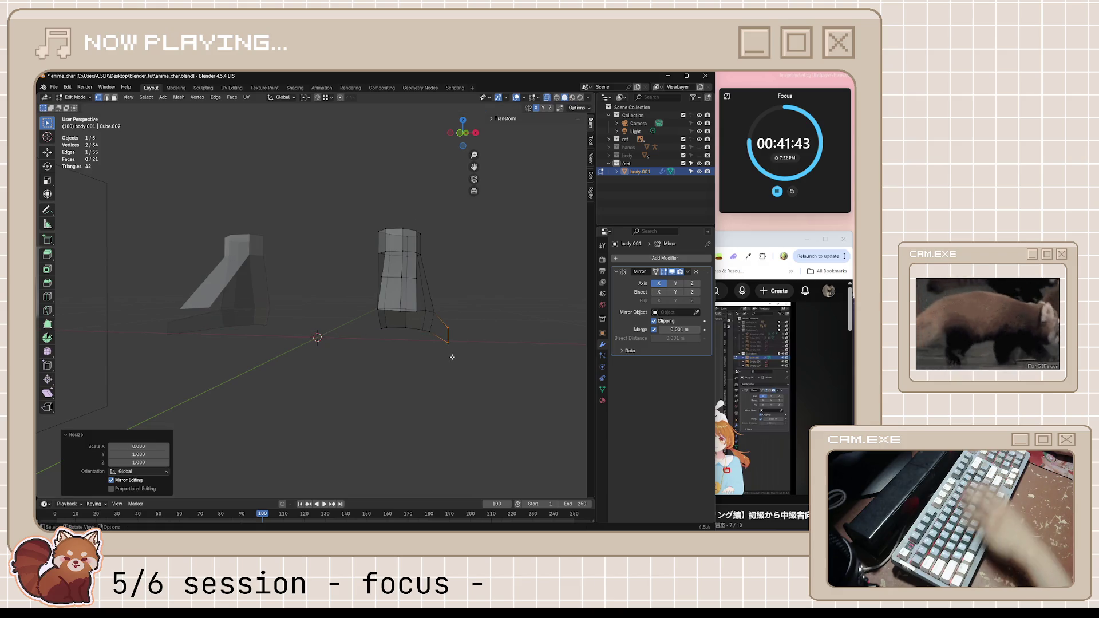
pyautogui.press('r')
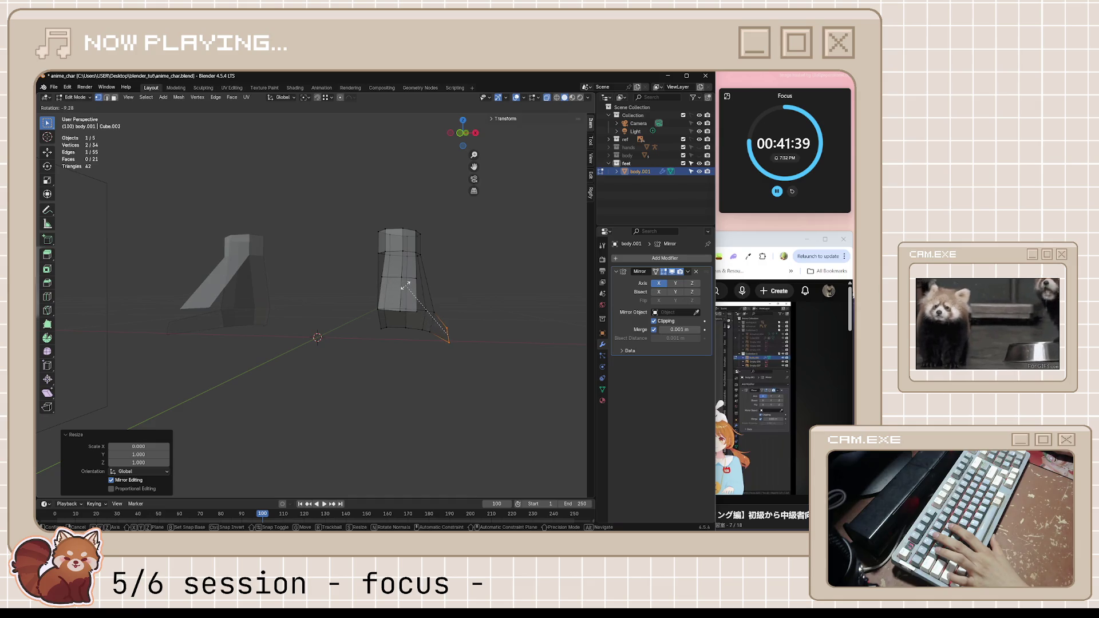
pyautogui.click(406, 284)
pyautogui.hotkey('alt', 'a')
pyautogui.moveTo(481, 304)
pyautogui.mouseDown(button='middle')
pyautogui.moveTo(498, 307)
pyautogui.moveTo(491, 332)
pyautogui.moveTo(507, 363)
pyautogui.moveTo(456, 347)
pyautogui.mouseUp(button='middle')
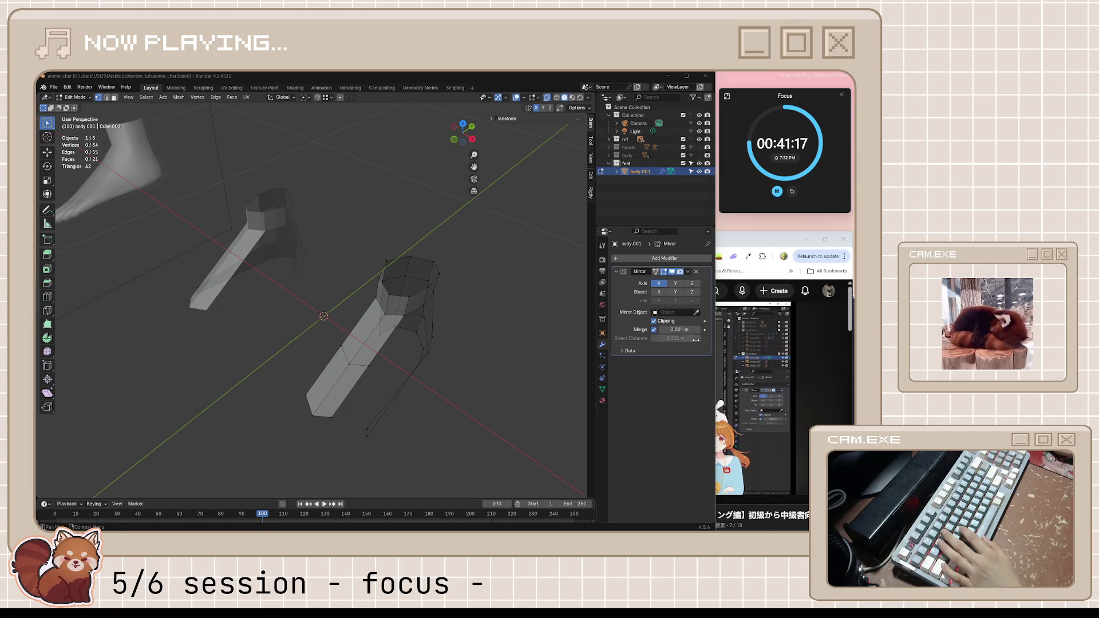
# - Watch more of the tutorial, then add another loop cut to the foot mesh
pyautogui.hotkey('alt', 'Tab')
pyautogui.click(578, 403)
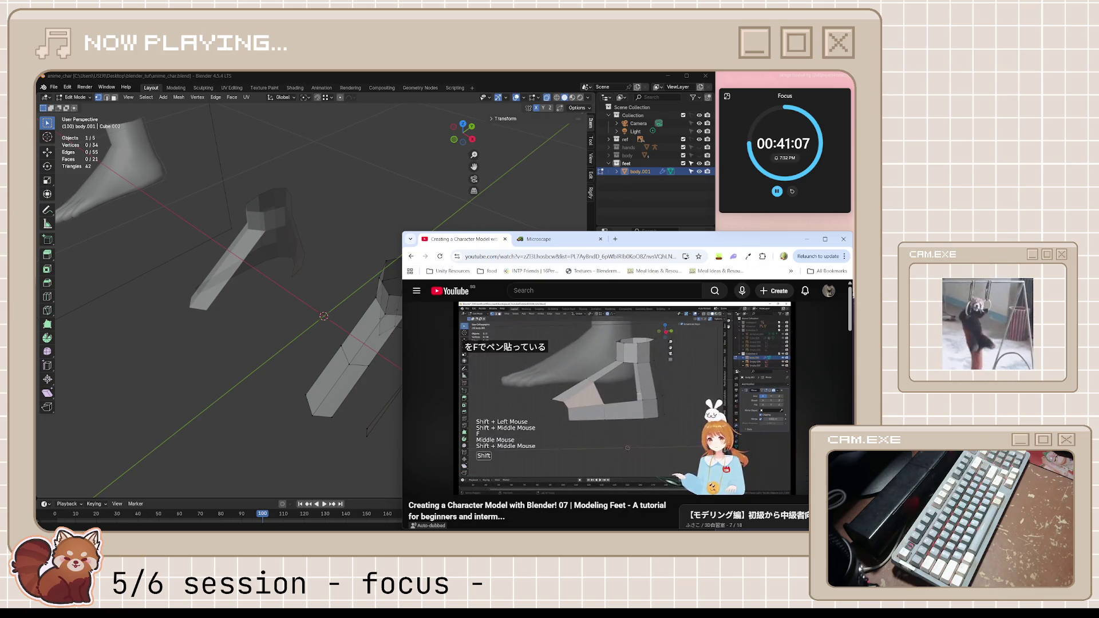
pyautogui.moveTo(364, 376); pyautogui.dragTo(287, 296, button='middle')
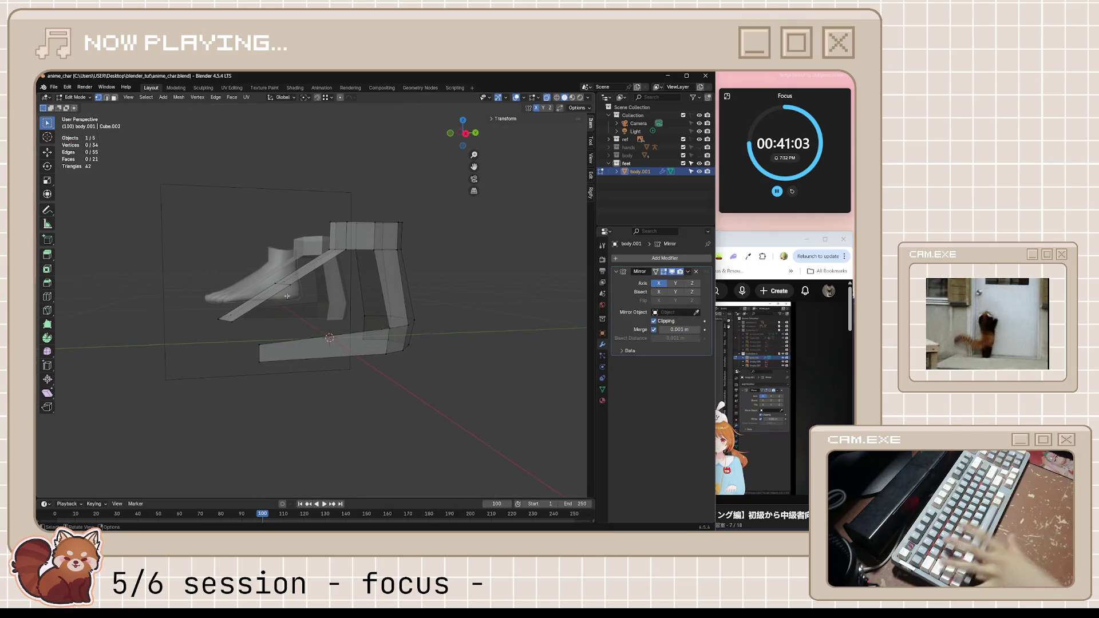
pyautogui.hotkey('ctrl', 'r')
# - Add a centred edge loop across the lower foot piece, fill a face from four vertices, and save
pyautogui.click(324, 345)
pyautogui.rightClick(325, 345)
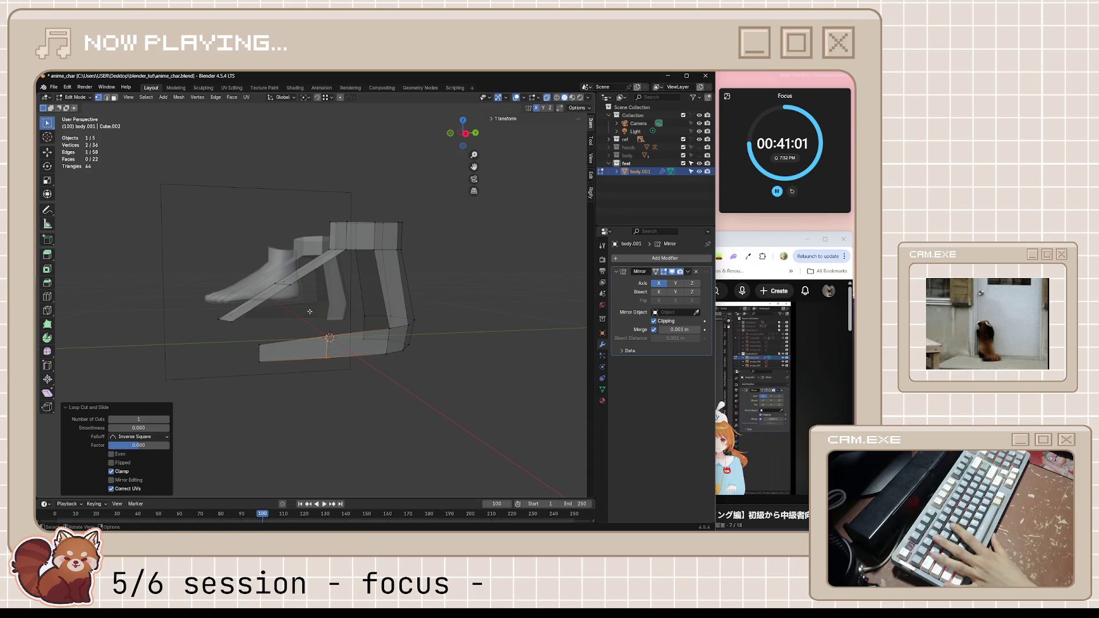
pyautogui.click(290, 284)
pyautogui.keyDown('shift'); pyautogui.click(300, 340); pyautogui.keyUp('shift')
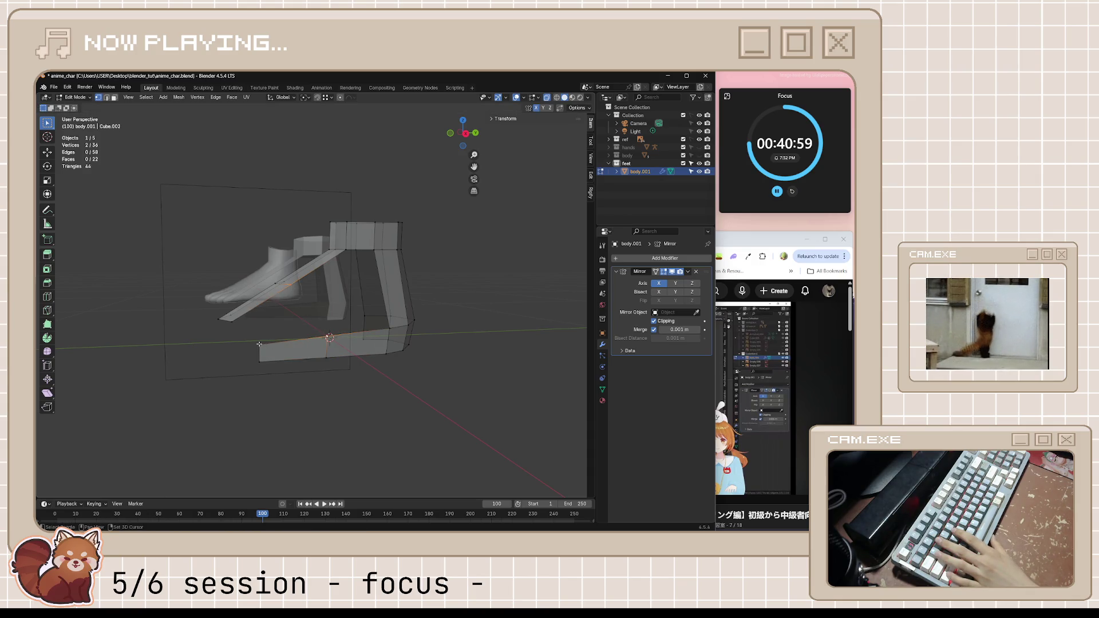
pyautogui.keyDown('shift'); pyautogui.click(231, 319); pyautogui.keyUp('shift')
pyautogui.press('f')
pyautogui.moveTo(233, 319)
pyautogui.mouseDown(button='middle')
pyautogui.moveTo(244, 337)
pyautogui.moveTo(345, 358)
pyautogui.moveTo(462, 354)
pyautogui.moveTo(402, 377)
pyautogui.moveTo(455, 408)
pyautogui.mouseUp(button='middle')
pyautogui.hotkey('ctrl', 's')
# - Nudge a single vertex about 0.009 m along X and save anime_char.blend
pyautogui.click(403, 377)
pyautogui.press('g')
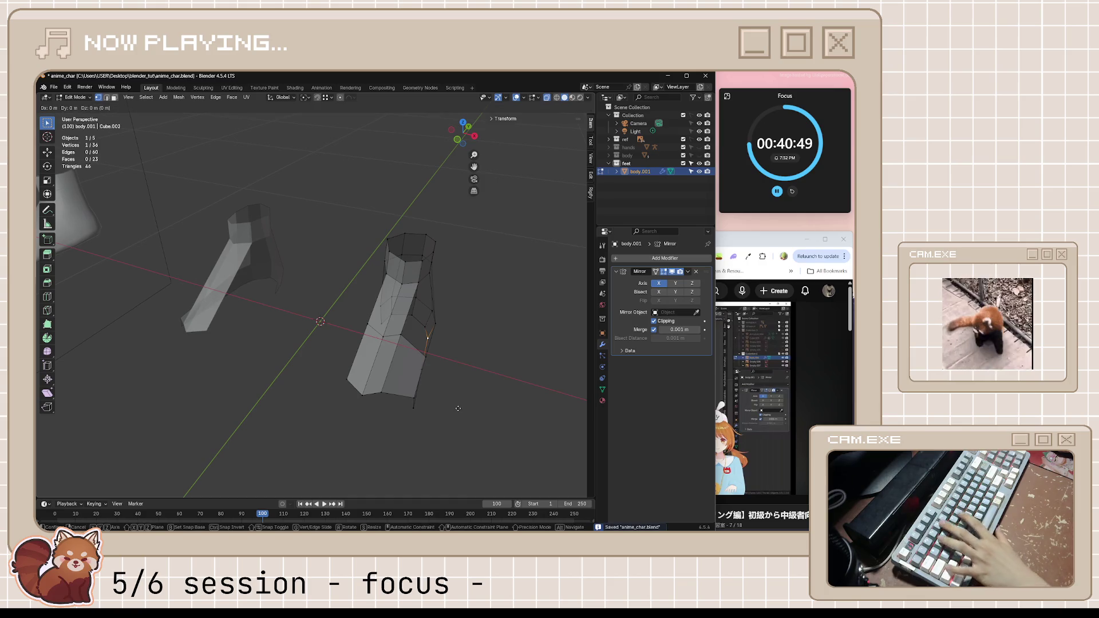
pyautogui.press('x')
pyautogui.click(488, 417)
pyautogui.moveTo(488, 417)
pyautogui.mouseDown(button='middle')
pyautogui.moveTo(442, 385)
pyautogui.moveTo(418, 385)
pyautogui.mouseUp(button='middle')
pyautogui.hotkey('ctrl', 's')
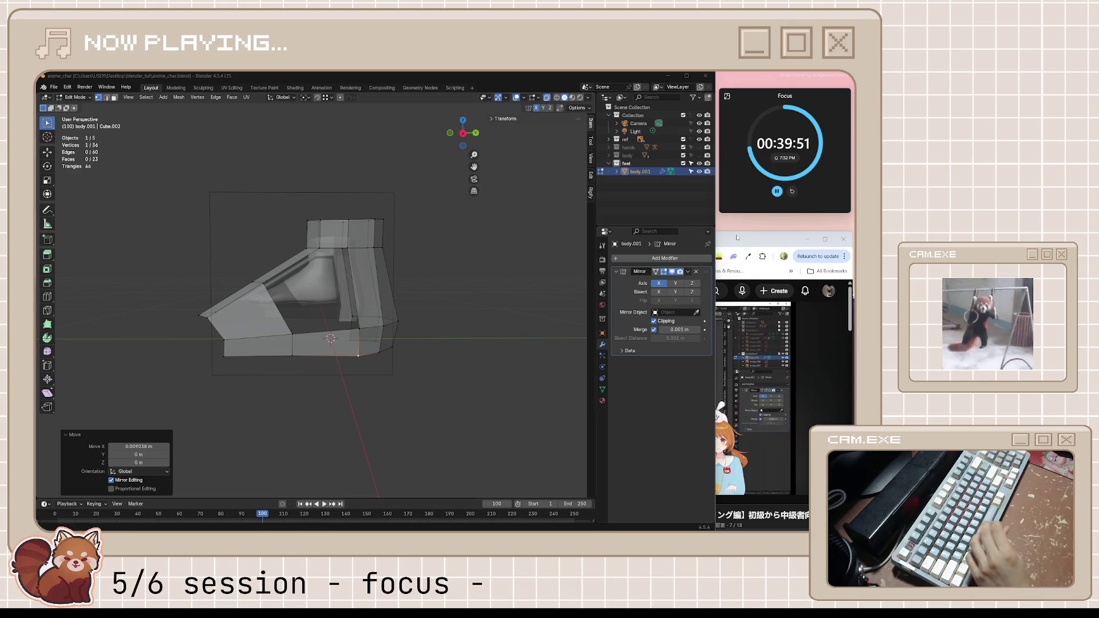
pyautogui.click(637, 395)
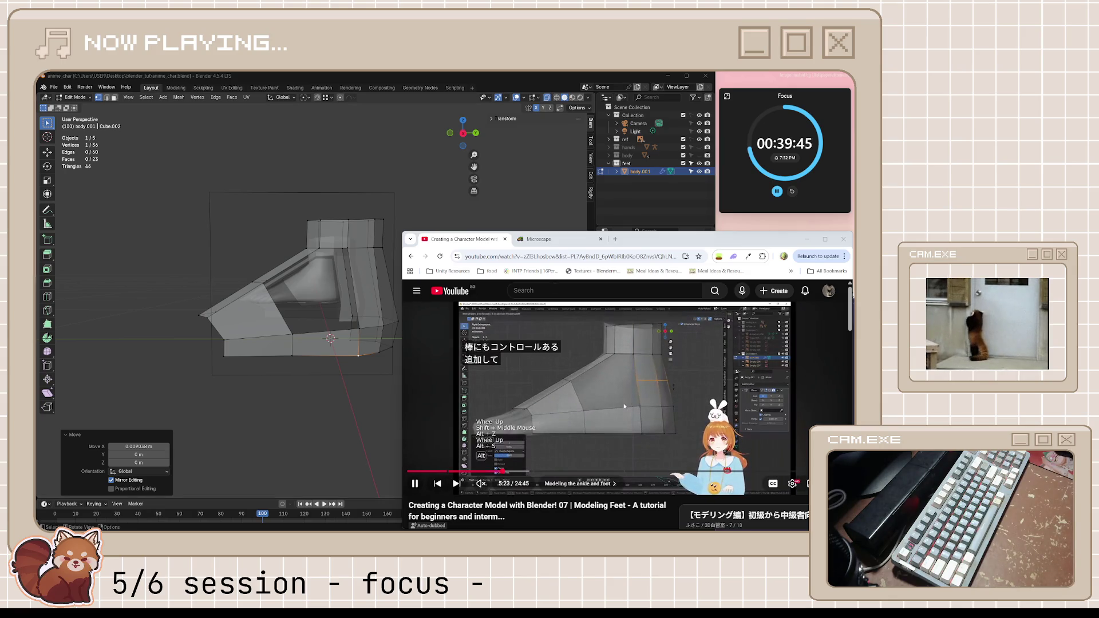
# - Pause the tutorial, go to right-side orthographic view, and hide then reveal the mesh to check the reference
pyautogui.press('space')
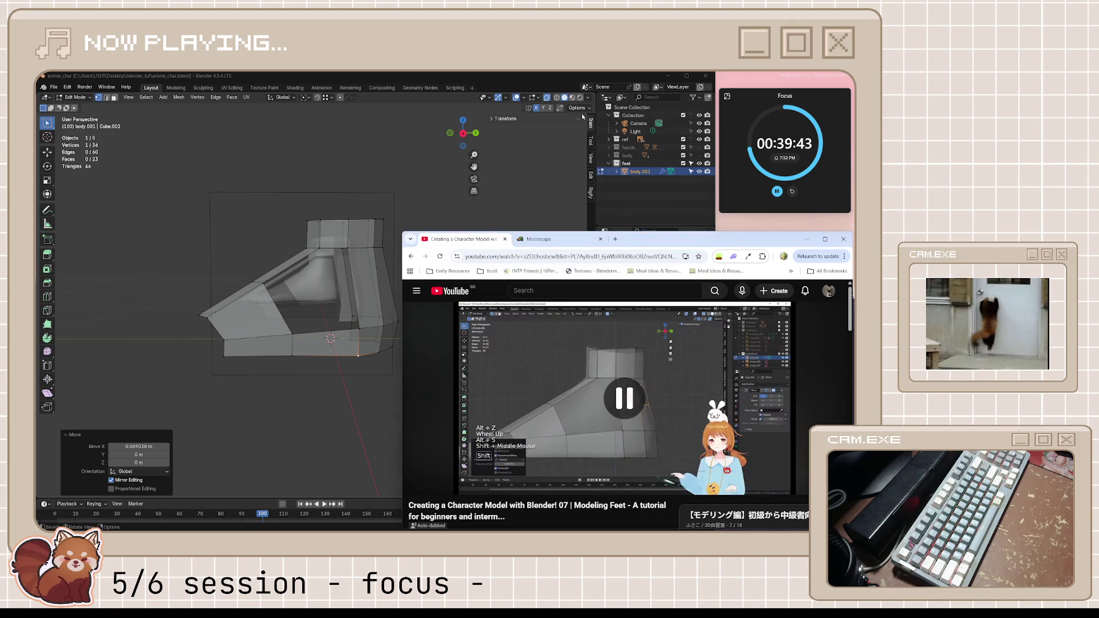
pyautogui.click(499, 274)
pyautogui.press('KP_3')
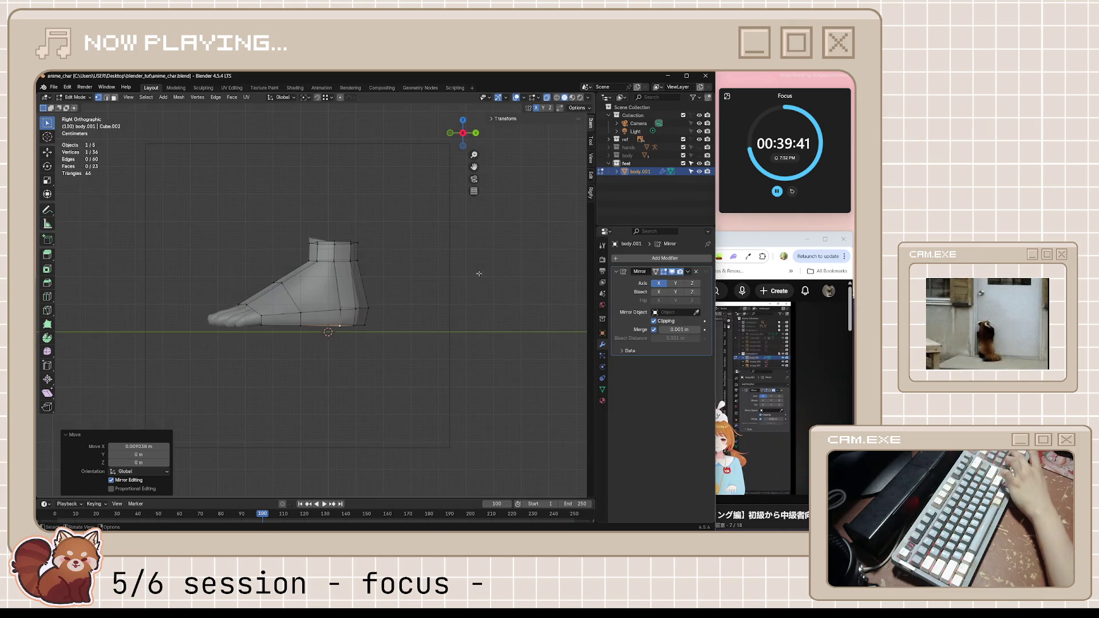
pyautogui.scroll(3, 395, 292)
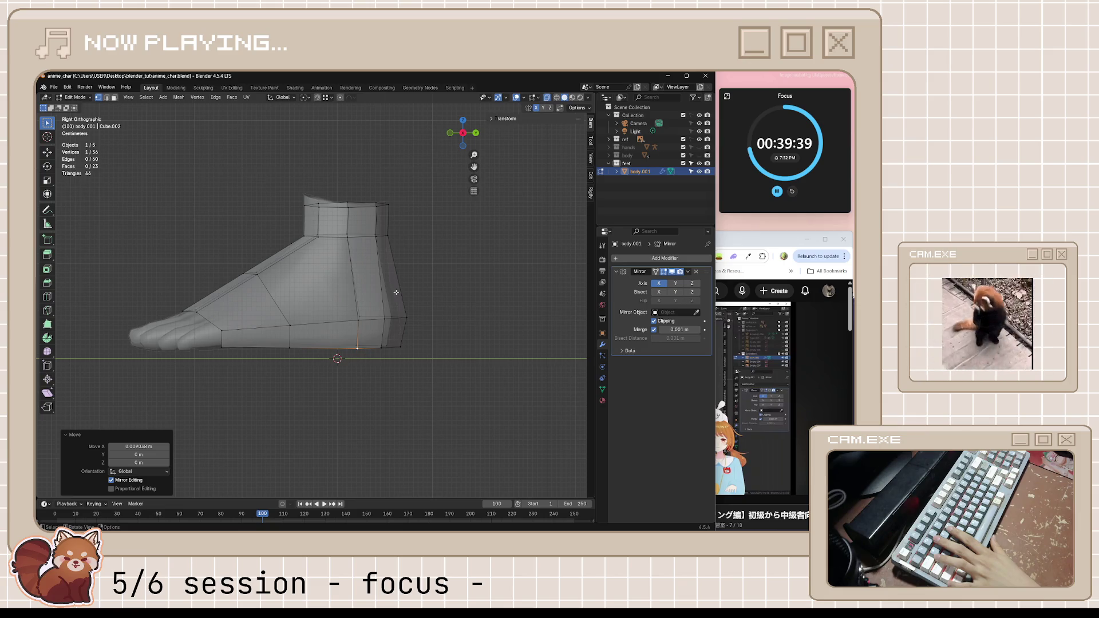
pyautogui.moveTo(179, 163); pyautogui.dragTo(504, 371)
pyautogui.press('h')
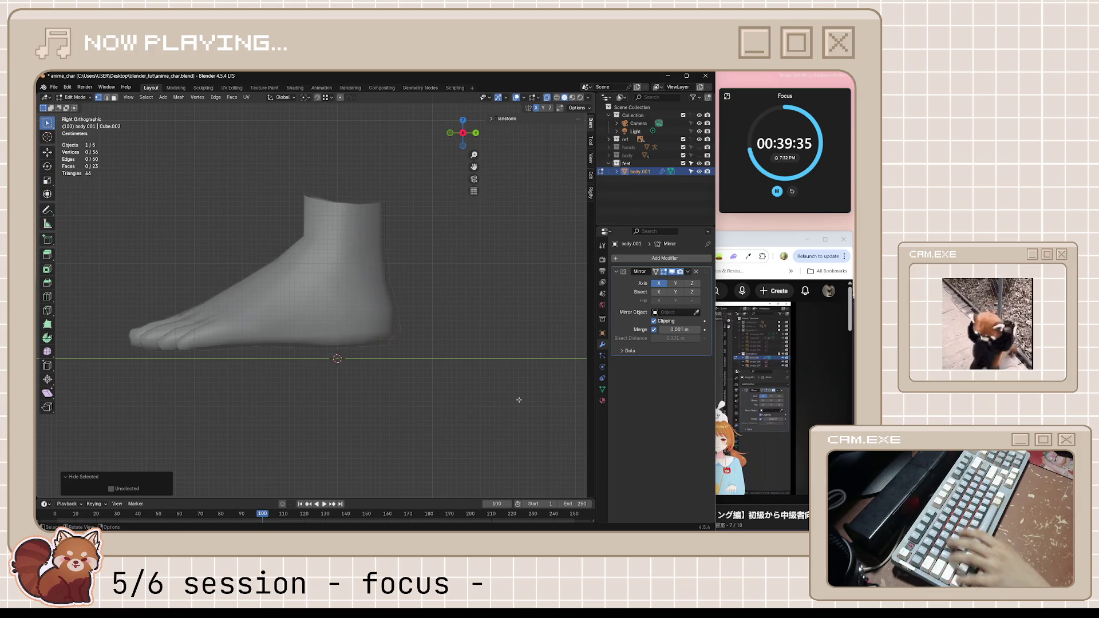
pyautogui.hotkey('alt', 'h')
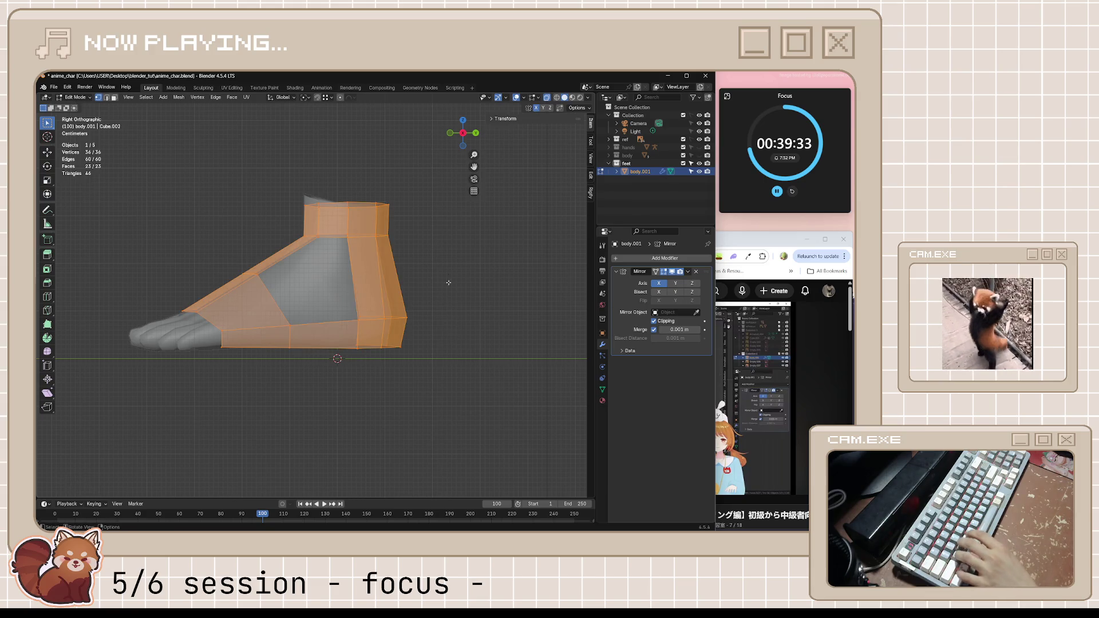
pyautogui.hotkey('alt', 'a')
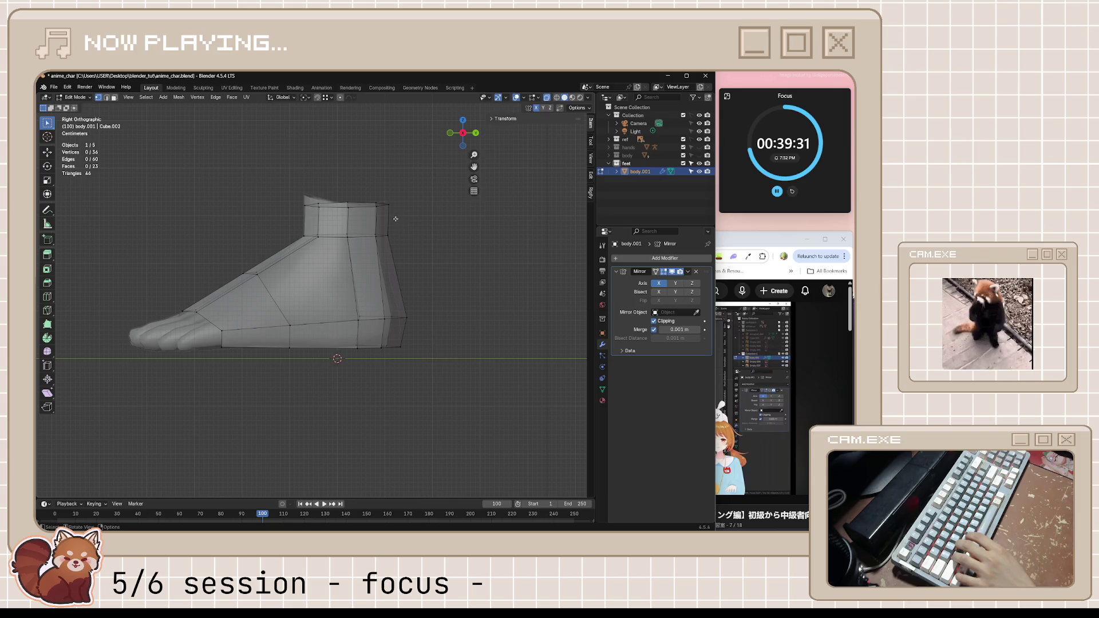
# - Move the heel and back vertices into their new position
pyautogui.moveTo(275, 158); pyautogui.dragTo(486, 362)
pyautogui.press('g')
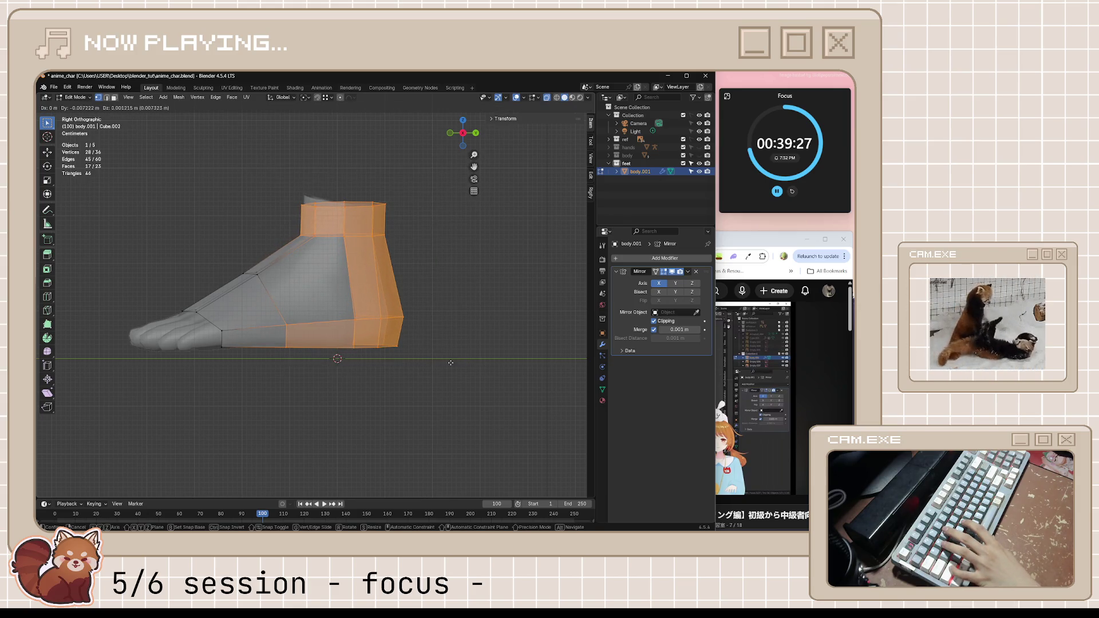
pyautogui.click(448, 363)
pyautogui.hotkey('alt', 'a')
pyautogui.press('a')
pyautogui.hotkey('alt', 'a')
# - Cut a heel edge loop, scale it to 0.904, shrink it by -0.0211 m, and save
pyautogui.hotkey('ctrl', 'r')
pyautogui.click(375, 276)
pyautogui.rightClick(375, 275)
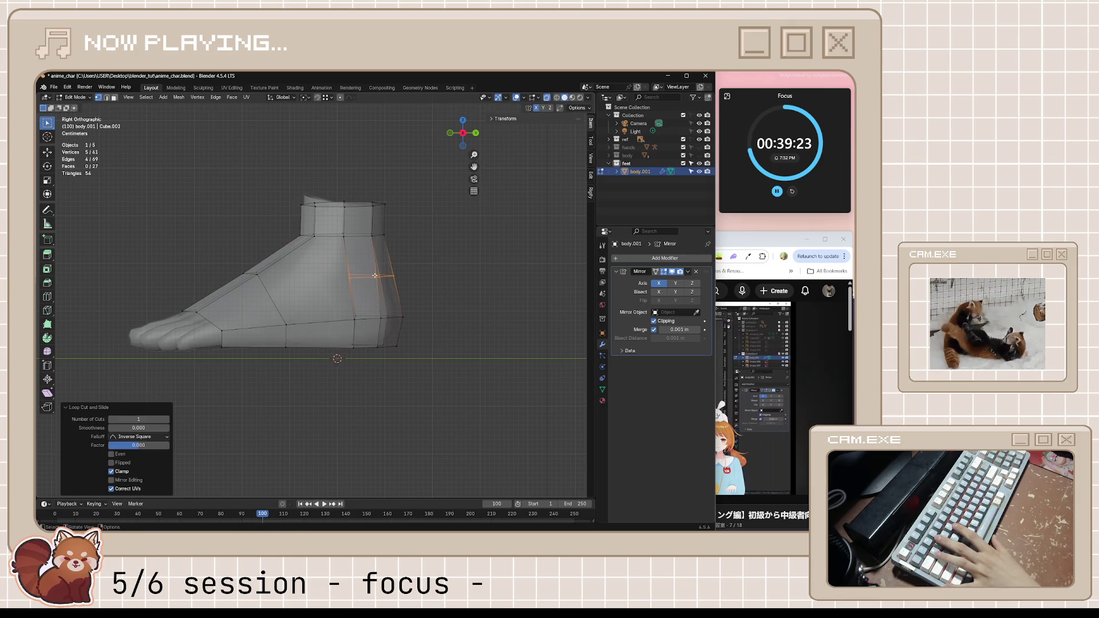
pyautogui.press('s')
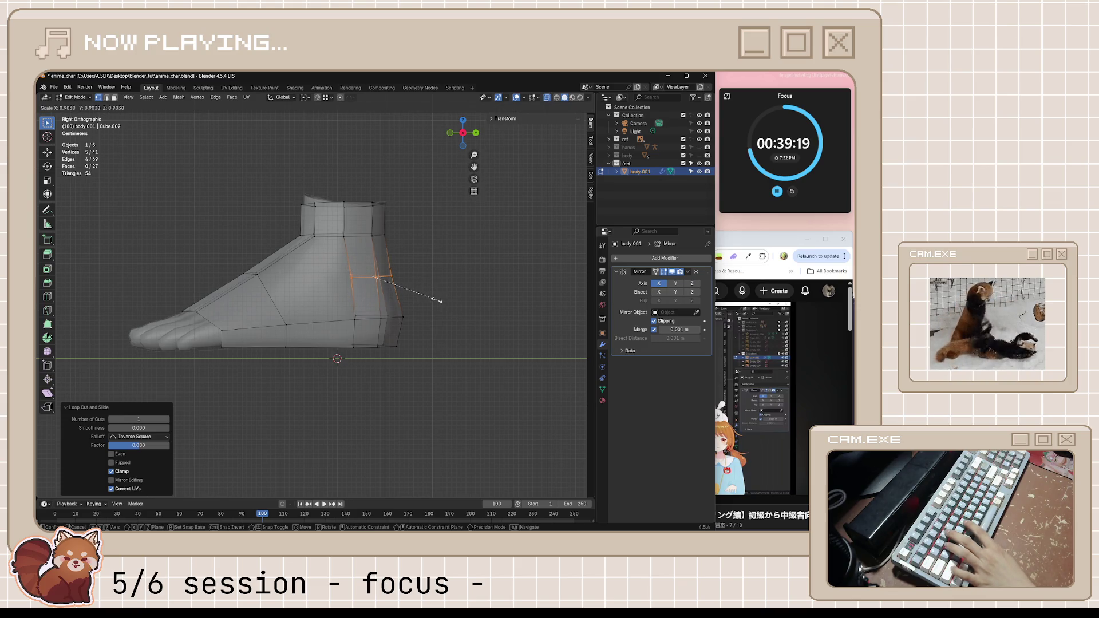
pyautogui.click(435, 299)
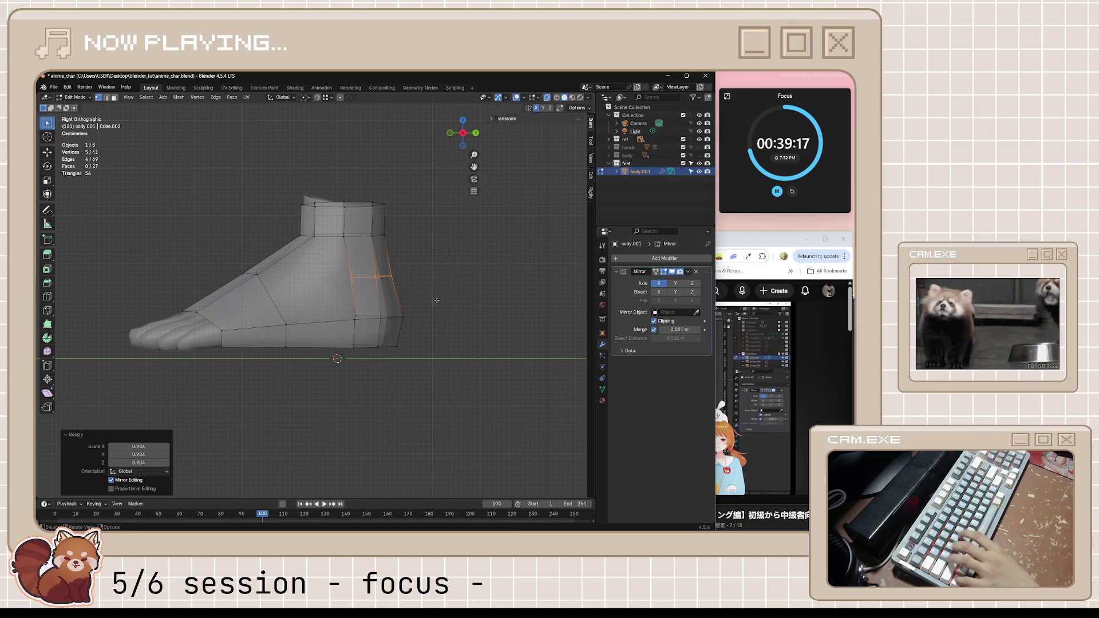
pyautogui.hotkey('alt', 's')
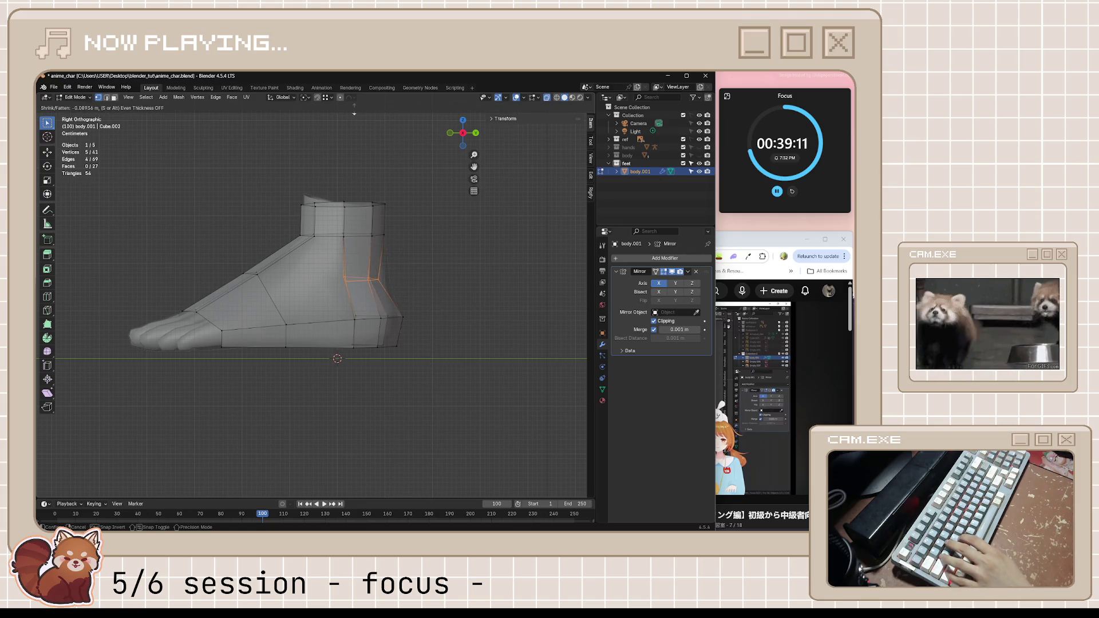
pyautogui.click(456, 350)
pyautogui.click(439, 366)
pyautogui.hotkey('ctrl', 's')
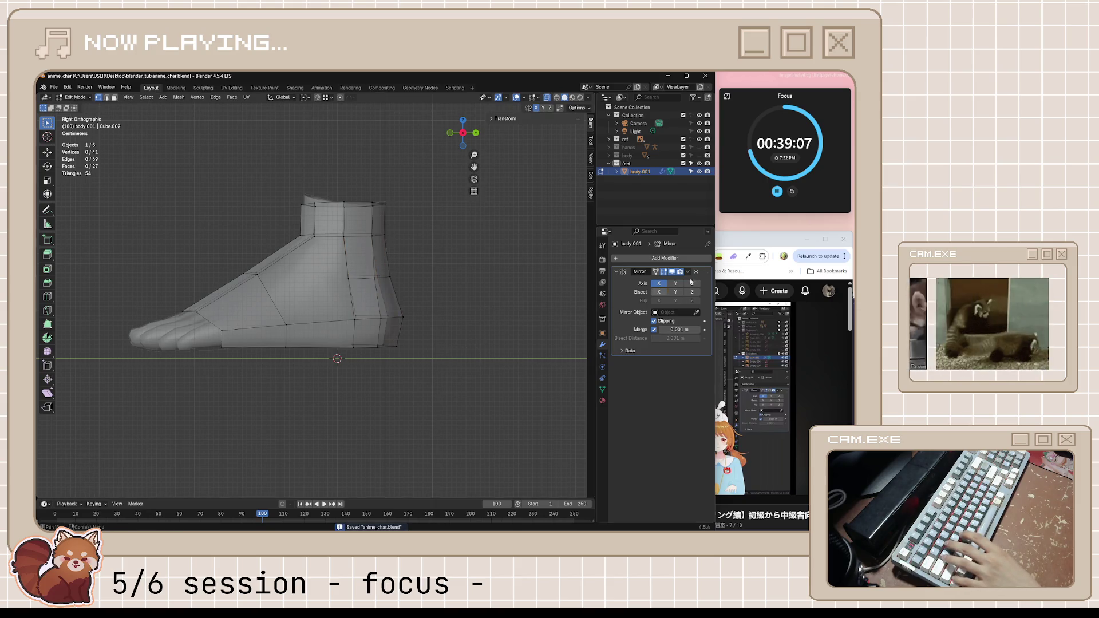
pyautogui.hotkey('alt', 'Tab')
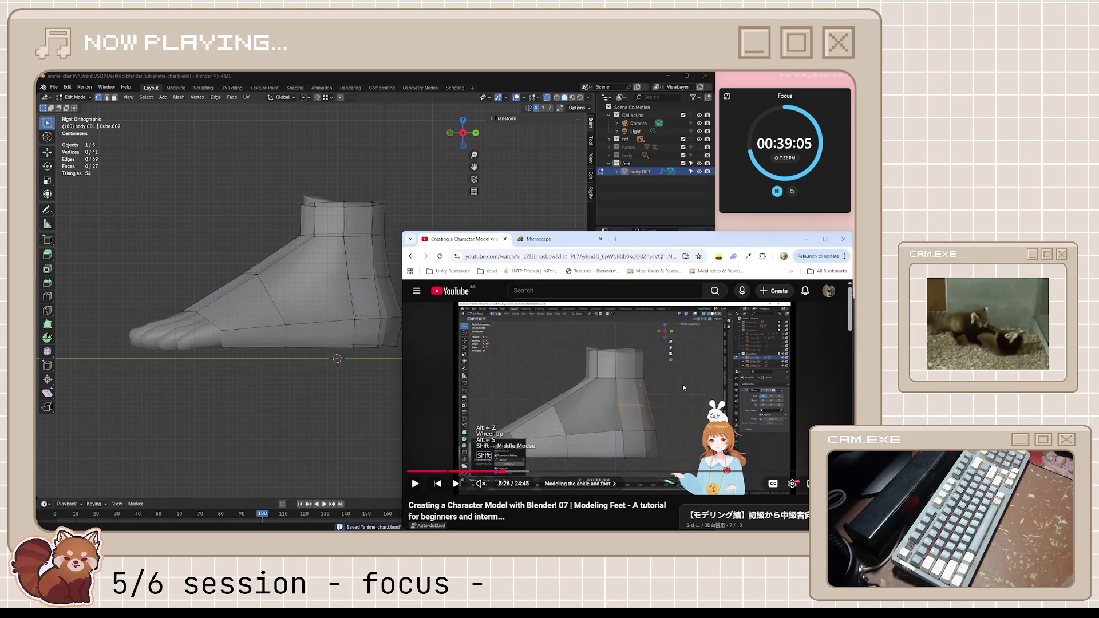
# - Play the tutorial a few seconds past 5:26, pause it, and switch to the Twitch chat
pyautogui.press('k')
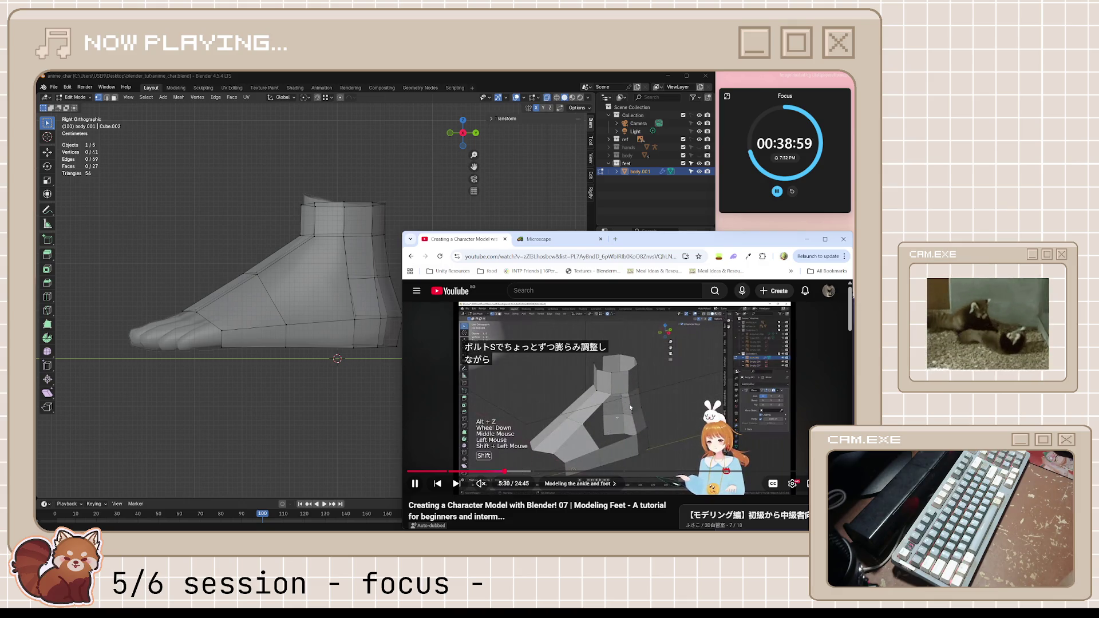
pyautogui.press('k')
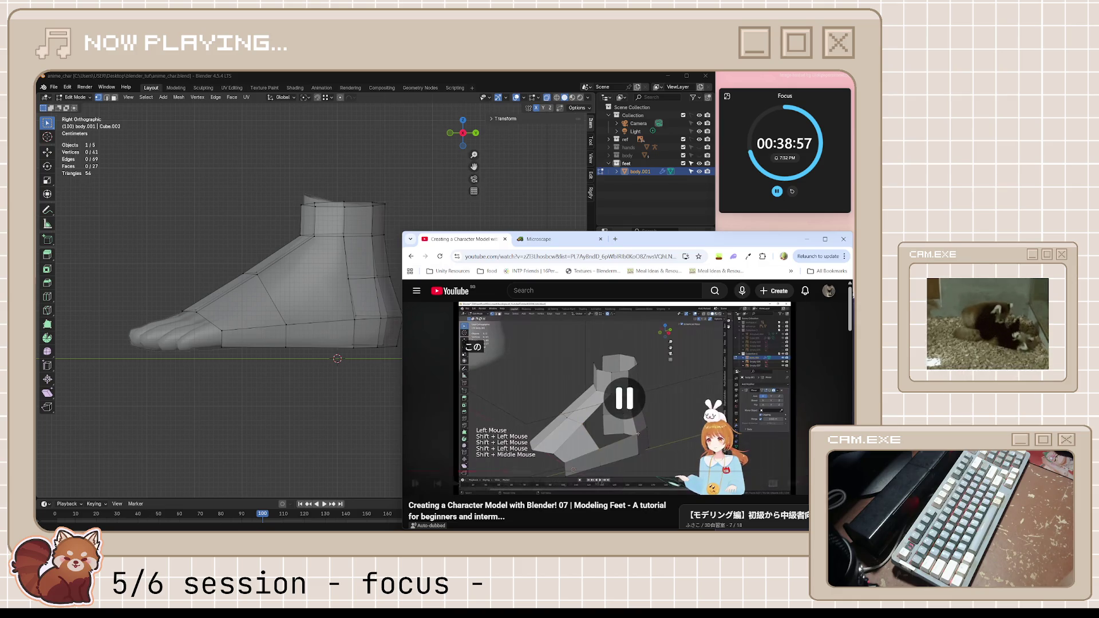
pyautogui.hotkey('alt', 'Tab')
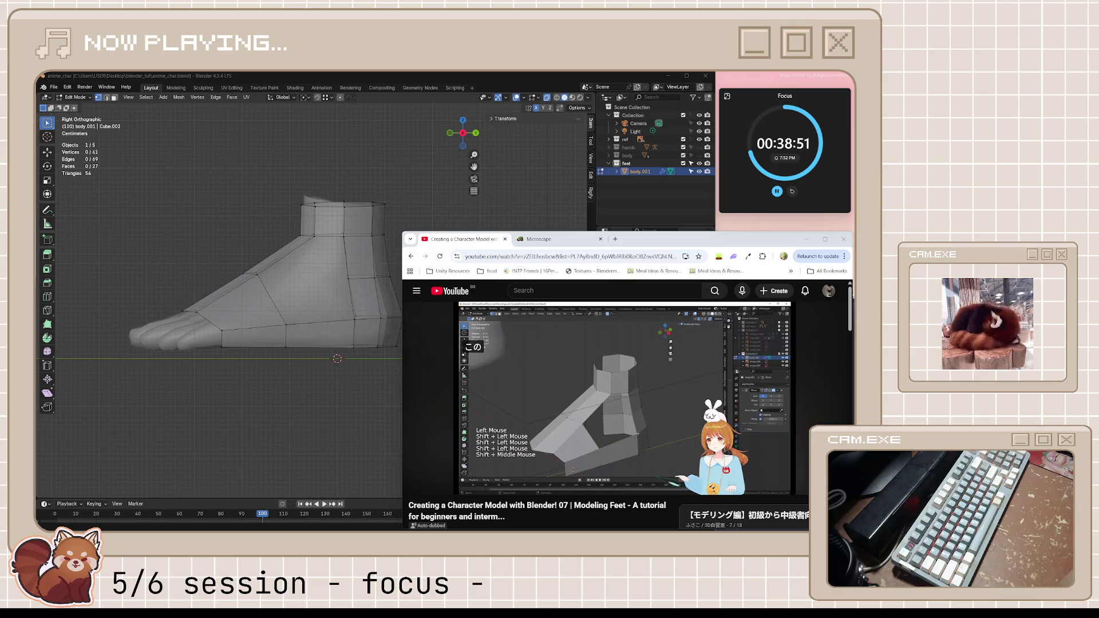
pyautogui.hotkey('alt', 'Tab')
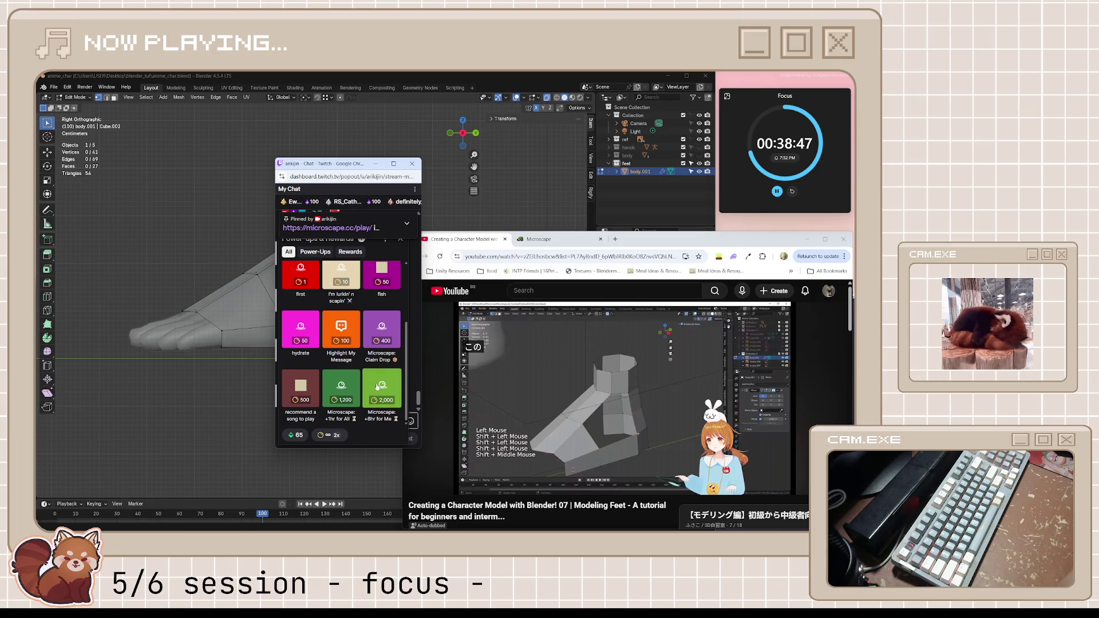
# - Check the +6hr for Me reward, then redeem 'Microscape: +1hr for All' for 1,200 points
pyautogui.click(376, 385)
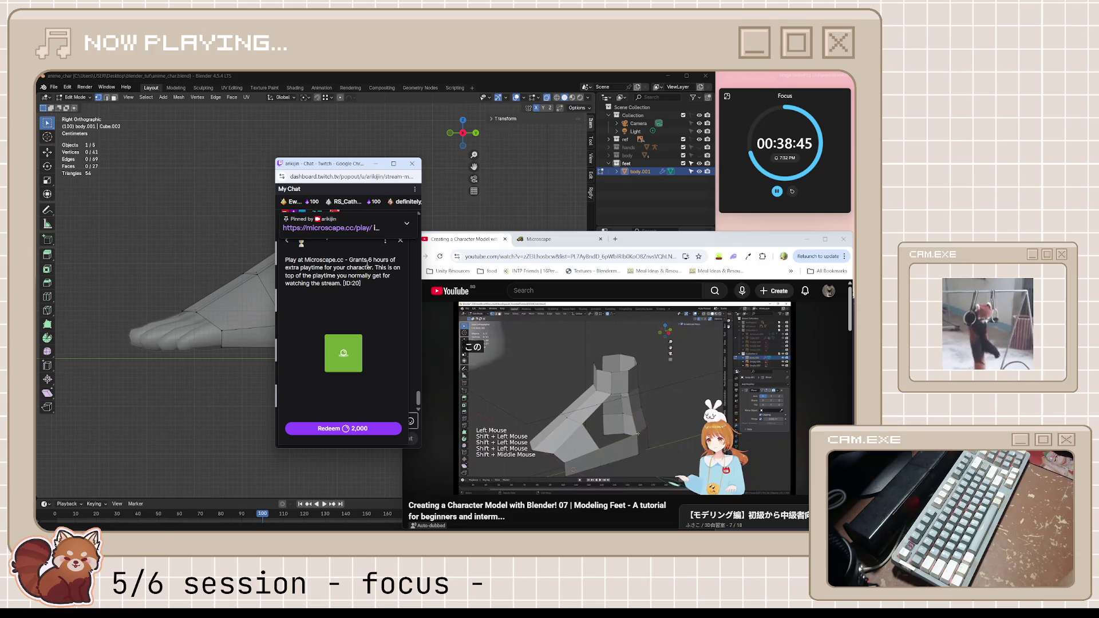
pyautogui.moveTo(382, 261)
pyautogui.mouseDown()
pyautogui.moveTo(397, 261)
pyautogui.moveTo(372, 268)
pyautogui.mouseUp()
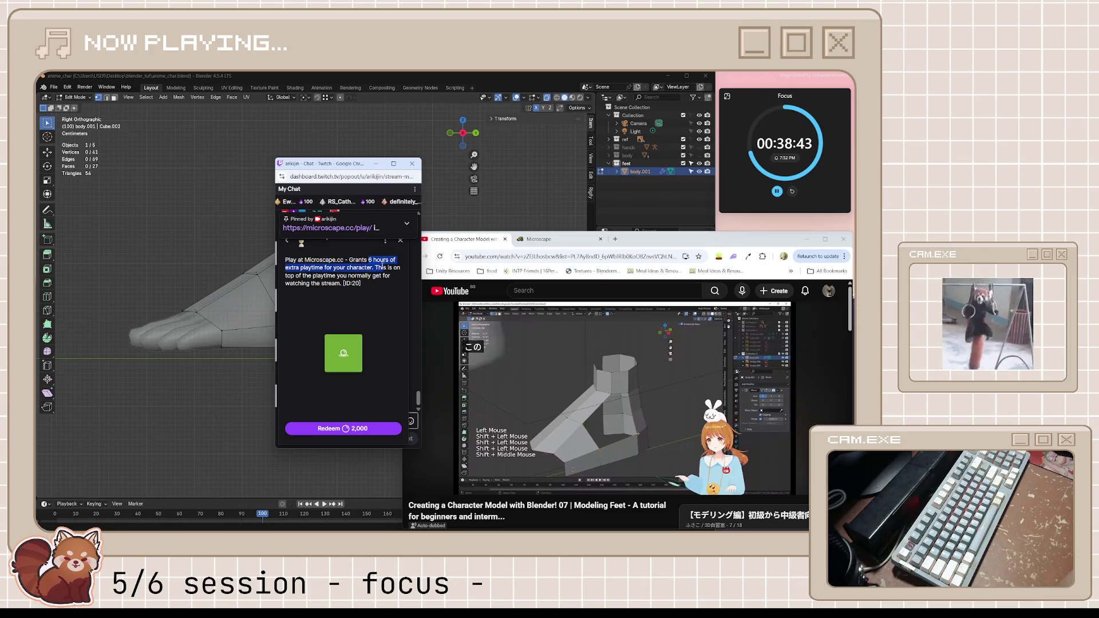
pyautogui.click(287, 240)
pyautogui.scroll(-3, 394, 411)
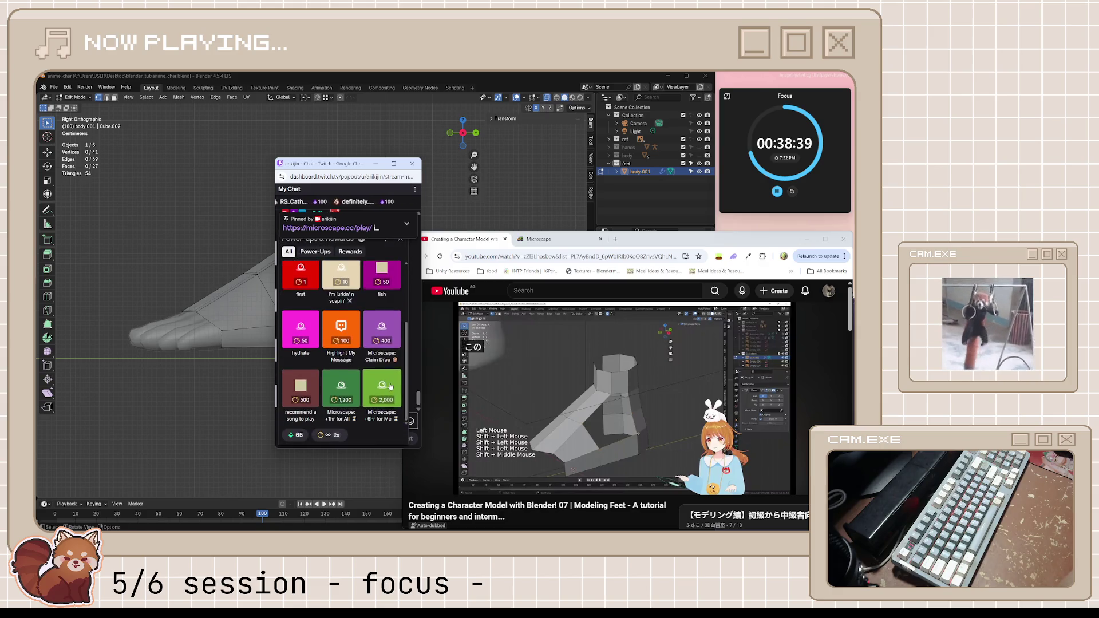
pyautogui.click(342, 386)
pyautogui.click(346, 429)
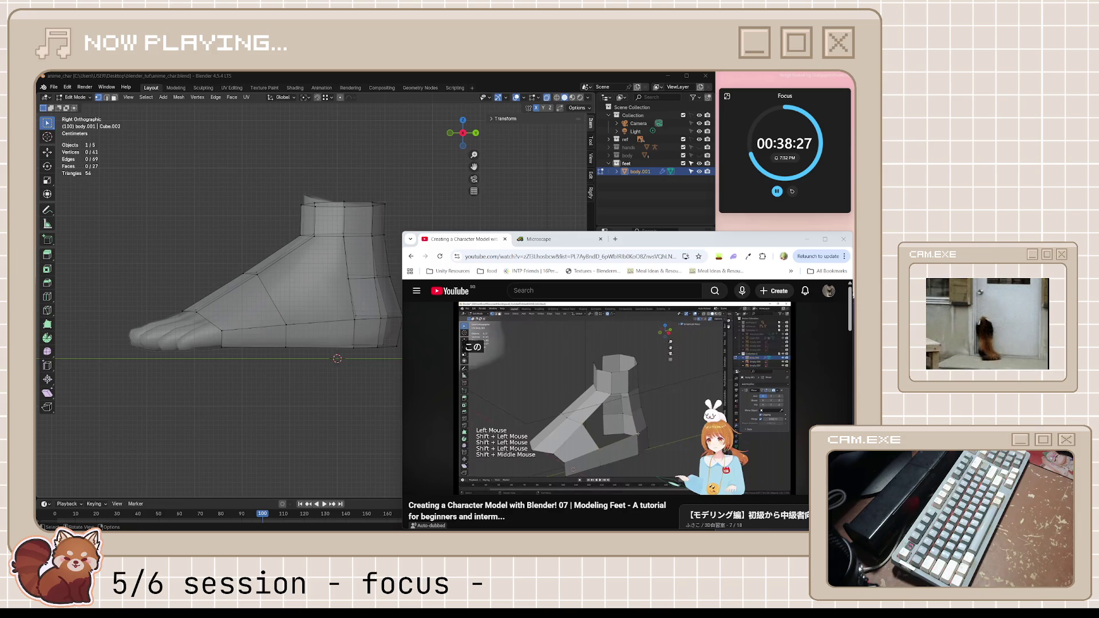
# - Watch the next tutorial stretch, rewinding it ten seconds, before returning to Blender
pyautogui.click(676, 437)
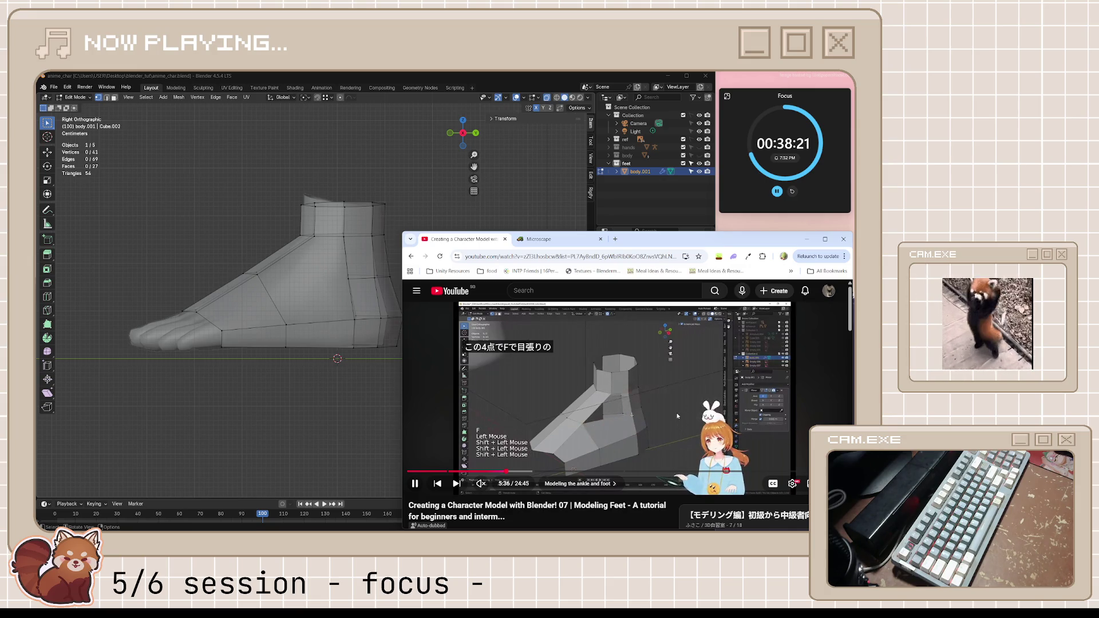
pyautogui.press('space')
pyautogui.moveTo(498, 174); pyautogui.dragTo(289, 385, button='middle')
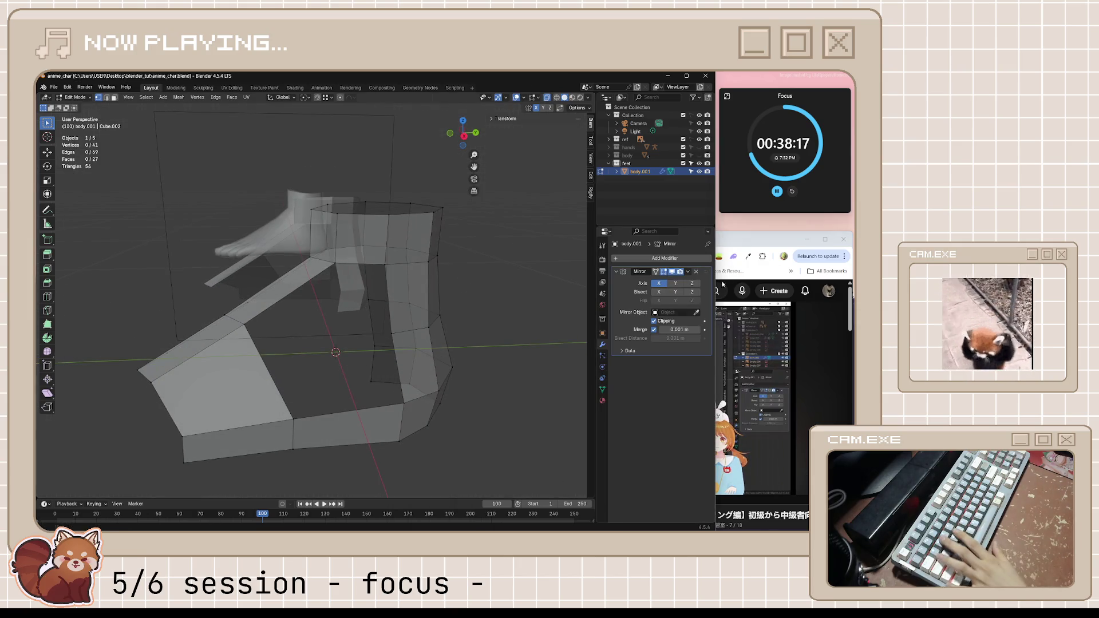
pyautogui.click(757, 241)
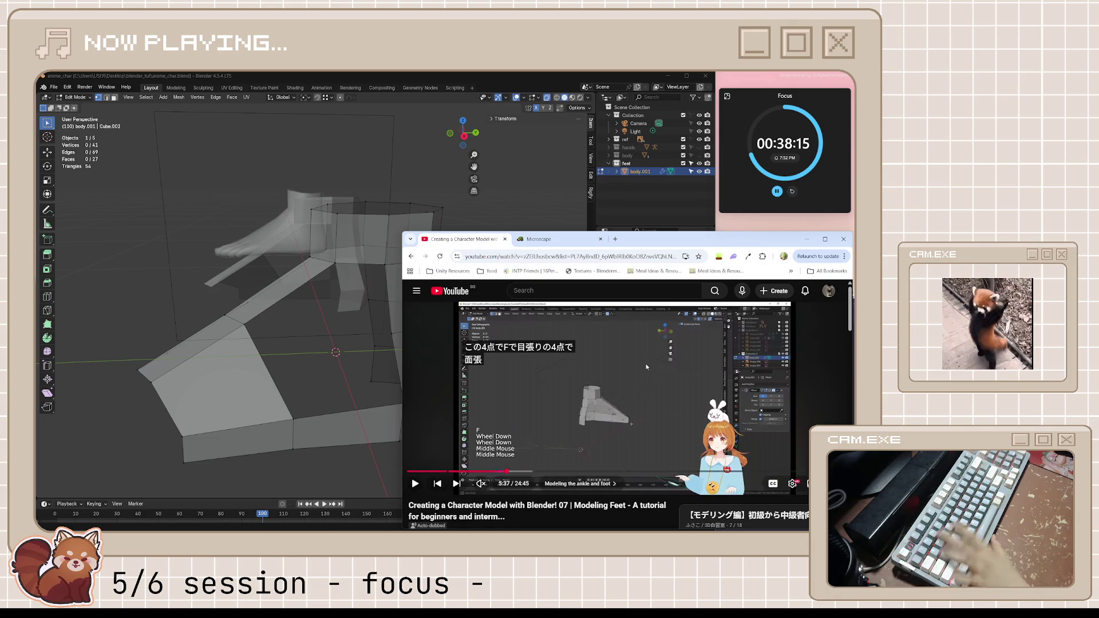
pyautogui.press('j')
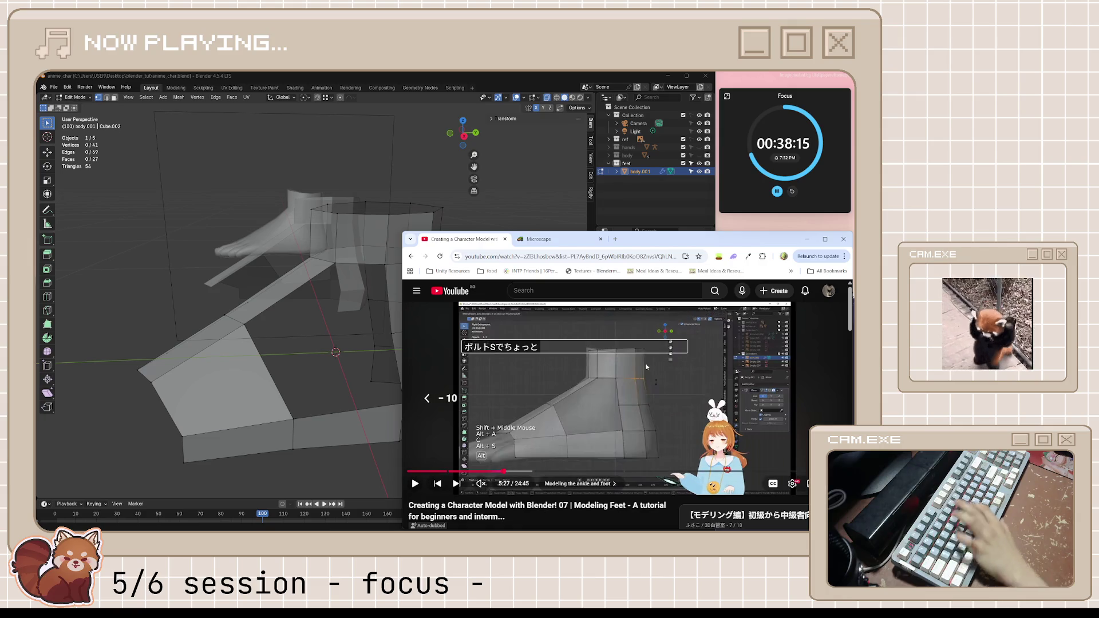
pyautogui.click(644, 405)
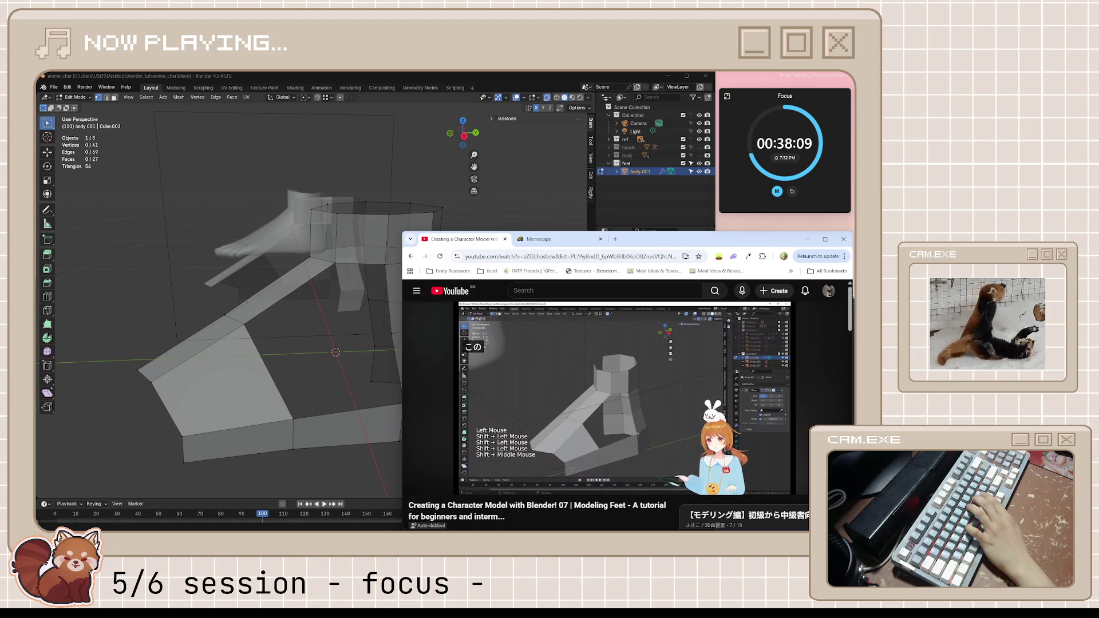
pyautogui.click(645, 414)
# - Raise the ankle edge loop slightly along Z
pyautogui.moveTo(366, 320); pyautogui.dragTo(317, 344, button='middle')
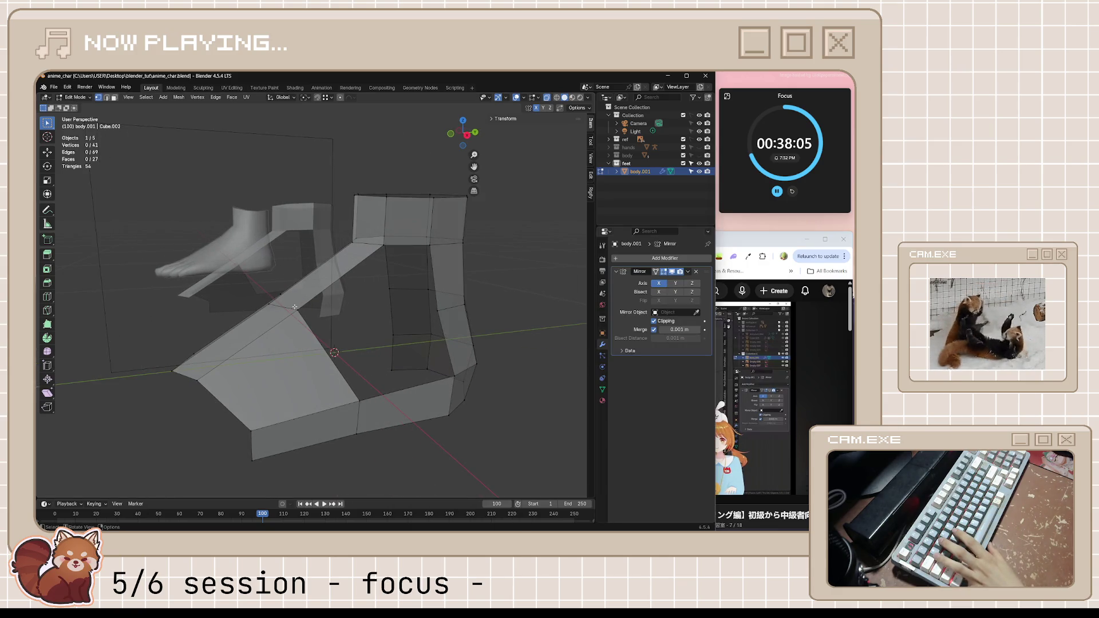
pyautogui.moveTo(295, 307)
pyautogui.mouseDown(button='middle')
pyautogui.moveTo(367, 343)
pyautogui.moveTo(423, 298)
pyautogui.moveTo(461, 247)
pyautogui.mouseUp(button='middle')
pyautogui.keyDown('alt'); pyautogui.click(379, 352); pyautogui.keyUp('alt')
pyautogui.press('g')
pyautogui.press('z')
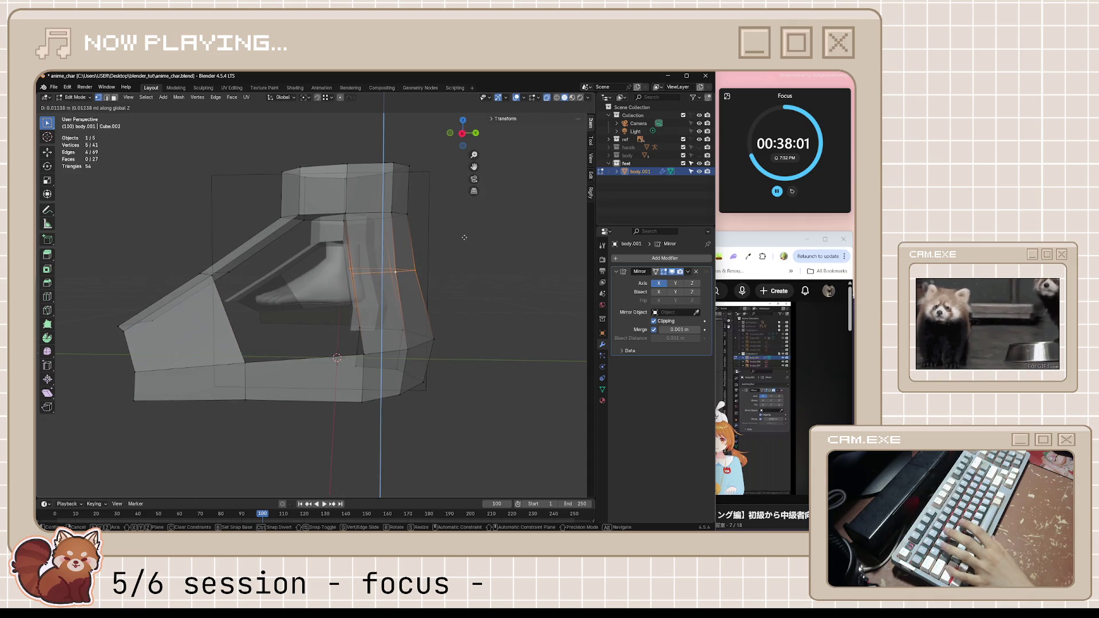
pyautogui.click(465, 202)
pyautogui.press('KP_3')
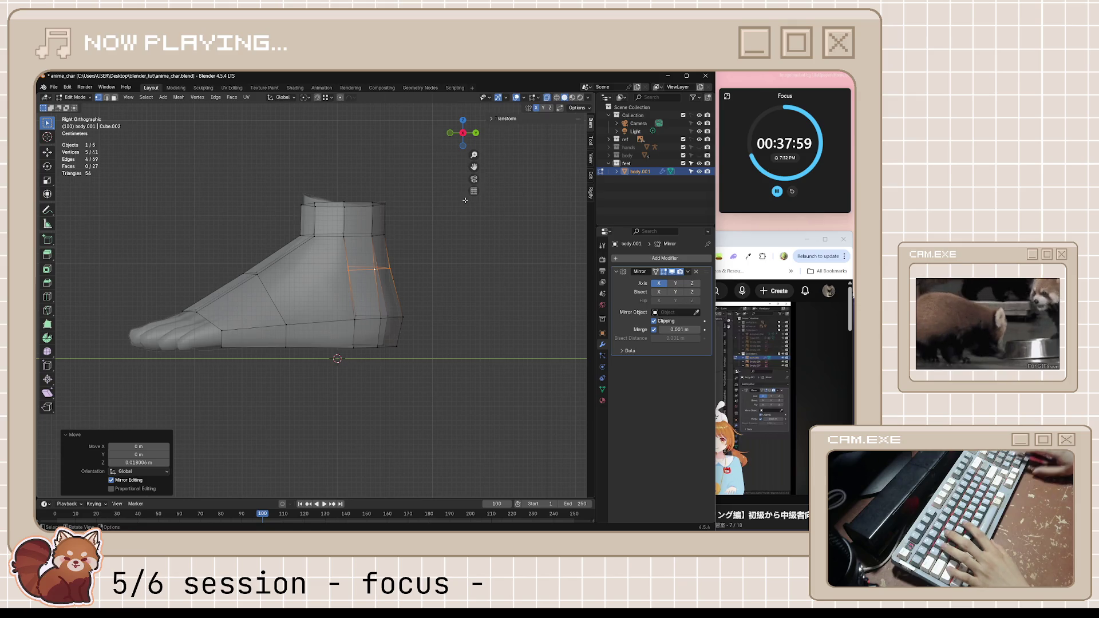
# - Fill two new faces on the side of the foot, bringing it to 29 faces, and save
pyautogui.click(261, 273)
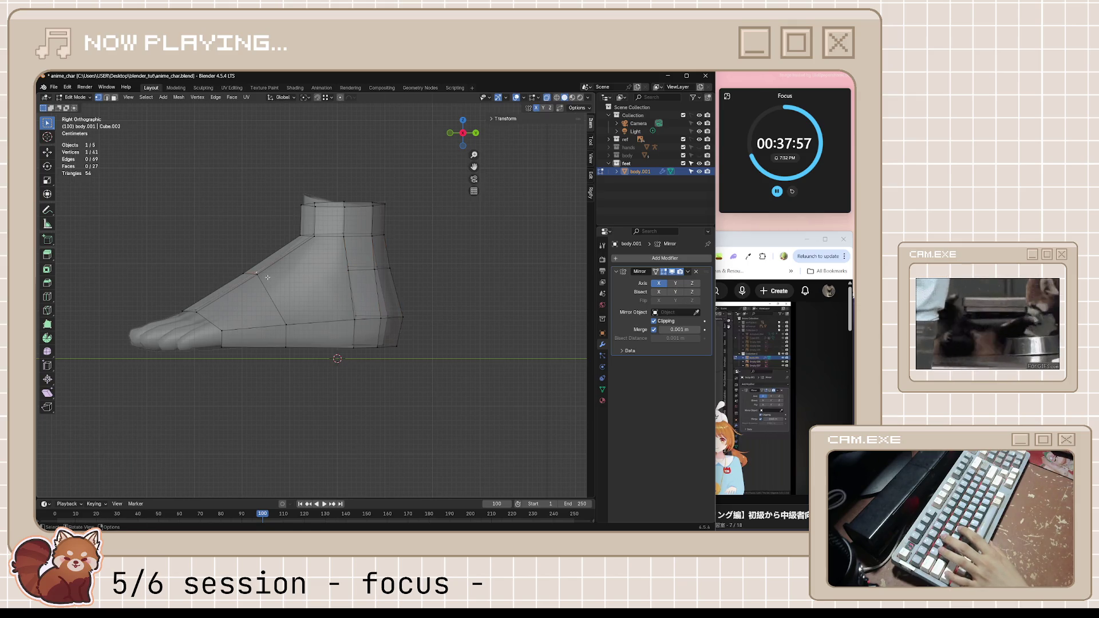
pyautogui.keyDown('shift'); pyautogui.click(291, 324); pyautogui.keyUp('shift')
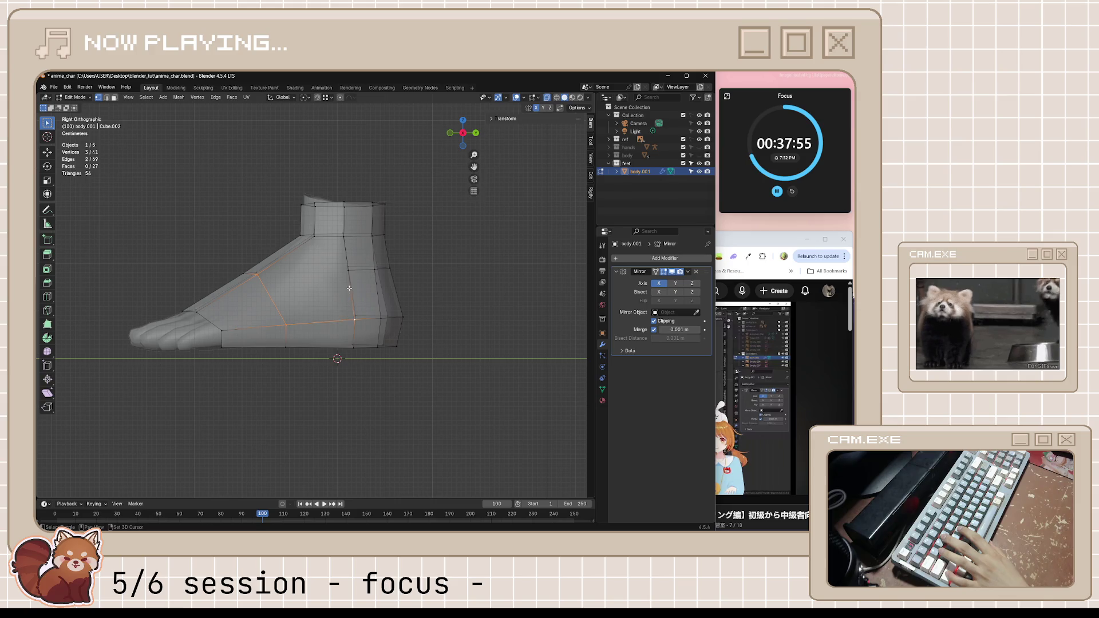
pyautogui.press('f')
pyautogui.click(302, 273)
pyautogui.press('f')
pyautogui.moveTo(335, 283)
pyautogui.mouseDown(button='middle')
pyautogui.moveTo(381, 332)
pyautogui.moveTo(431, 344)
pyautogui.moveTo(444, 268)
pyautogui.mouseUp(button='middle')
pyautogui.scroll(-5, 381, 332)
pyautogui.moveTo(409, 294); pyautogui.dragTo(464, 260, button='middle')
pyautogui.click(463, 259)
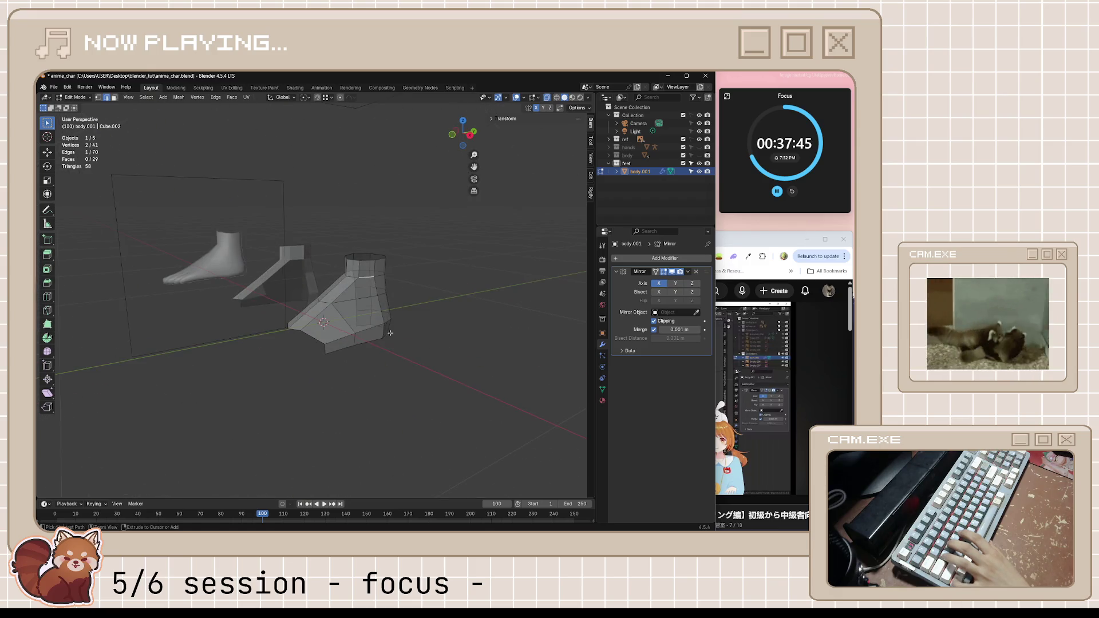
pyautogui.hotkey('ctrl', 's')
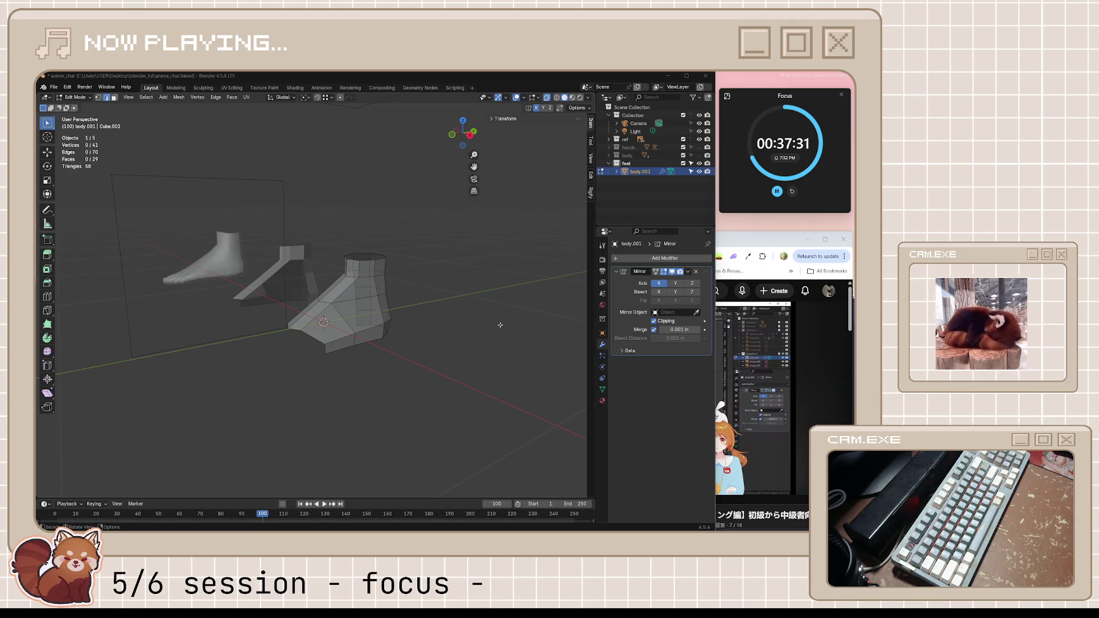
pyautogui.moveTo(501, 325); pyautogui.dragTo(479, 326, button='middle')
pyautogui.click(746, 244)
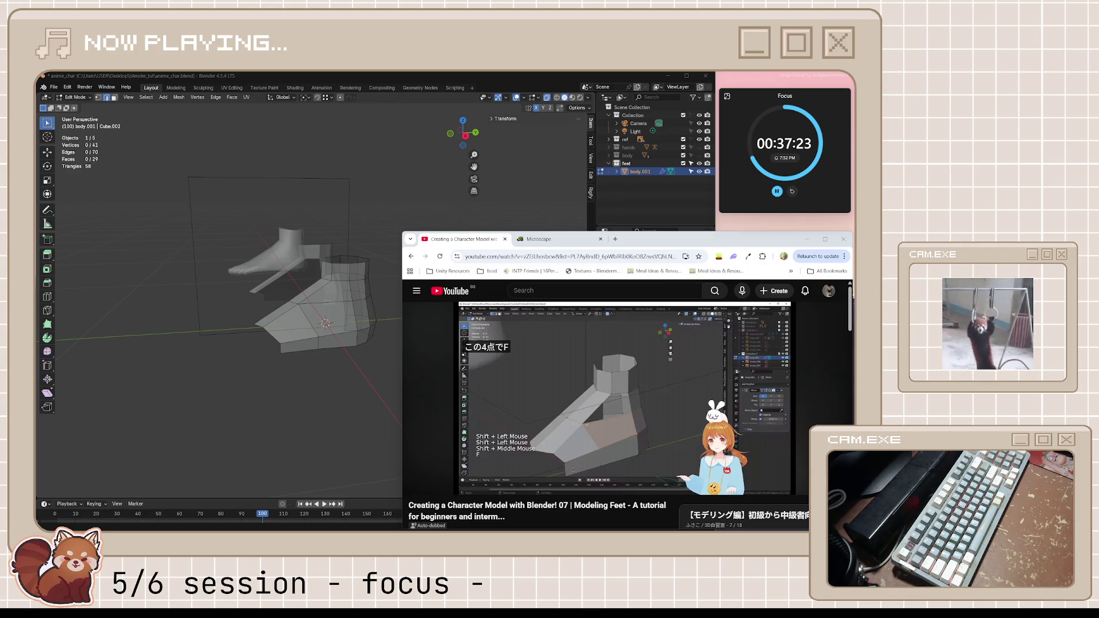
# - Play the tutorial past 5:49 to see the next step, then pause it
pyautogui.click(600, 404)
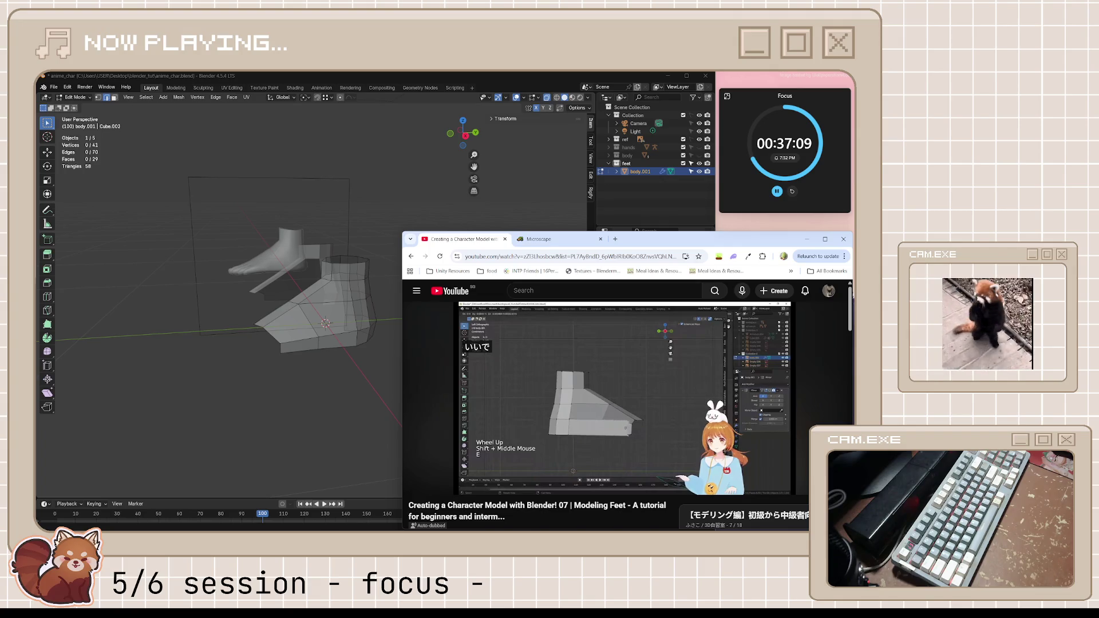
pyautogui.moveTo(635, 397)
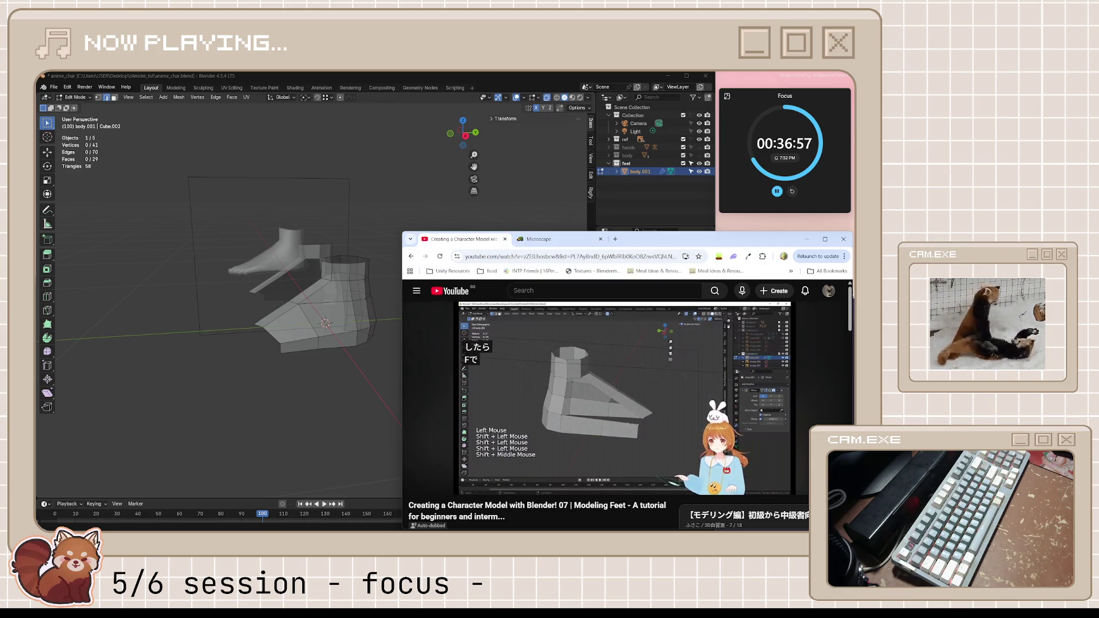
pyautogui.click(624, 395)
pyautogui.moveTo(339, 324)
pyautogui.mouseDown(button='middle')
pyautogui.moveTo(387, 325)
pyautogui.moveTo(342, 316)
pyautogui.mouseUp(button='middle')
pyautogui.scroll(5, 387, 325)
# - Turn on see-through view and extrude the bottom edge along the sole
pyautogui.hotkey('alt', 'z')
pyautogui.press('a')
pyautogui.hotkey('alt', 'a')
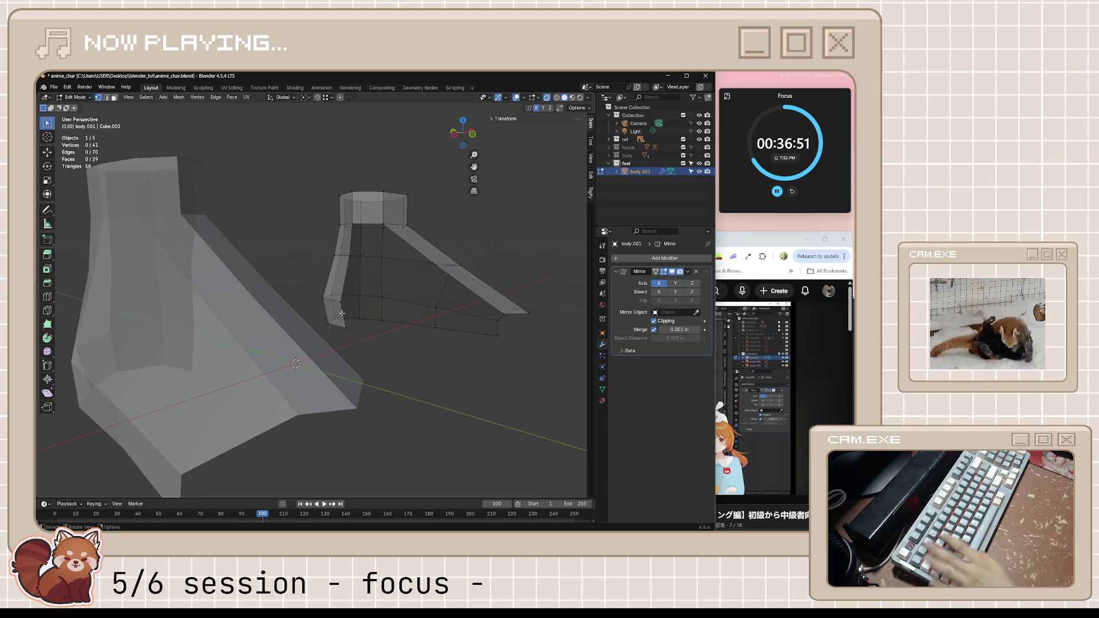
pyautogui.keyDown('shift'); pyautogui.click(346, 328); pyautogui.keyUp('shift')
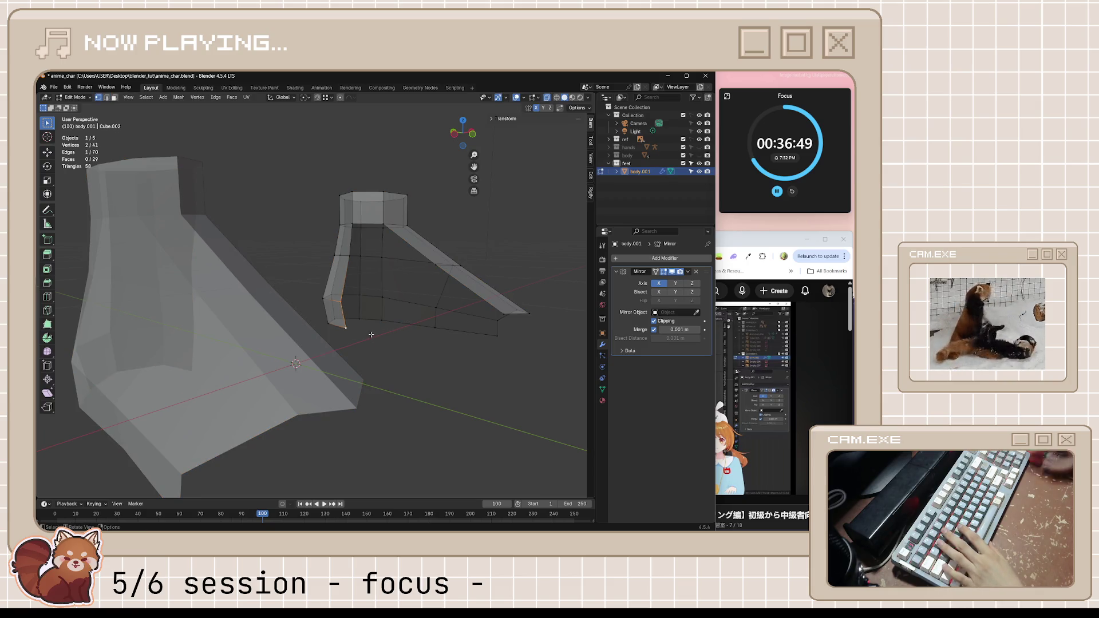
pyautogui.press('ctrl+KP_3')
pyautogui.press('e')
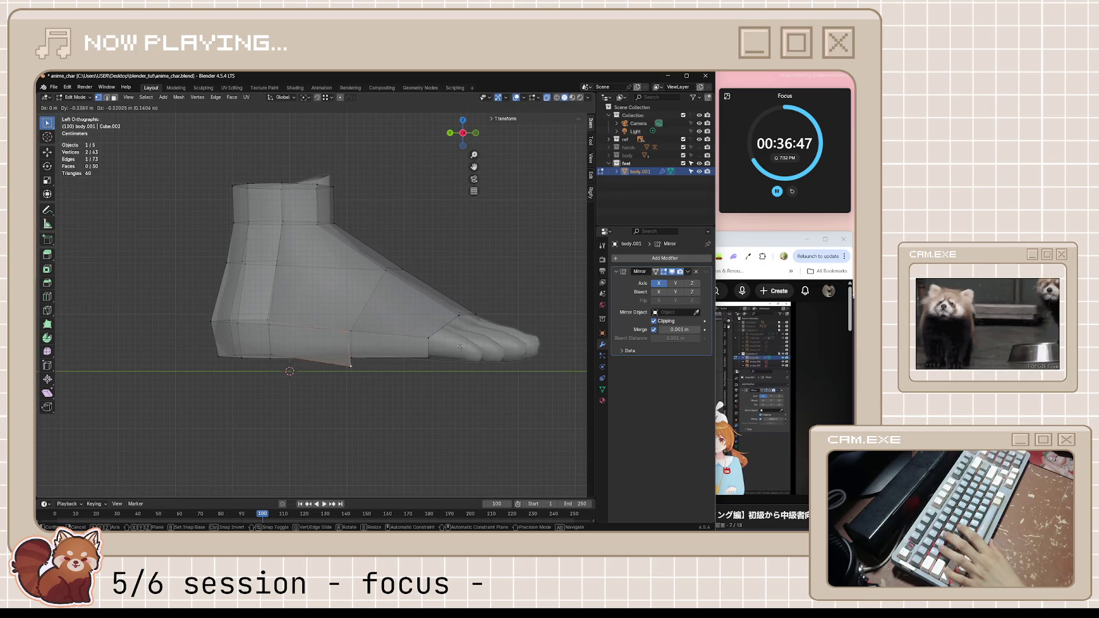
pyautogui.click(530, 339)
pyautogui.moveTo(473, 349); pyautogui.dragTo(445, 362, button='middle')
# - Slide a strip vertex and move the strip's edges in bottom view to match the reference
pyautogui.click(458, 328)
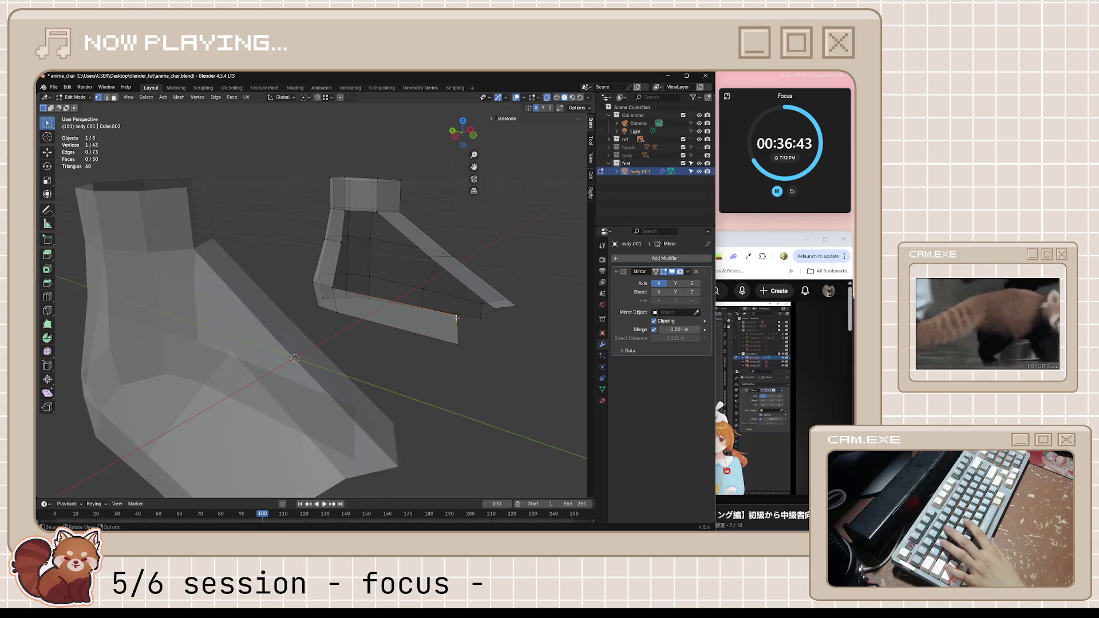
pyautogui.hotkey('shift', 'v')
pyautogui.click(476, 437)
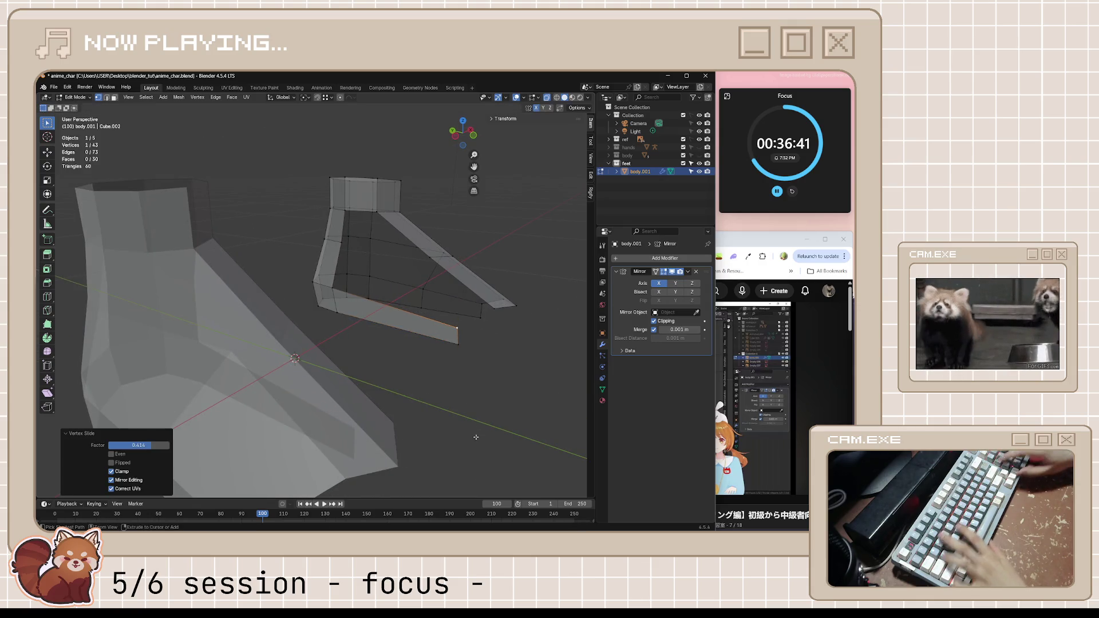
pyautogui.press('ctrl+KP_7')
pyautogui.keyDown('shift'); pyautogui.click(421, 338); pyautogui.keyUp('shift')
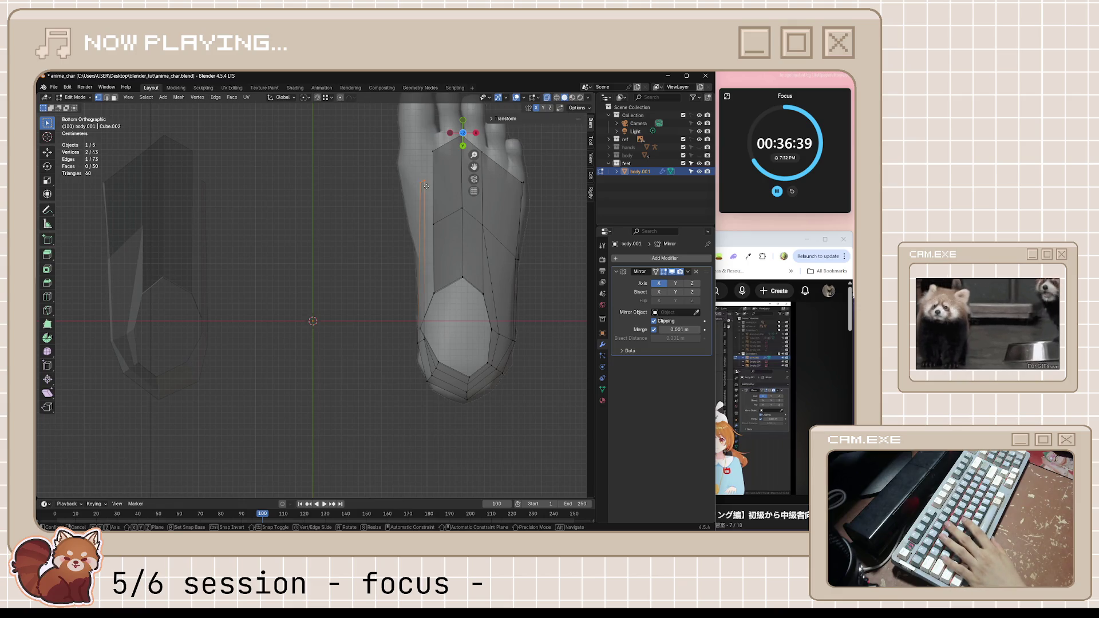
pyautogui.press('g')
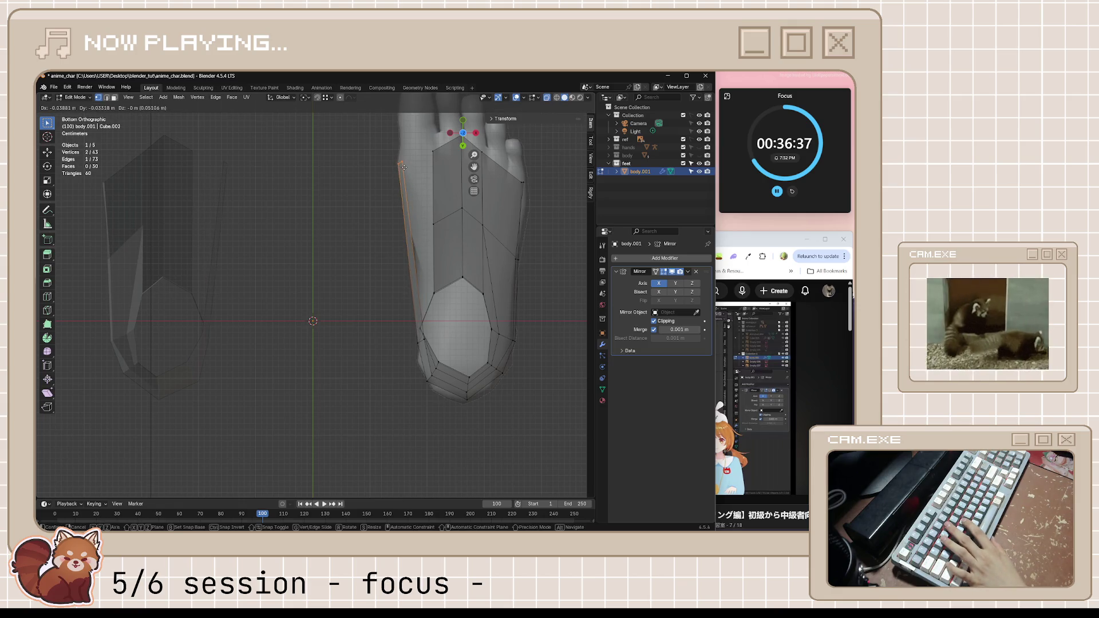
pyautogui.click(405, 170)
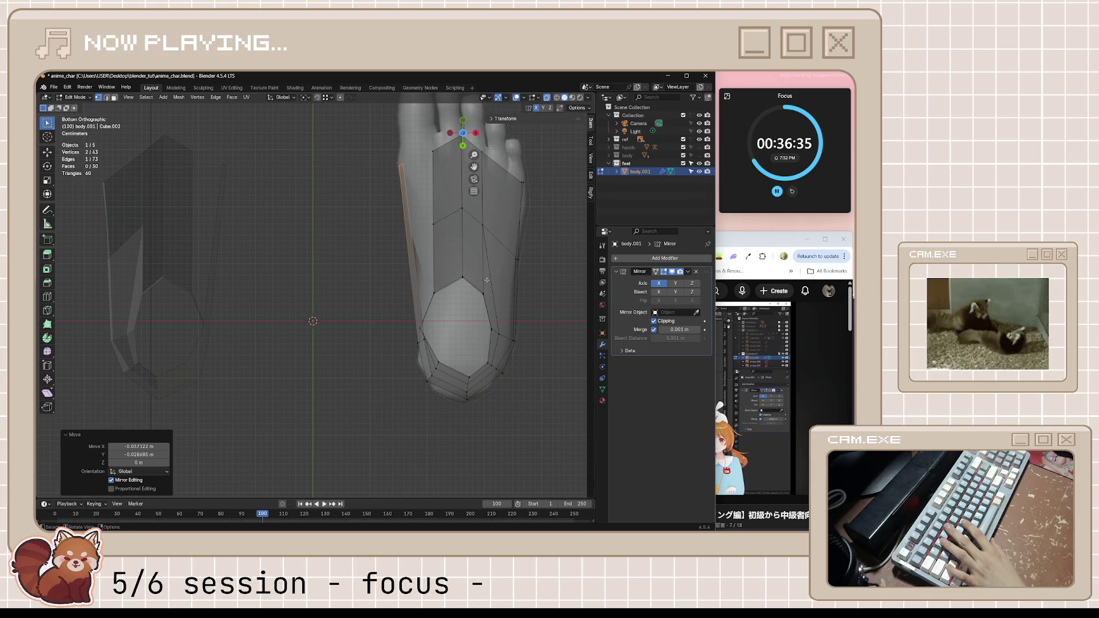
pyautogui.moveTo(523, 179); pyautogui.dragTo(524, 182)
pyautogui.press('g')
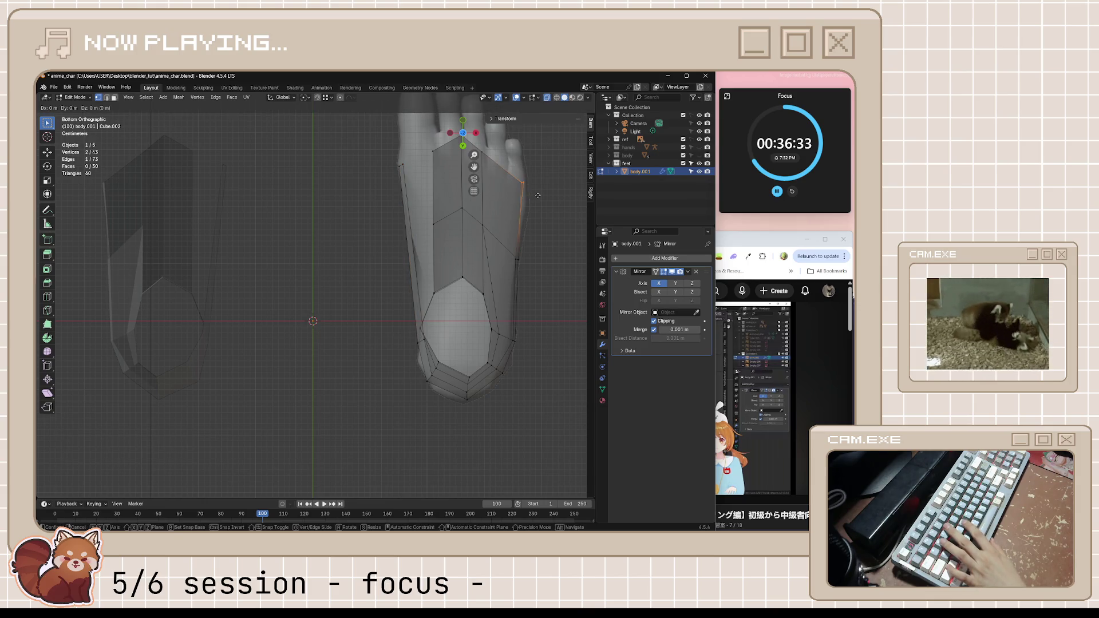
pyautogui.click(572, 205)
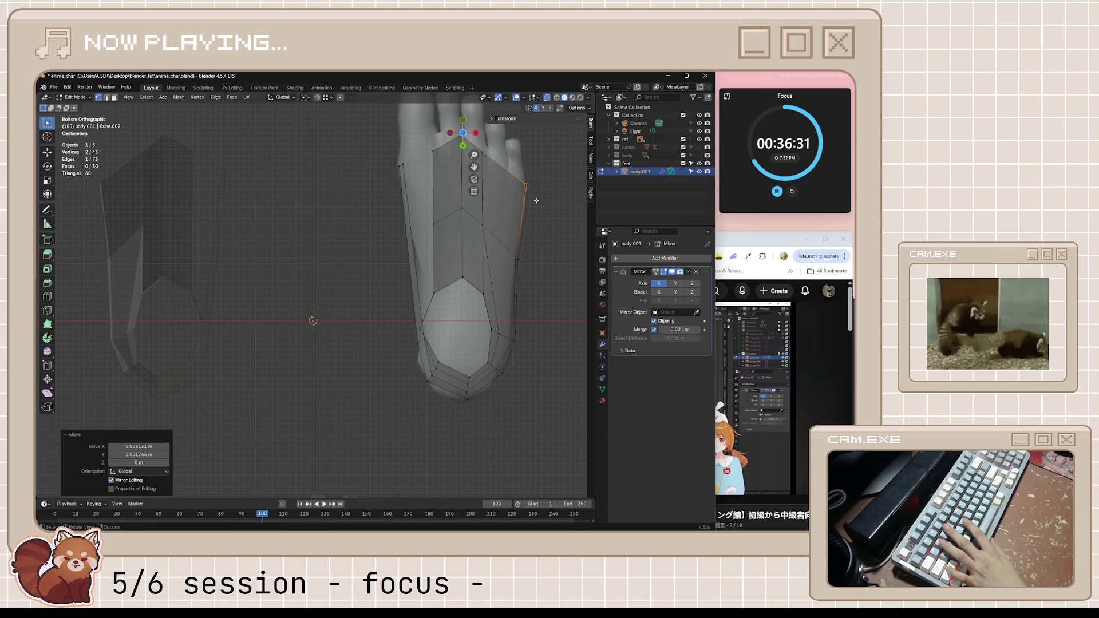
# - Refine the sole by sliding its outer edge and another strip vertex along the mesh
pyautogui.click(494, 171)
pyautogui.moveTo(479, 141); pyautogui.dragTo(494, 196)
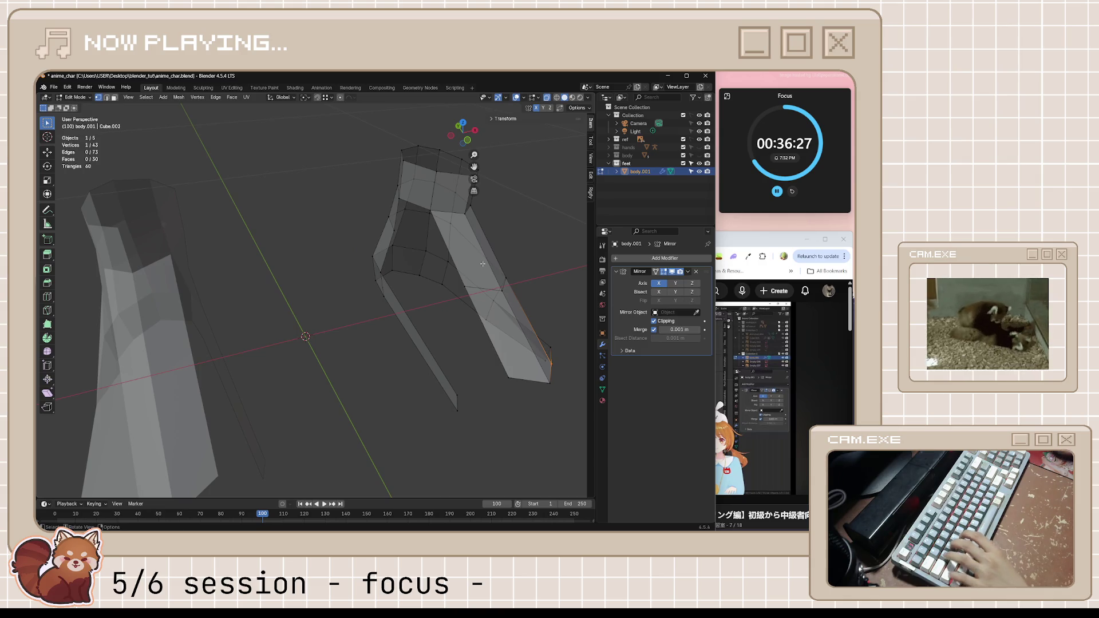
pyautogui.press('ctrl+KP_7')
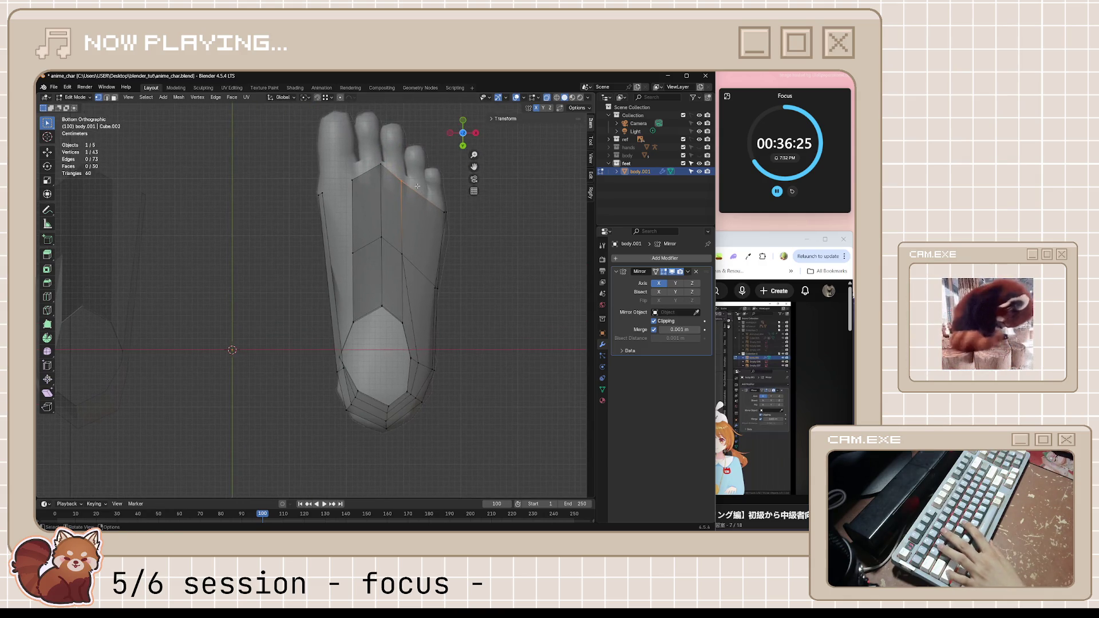
pyautogui.moveTo(412, 264); pyautogui.dragTo(413, 264)
pyautogui.press('g')
pyautogui.press('g')
pyautogui.click(434, 274)
pyautogui.moveTo(508, 278)
pyautogui.mouseDown(button='middle')
pyautogui.moveTo(507, 372)
pyautogui.moveTo(459, 397)
pyautogui.moveTo(434, 437)
pyautogui.moveTo(478, 418)
pyautogui.moveTo(539, 363)
pyautogui.moveTo(513, 395)
pyautogui.moveTo(423, 350)
pyautogui.moveTo(454, 387)
pyautogui.moveTo(441, 393)
pyautogui.moveTo(486, 398)
pyautogui.moveTo(476, 394)
pyautogui.mouseUp(button='middle')
pyautogui.click(404, 341)
pyautogui.hotkey('shift', 'v')
pyautogui.click(453, 427)
# - Loop-cut across the sole strip and slide the new edge into place from the side view
pyautogui.click(776, 236)
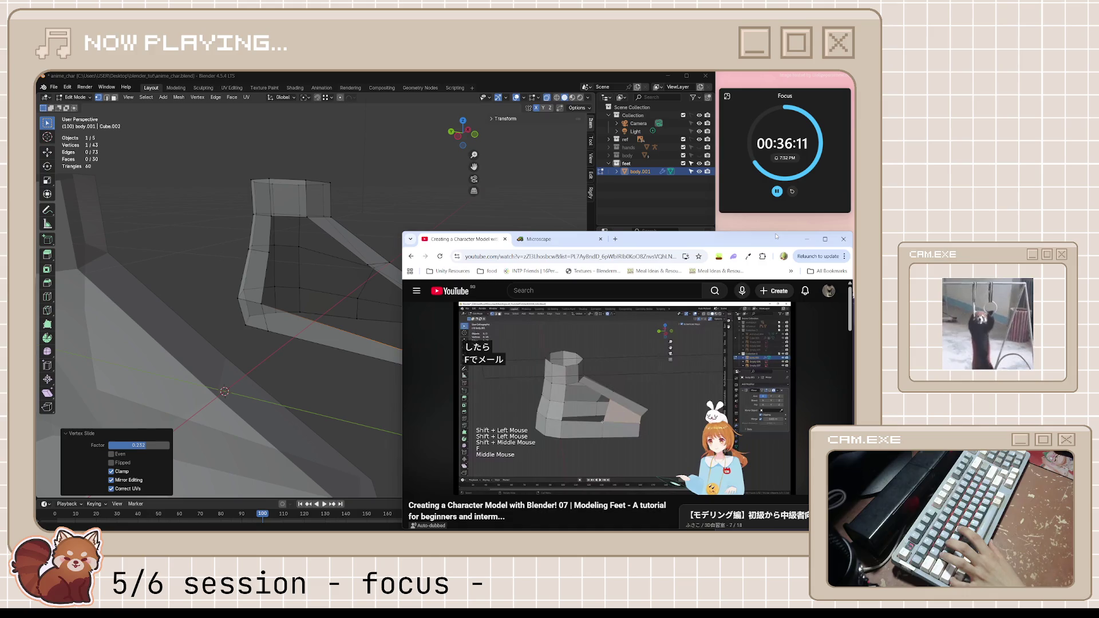
pyautogui.click(380, 326)
pyautogui.hotkey('ctrl', 'r')
pyautogui.click(358, 342)
pyautogui.click(368, 347)
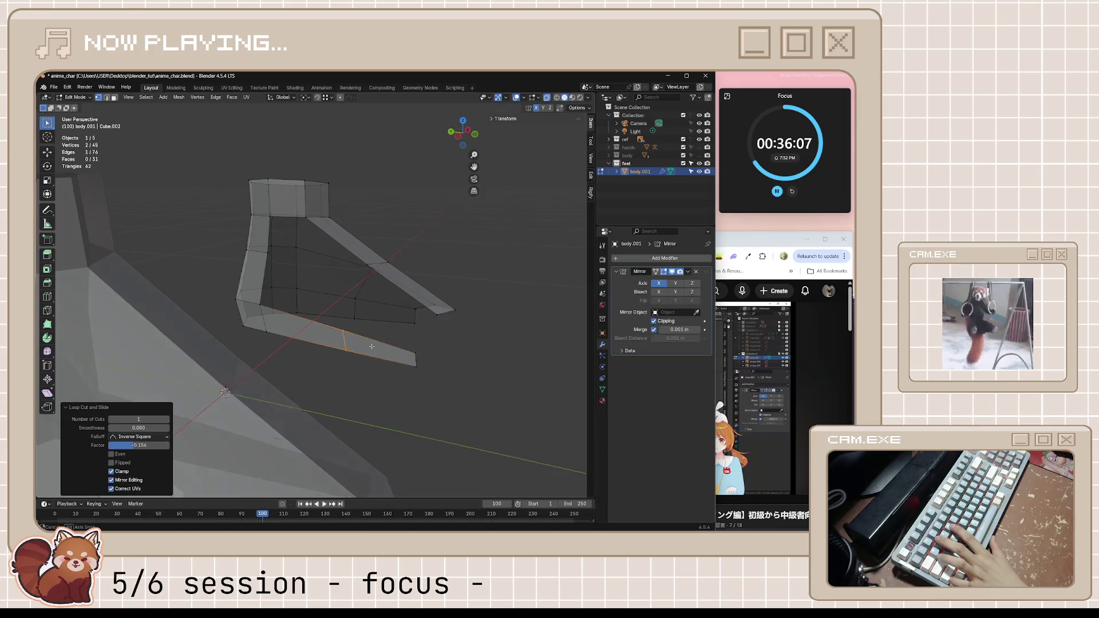
pyautogui.moveTo(368, 347); pyautogui.dragTo(368, 329, button='middle')
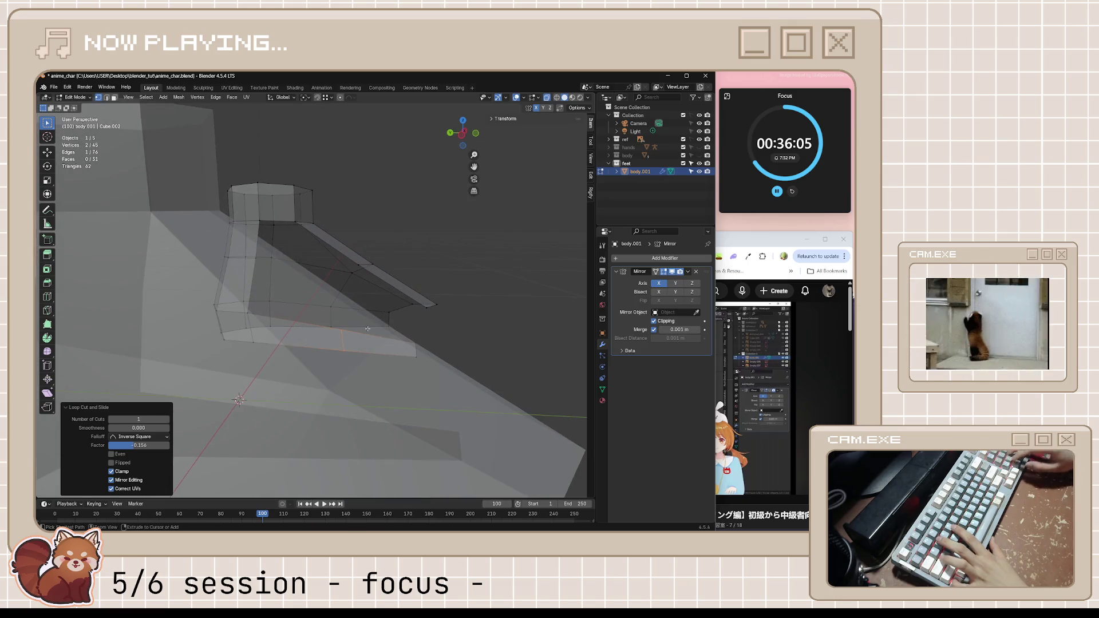
pyautogui.press('ctrl+KP_3')
pyautogui.press('KP_3')
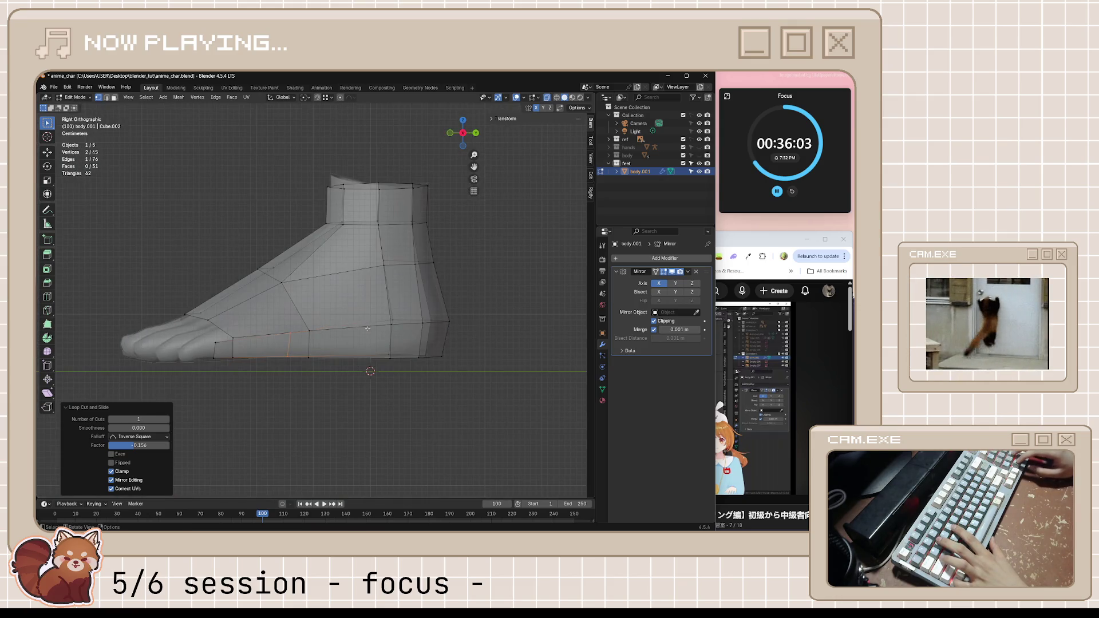
pyautogui.press('ctrl+KP_3')
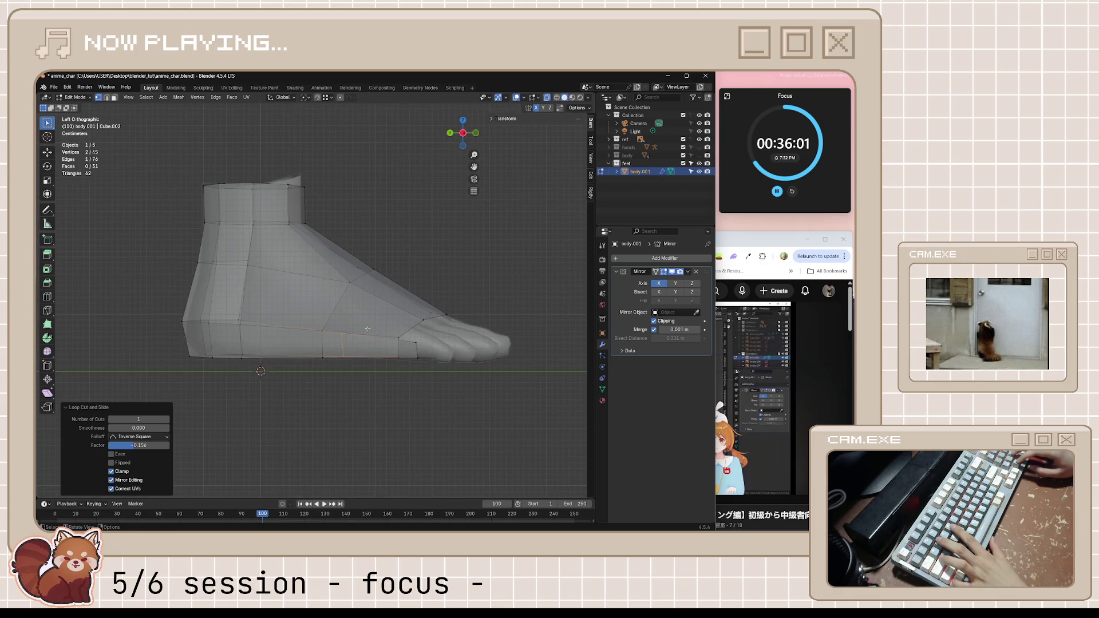
pyautogui.press('g')
pyautogui.press('g')
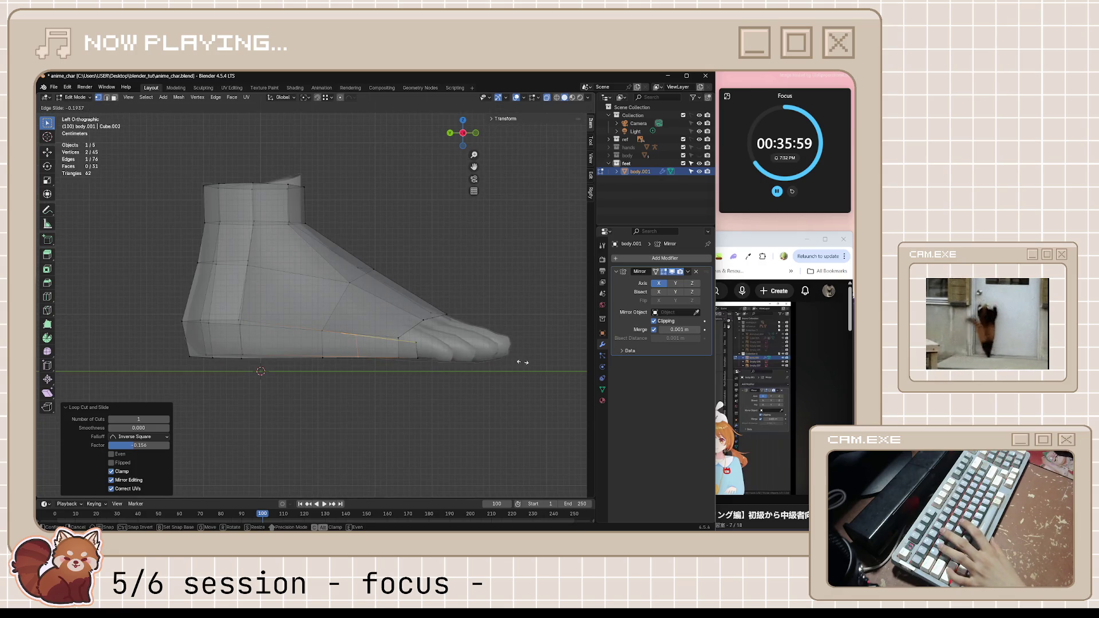
pyautogui.click(453, 347)
pyautogui.moveTo(452, 347)
pyautogui.mouseDown(button='middle')
pyautogui.moveTo(435, 344)
pyautogui.moveTo(458, 343)
pyautogui.mouseUp(button='middle')
# - Fill the top holes with faces, undoing one wrong fill, reaching 34 faces, and save
pyautogui.click(415, 339)
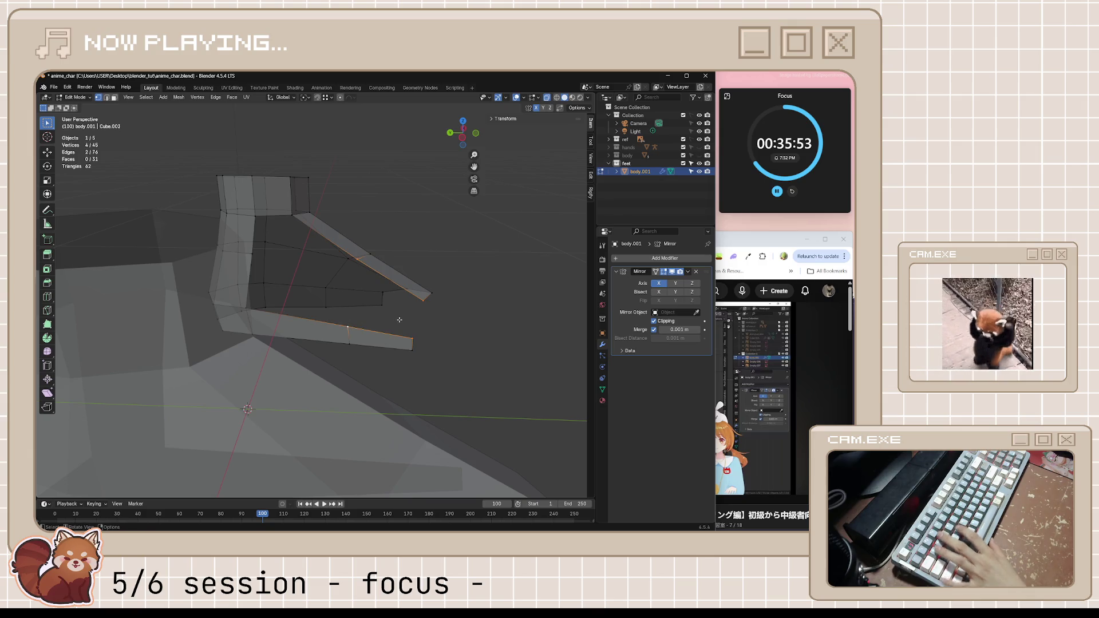
pyautogui.press('f')
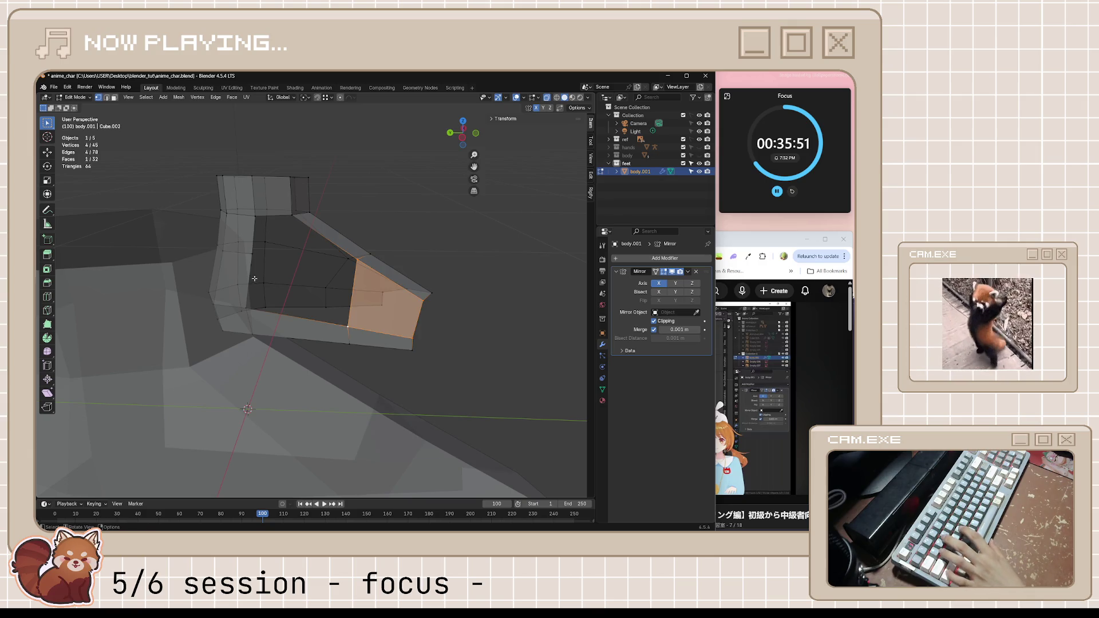
pyautogui.click(251, 252)
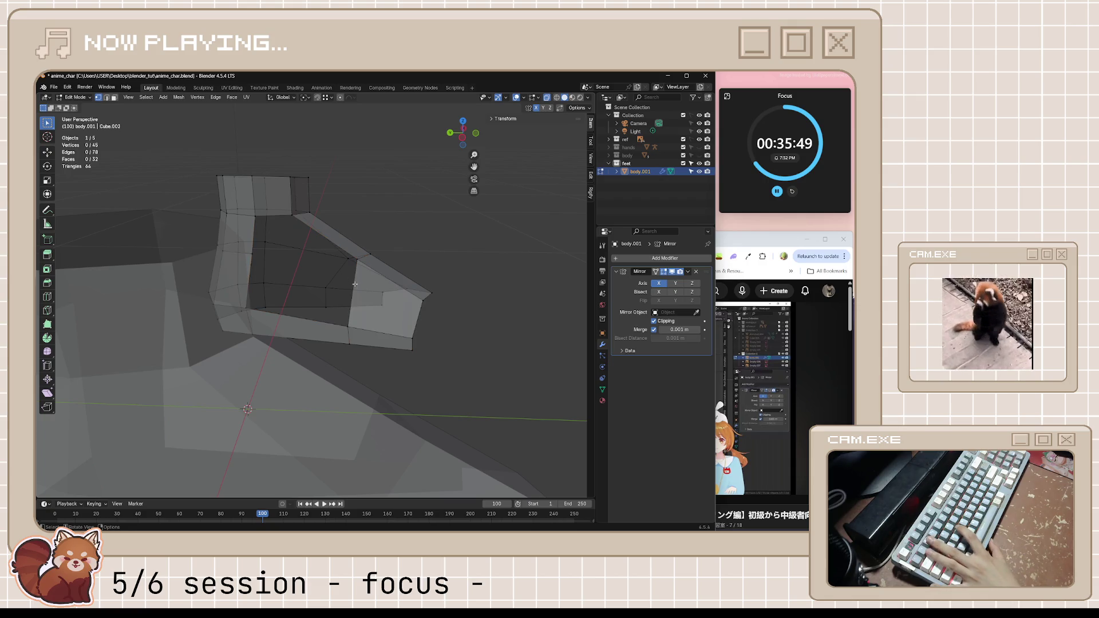
pyautogui.press('f')
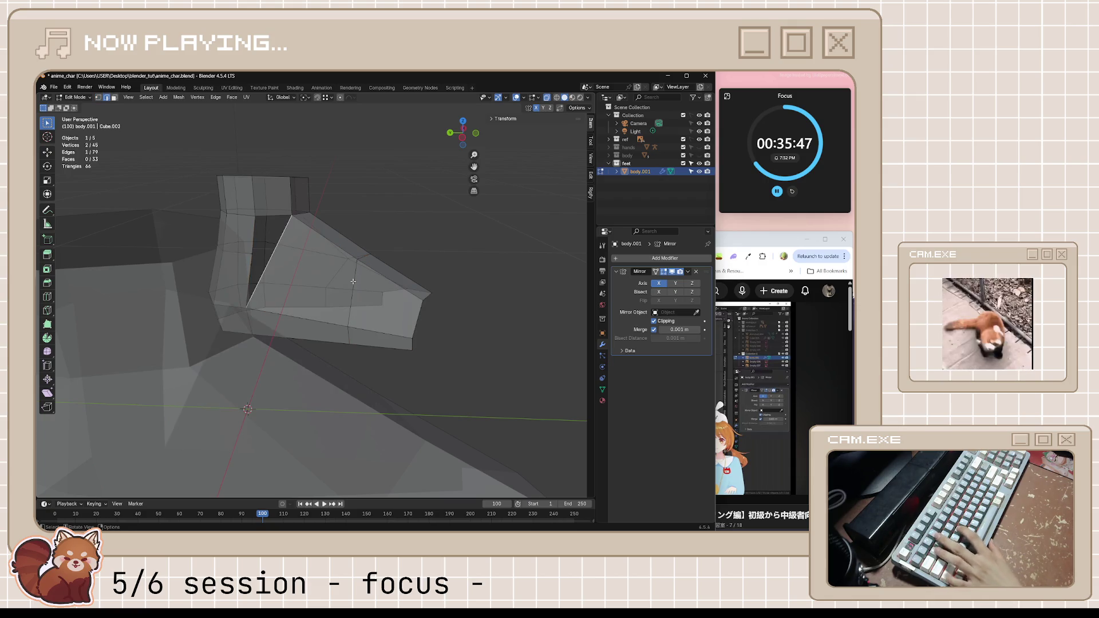
pyautogui.hotkey('ctrl', 'z')
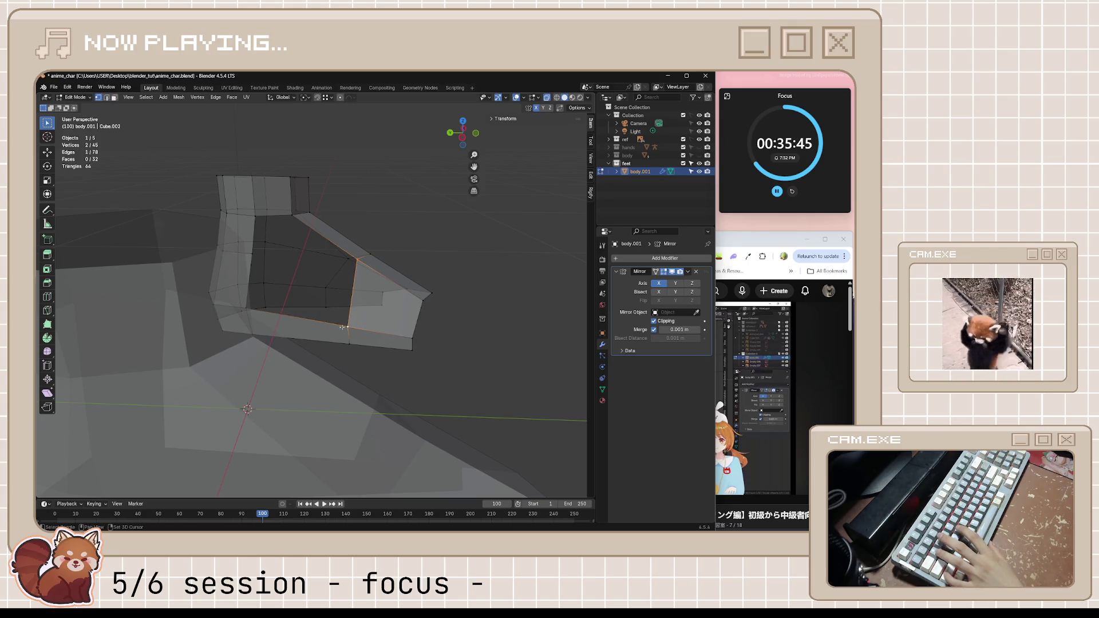
pyautogui.press('f')
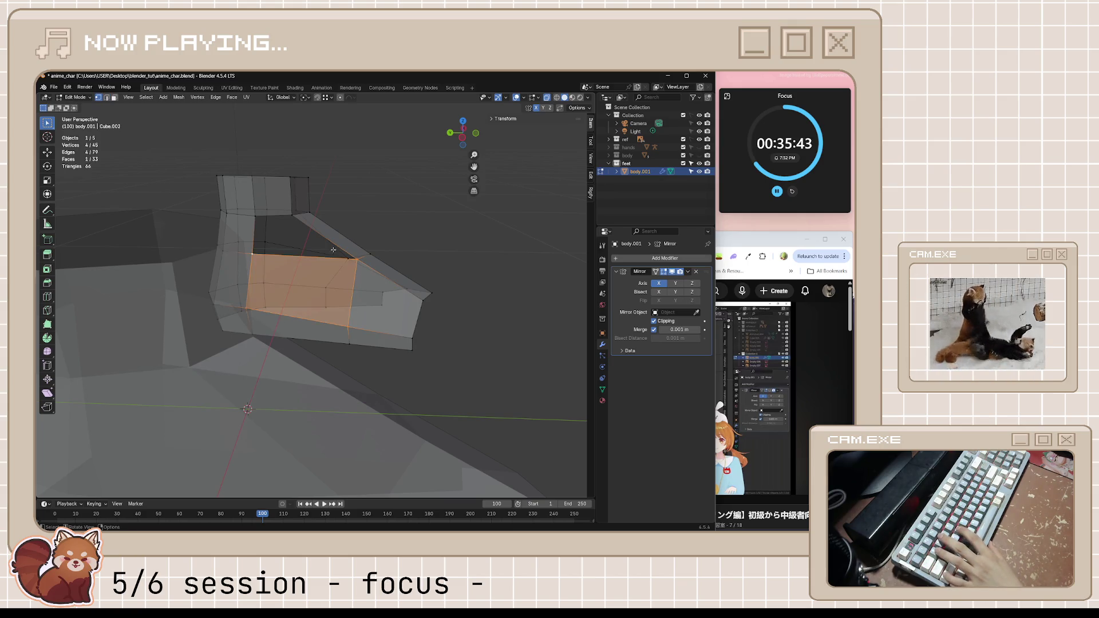
pyautogui.press('2')
pyautogui.click(301, 257)
pyautogui.press('f')
pyautogui.moveTo(400, 269)
pyautogui.mouseDown(button='middle')
pyautogui.moveTo(392, 272)
pyautogui.moveTo(481, 298)
pyautogui.moveTo(564, 230)
pyautogui.mouseUp(button='middle')
pyautogui.hotkey('ctrl', 's')
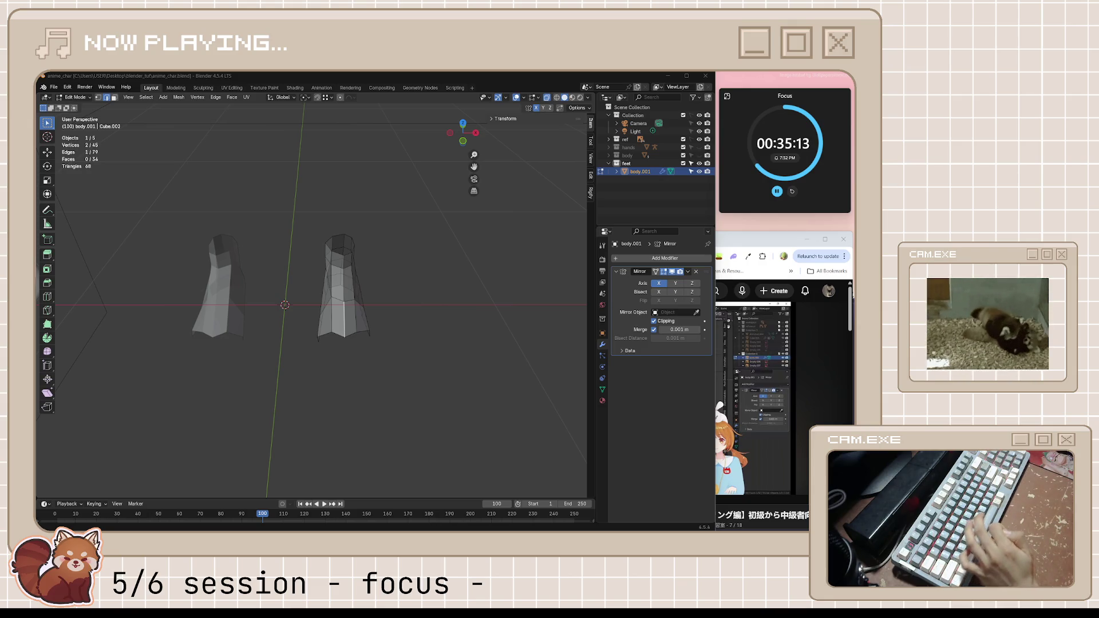
# - Orbit to look over both feet, then resume the tutorial in the browser past 6:10
pyautogui.moveTo(343, 344); pyautogui.dragTo(378, 332, button='middle')
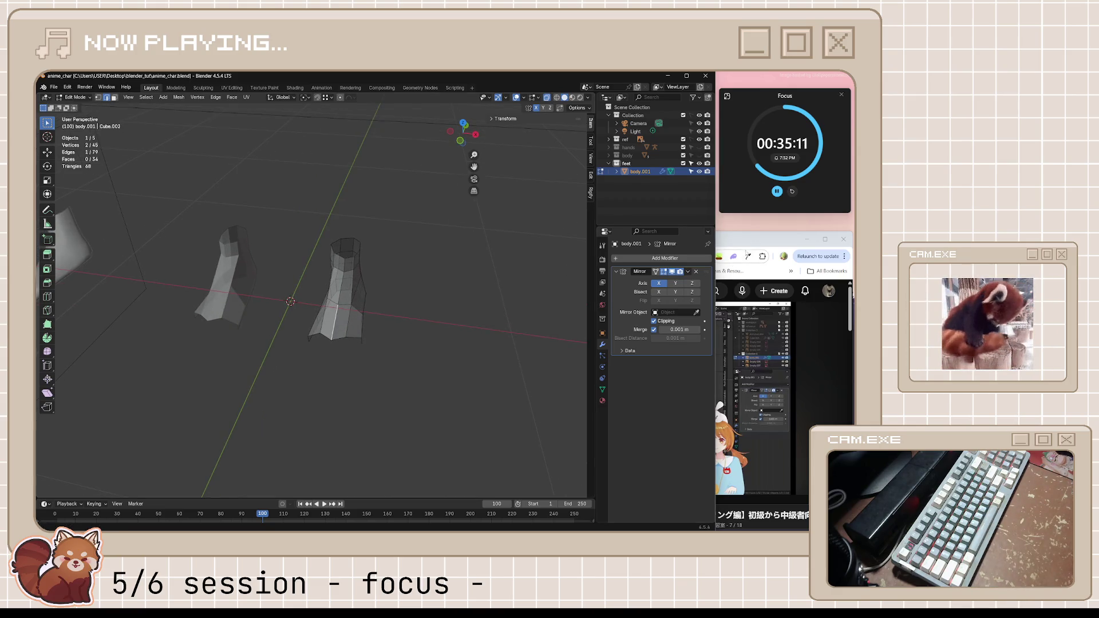
pyautogui.click(738, 314)
pyautogui.click(654, 387)
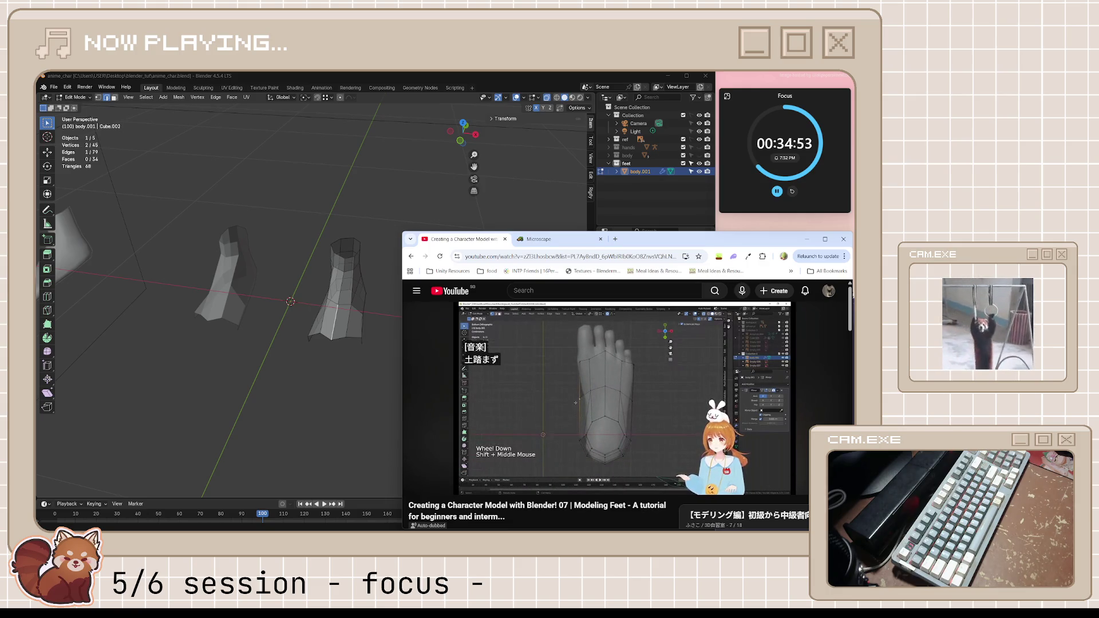
# - Watch the foot-from-below section past 6:28, pause it, and return to Blender
pyautogui.moveTo(634, 403)
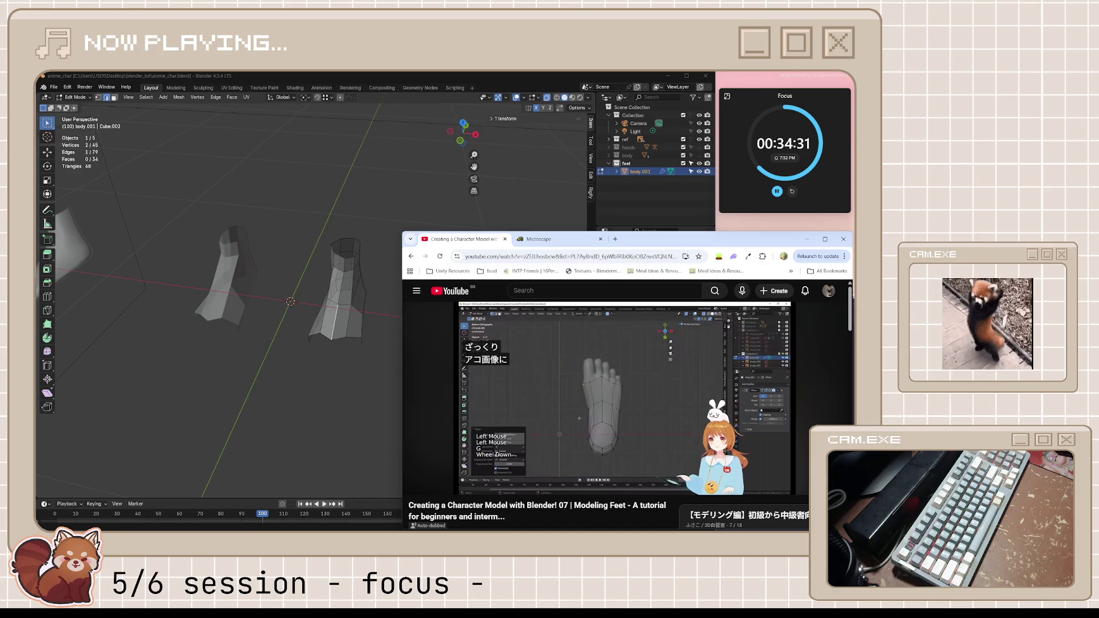
pyautogui.press('space')
pyautogui.click(442, 275)
pyautogui.moveTo(401, 269); pyautogui.dragTo(442, 275, button='middle')
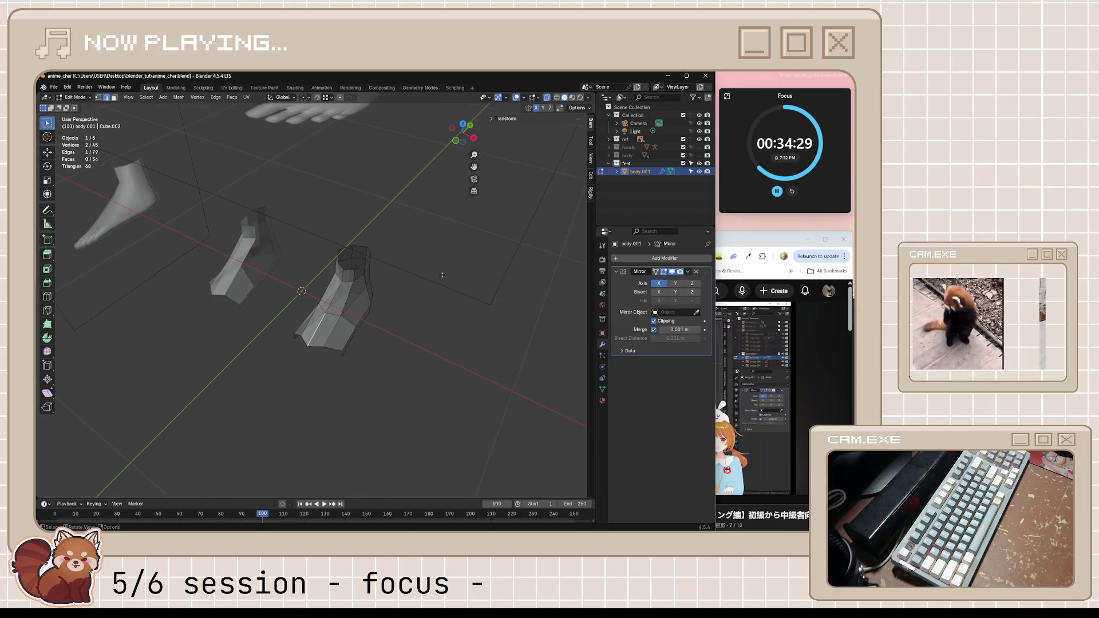
# - In bottom view, move the whole foot mesh over the reference foot
pyautogui.press('ctrl+KP_7')
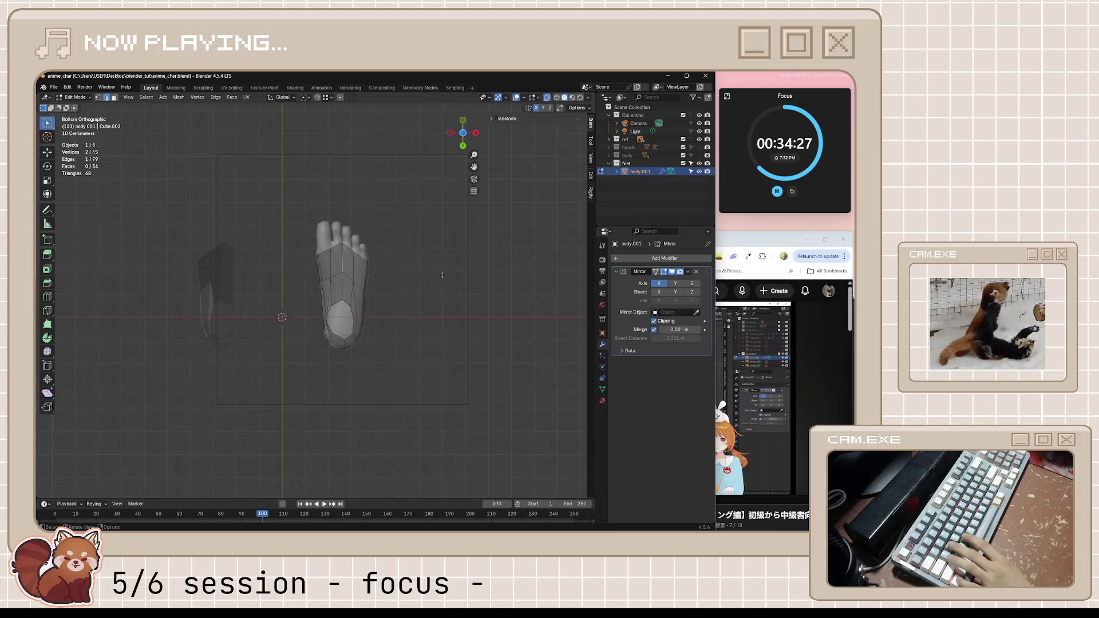
pyautogui.scroll(5, 401, 306)
pyautogui.scroll(3, 413, 302)
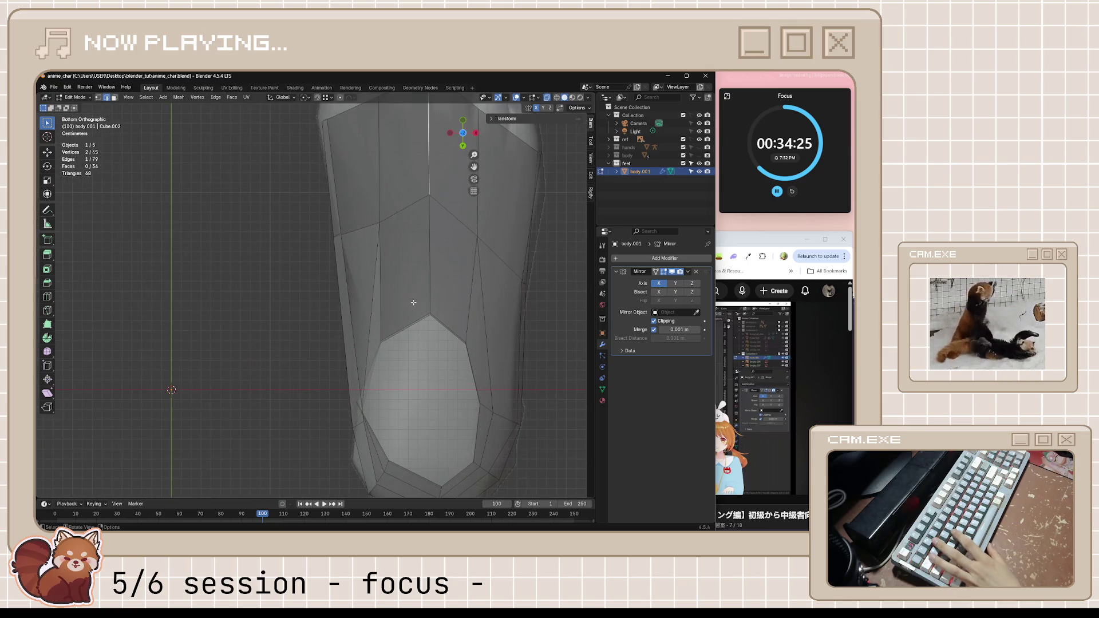
pyautogui.scroll(-3, 413, 302)
pyautogui.moveTo(293, 169); pyautogui.dragTo(463, 481)
pyautogui.press('g')
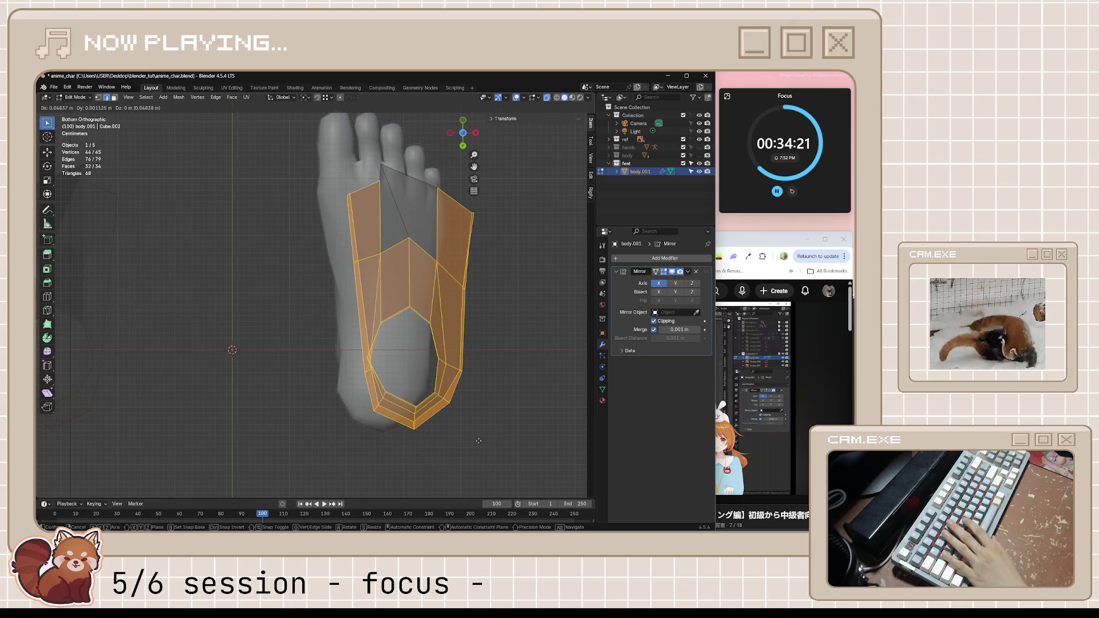
pyautogui.click(468, 443)
# - With proportional editing on, fit the left-edge and top-left corner vertices to the sole outline
pyautogui.hotkey('alt', 'a')
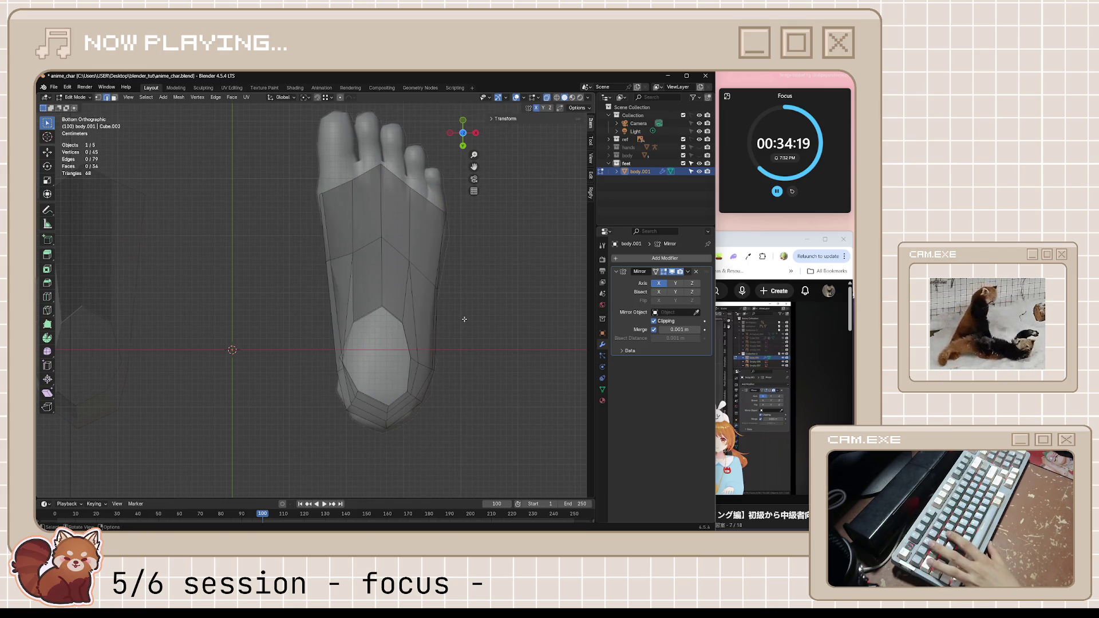
pyautogui.press('1')
pyautogui.press('o')
pyautogui.click(327, 262)
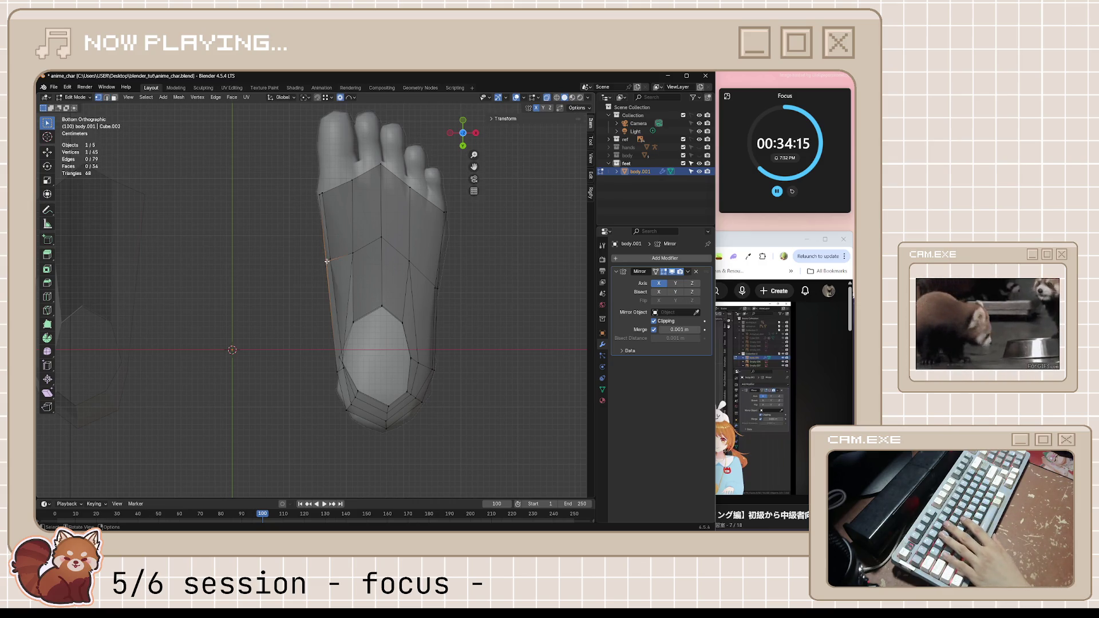
pyautogui.press('g')
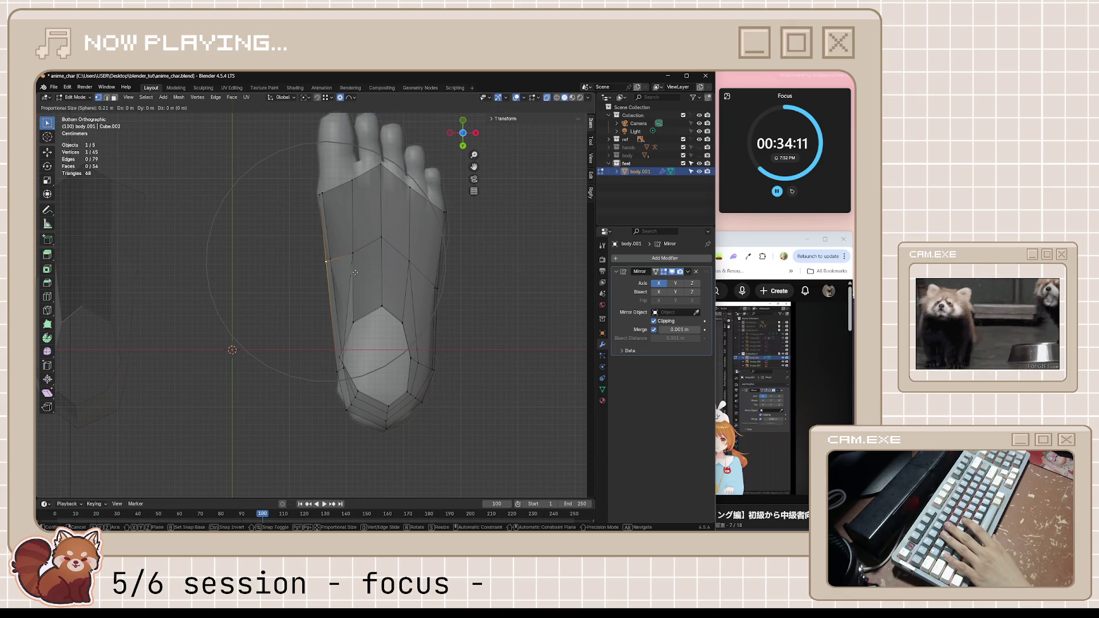
pyautogui.click(367, 298)
pyautogui.press('g')
pyautogui.press('x')
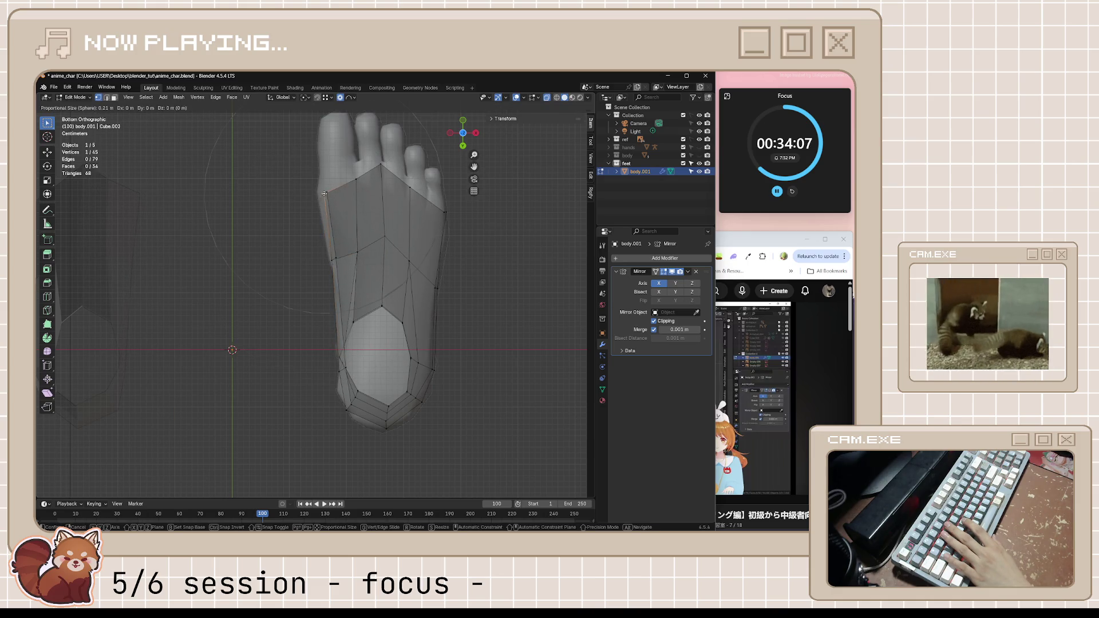
pyautogui.click(330, 226)
pyautogui.press('g')
pyautogui.click(333, 262)
pyautogui.click(329, 195)
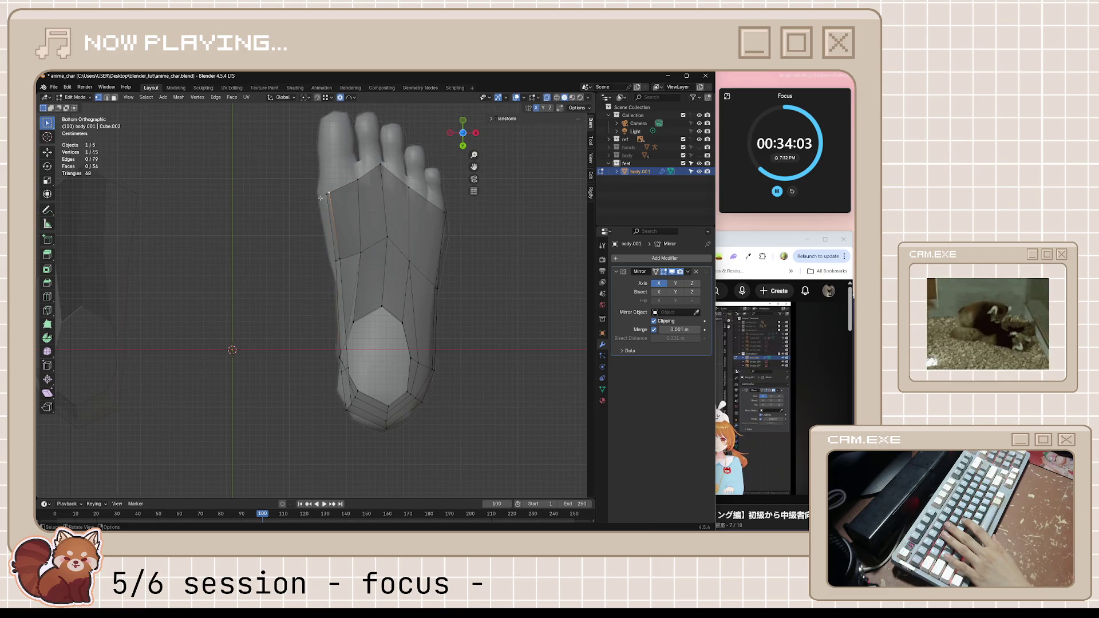
pyautogui.press('g')
pyautogui.click(319, 193)
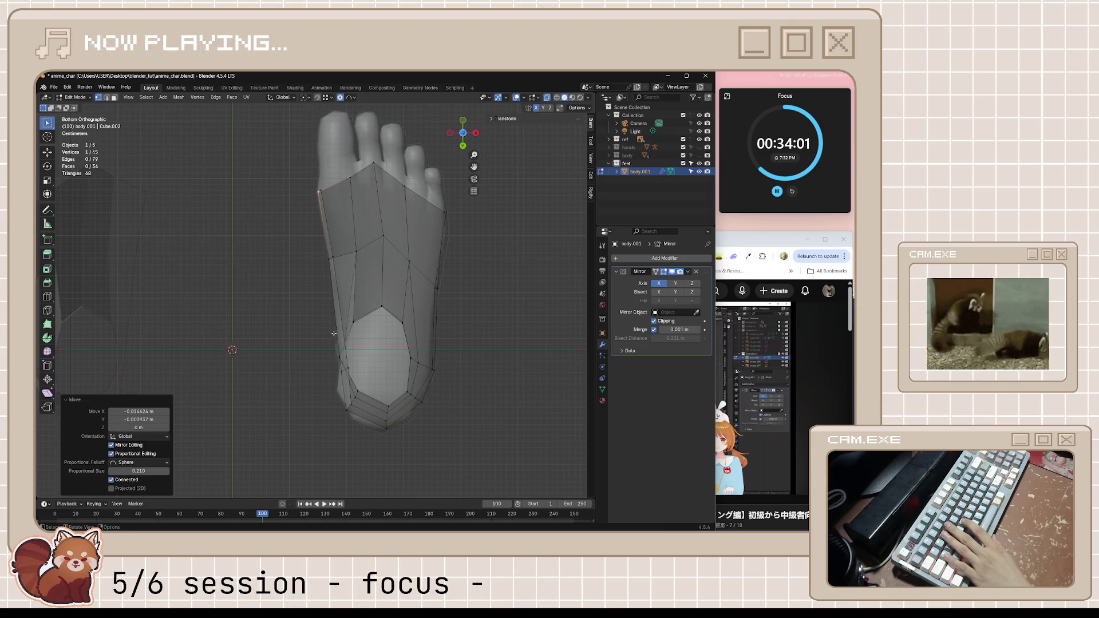
# - Nudge the heel tip vertex along Y and the heel's right-side vertex along X
pyautogui.click(384, 435)
pyautogui.press('g')
pyautogui.press('y')
pyautogui.click(385, 437)
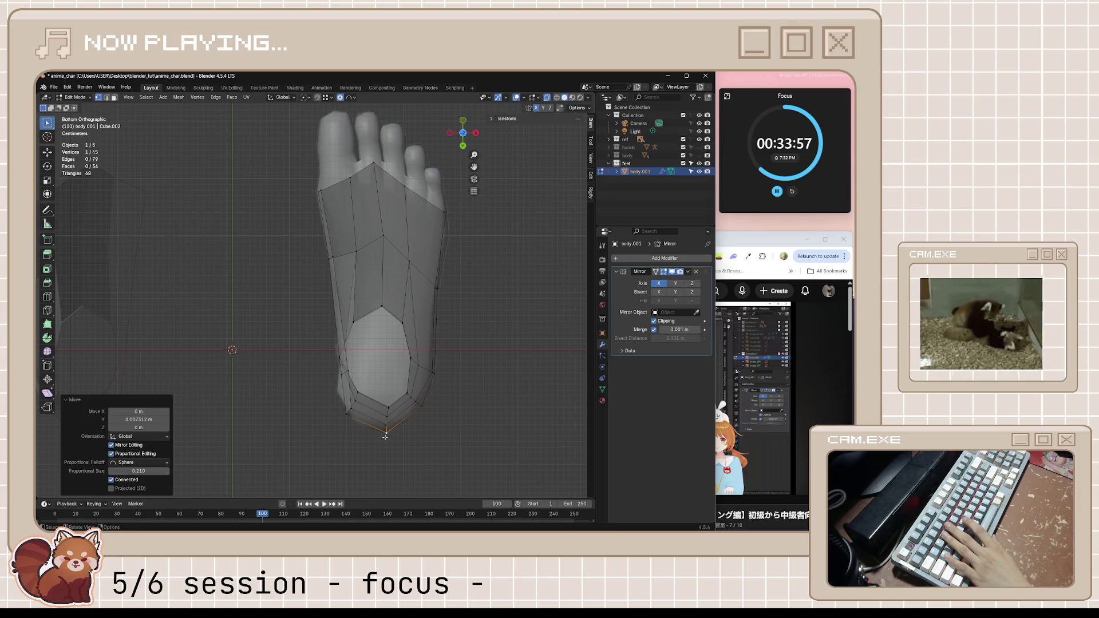
pyautogui.click(433, 374)
pyautogui.press('g')
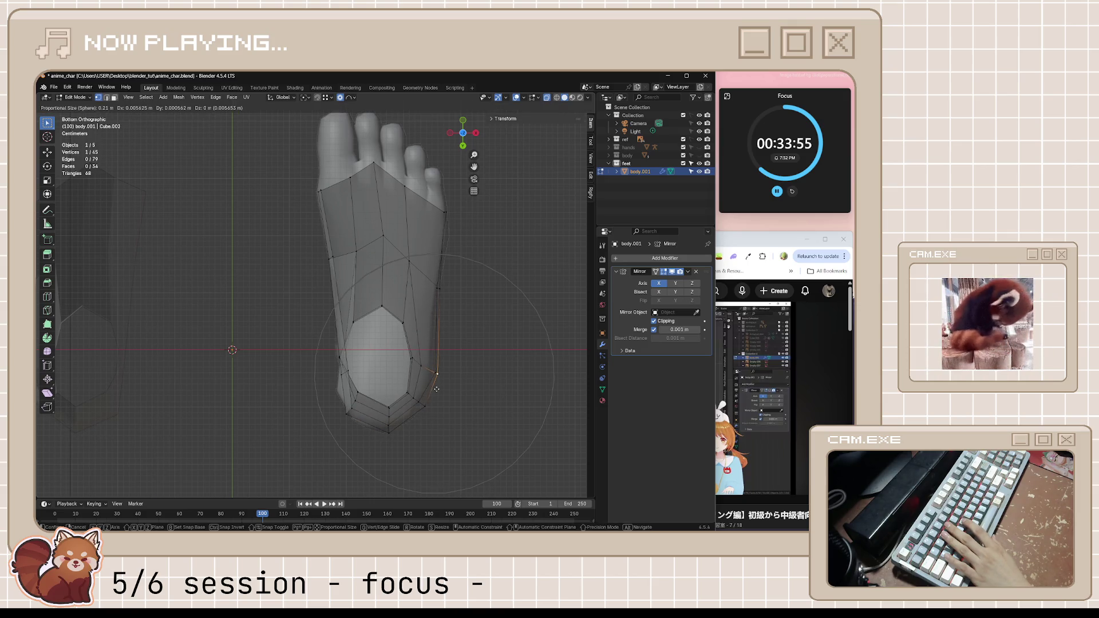
pyautogui.press('x')
pyautogui.click(436, 390)
# - Move the heel's left-side vertex onto the reference outline, then deselect everything
pyautogui.click(339, 377)
pyautogui.press('g')
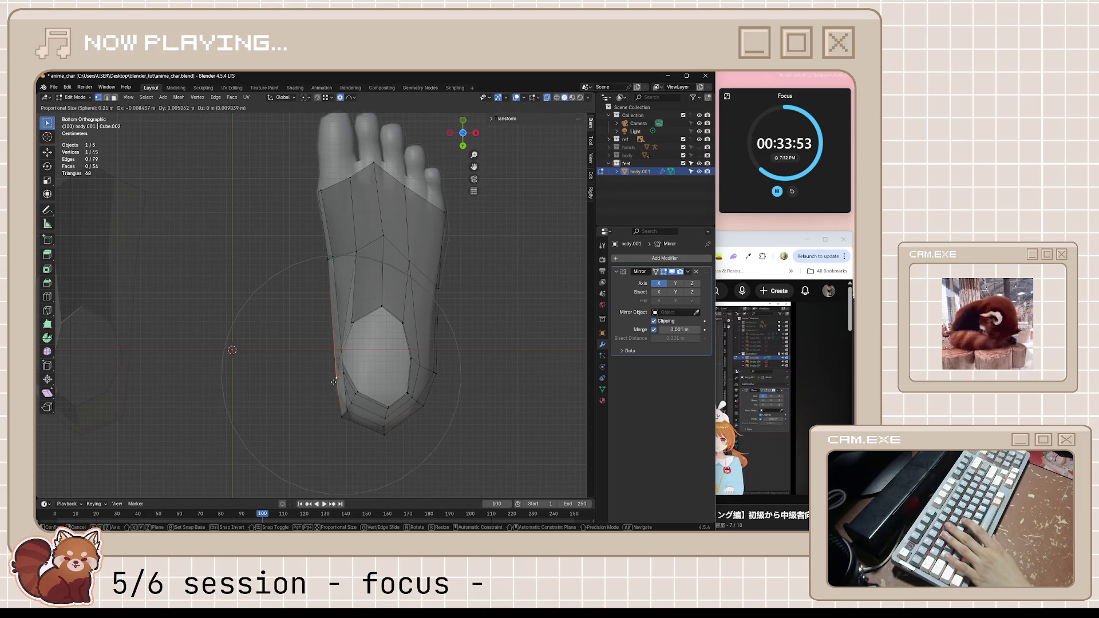
pyautogui.rightClick(337, 380)
pyautogui.moveTo(339, 384)
pyautogui.mouseDown(button='middle')
pyautogui.moveTo(367, 401)
pyautogui.moveTo(339, 389)
pyautogui.moveTo(348, 382)
pyautogui.mouseUp(button='middle')
pyautogui.press('ctrl+KP_7')
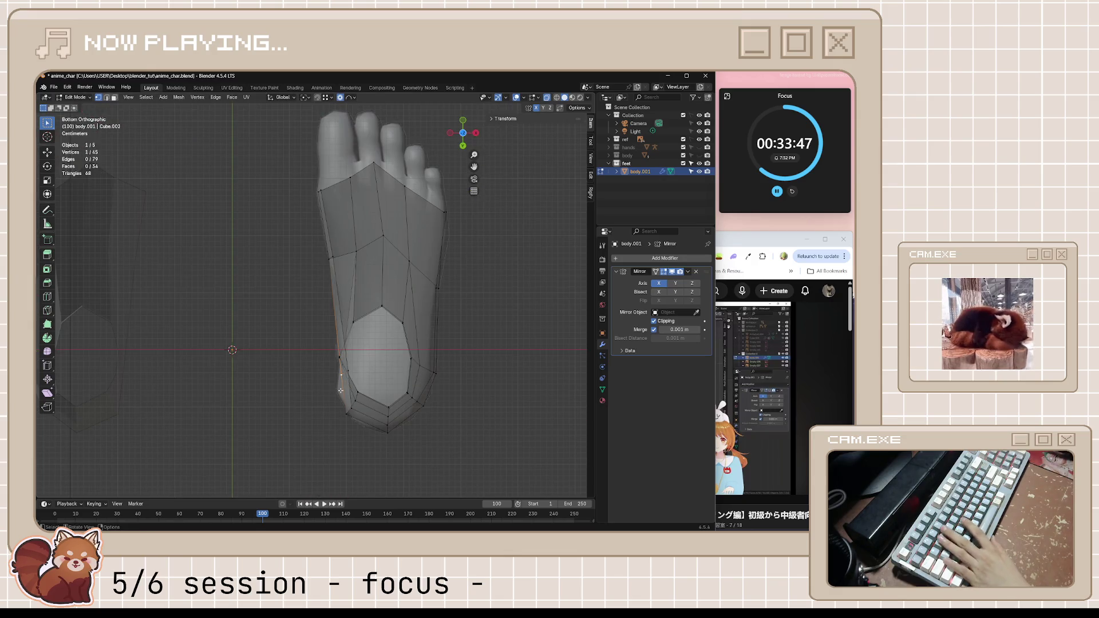
pyautogui.press('g')
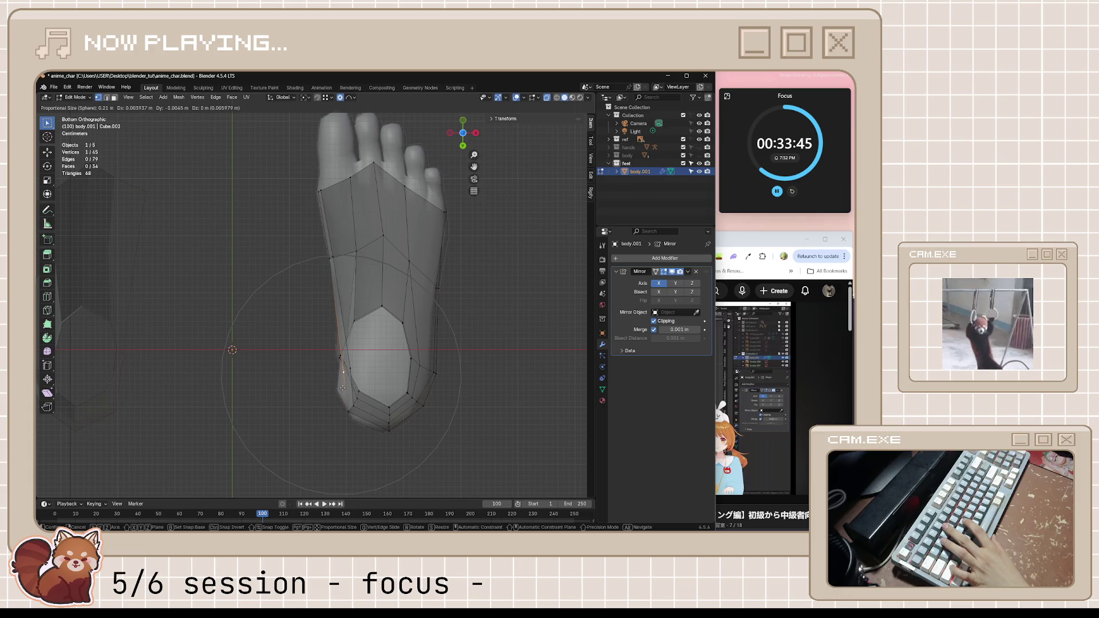
pyautogui.scroll(8, 340, 395)
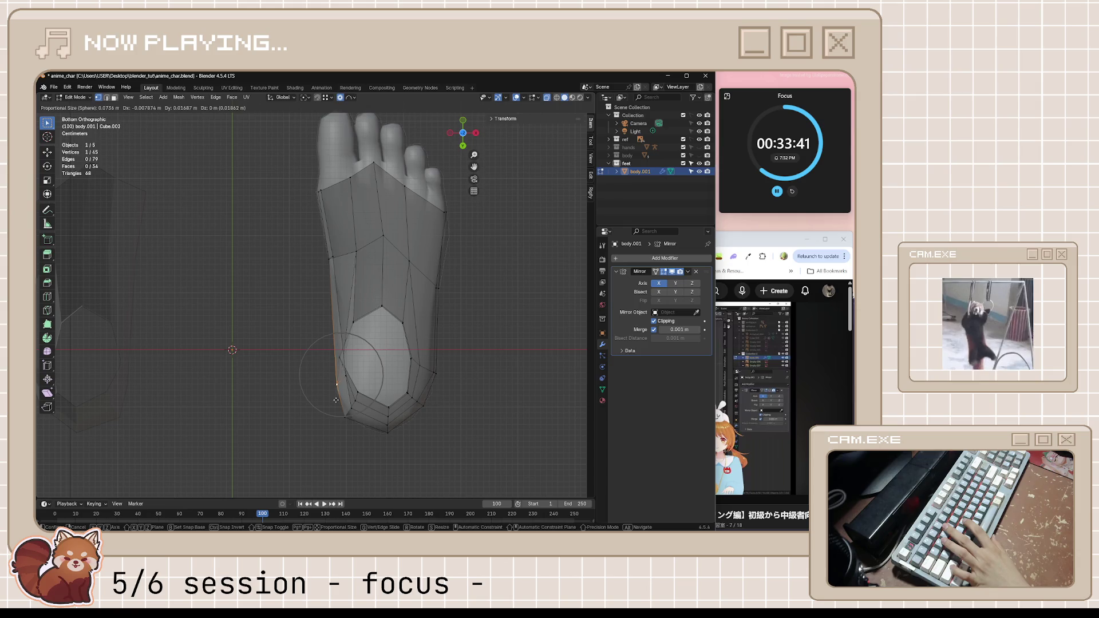
pyautogui.click(338, 397)
pyautogui.moveTo(338, 398)
pyautogui.mouseDown(button='middle')
pyautogui.moveTo(384, 410)
pyautogui.moveTo(441, 363)
pyautogui.moveTo(442, 385)
pyautogui.moveTo(392, 355)
pyautogui.mouseUp(button='middle')
pyautogui.hotkey('alt', 'a')
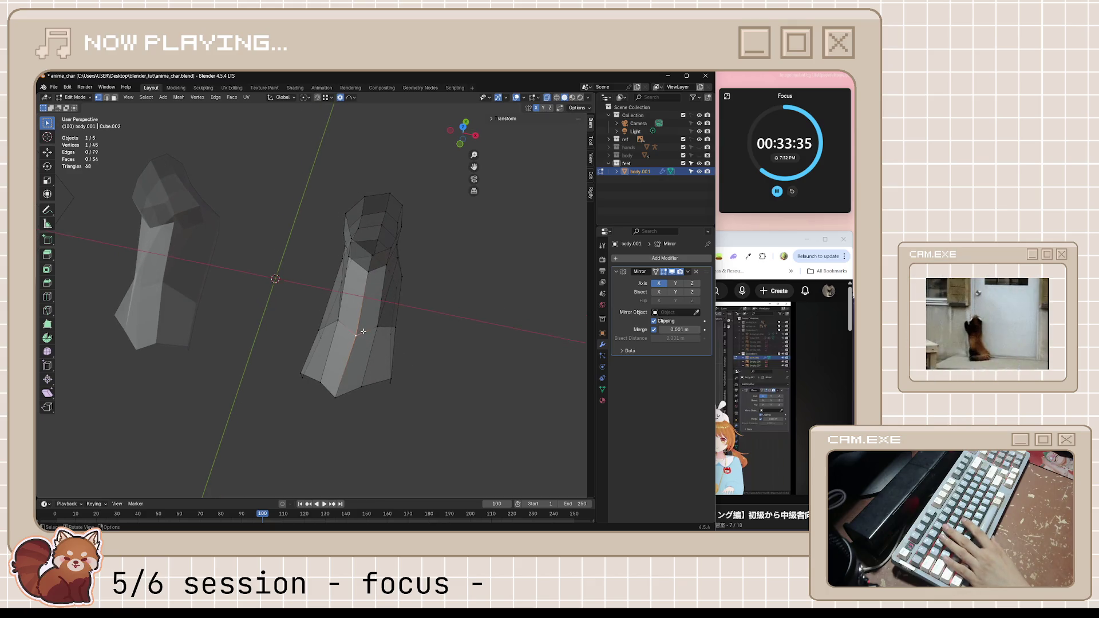
# - Shift two sole vertices along the X axis and save the file
pyautogui.keyDown('shift'); pyautogui.click(366, 321); pyautogui.keyUp('shift')
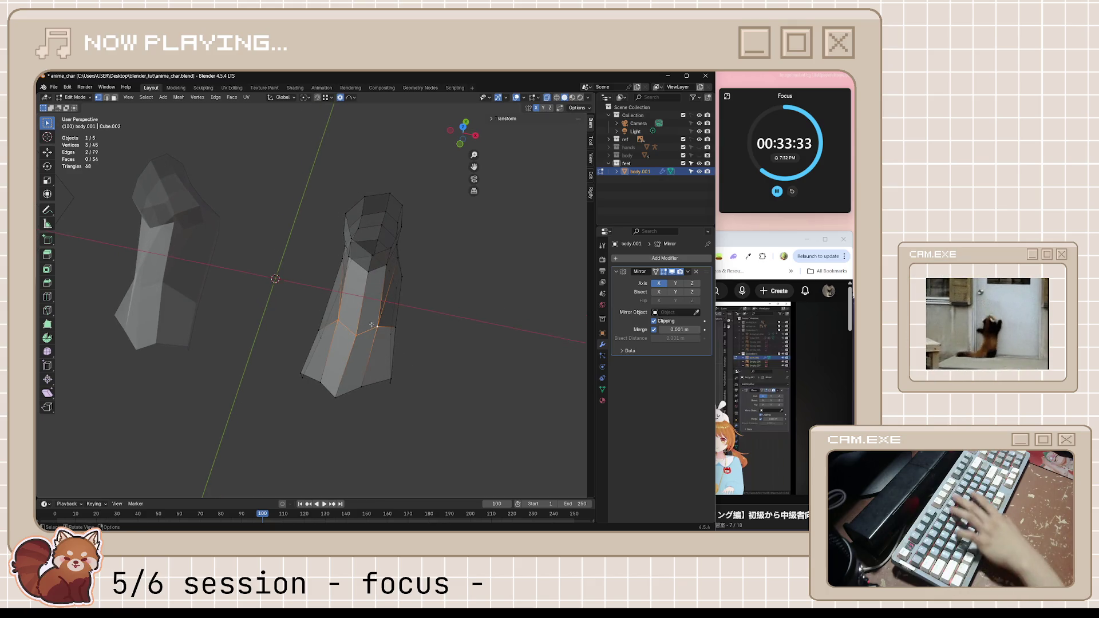
pyautogui.moveTo(371, 325); pyautogui.dragTo(395, 344, button='middle')
pyautogui.press('g')
pyautogui.press('x')
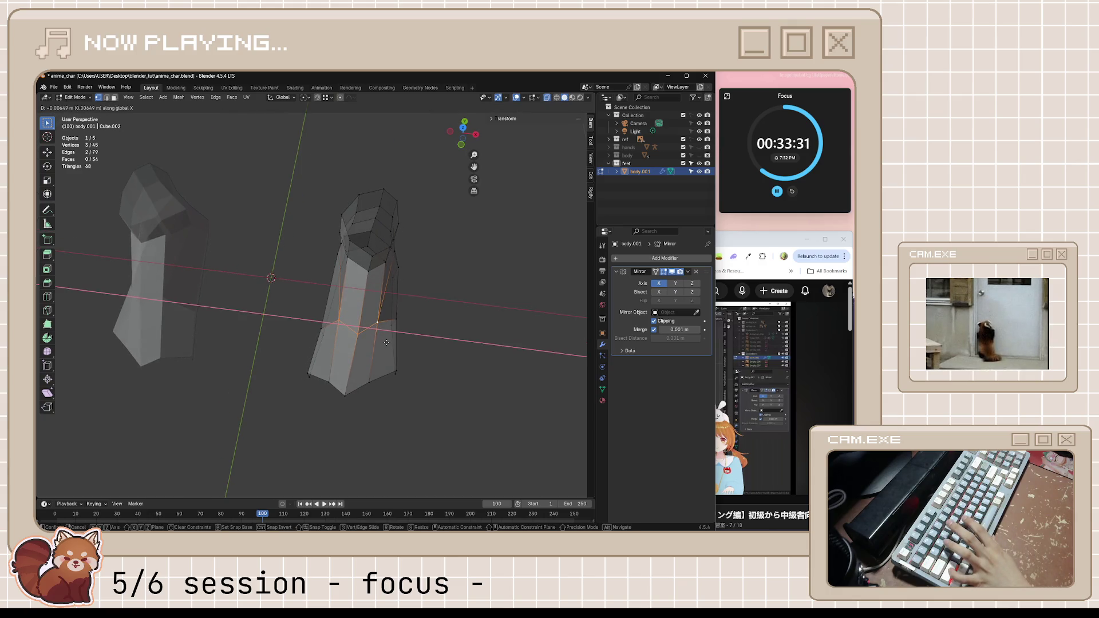
pyautogui.click(379, 342)
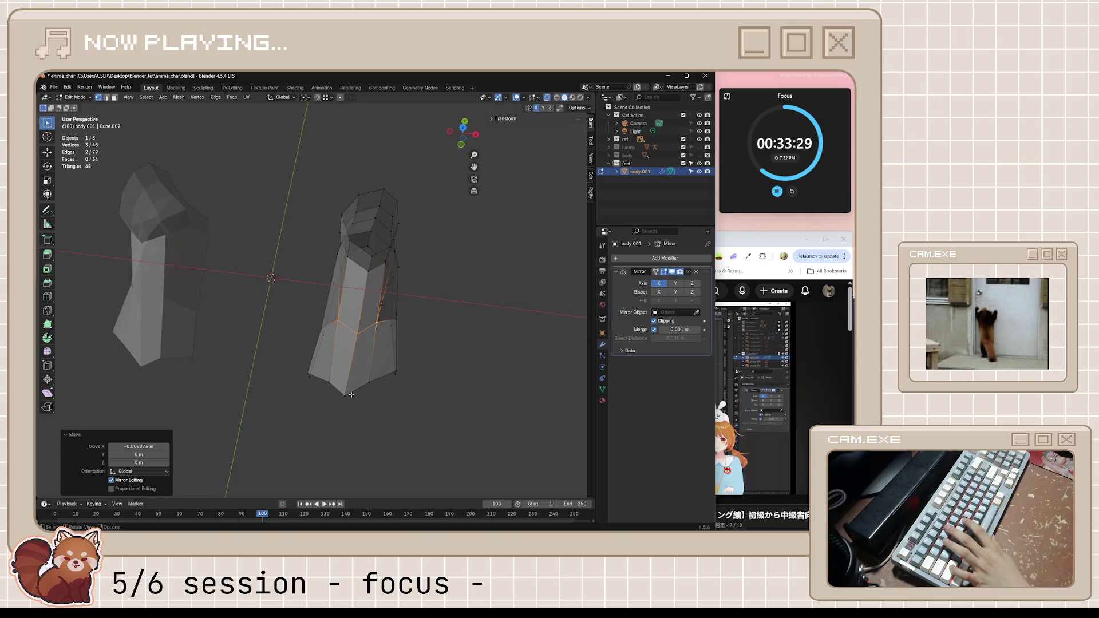
pyautogui.click(376, 394)
pyautogui.click(450, 376)
pyautogui.hotkey('ctrl', 's')
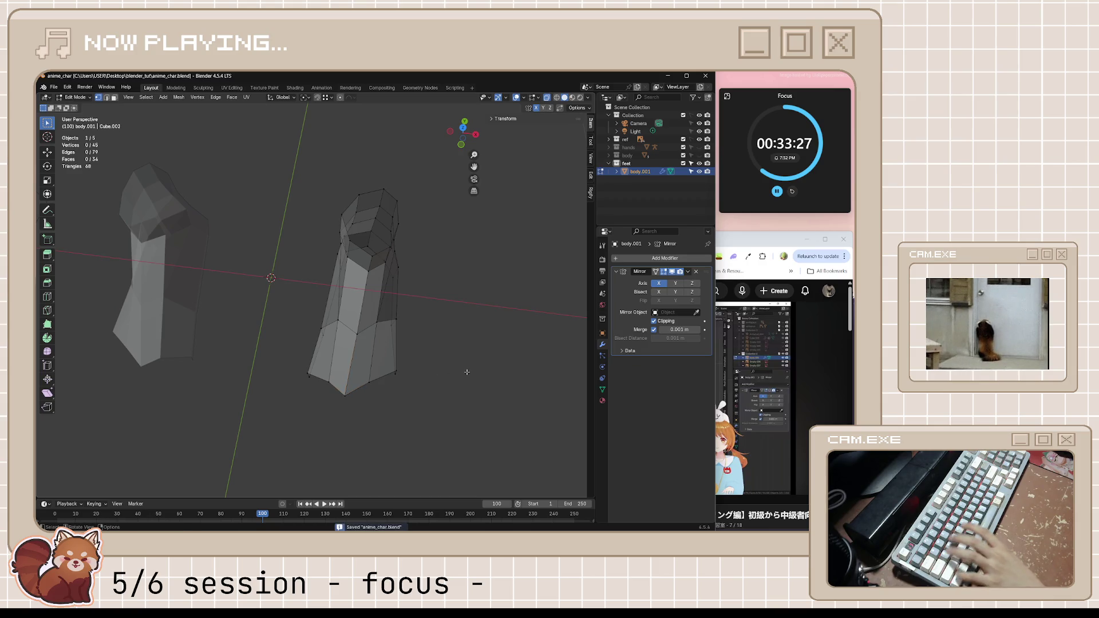
# - Orbit around both foot meshes, then bring the foot-modelling tutorial to the front
pyautogui.moveTo(467, 372)
pyautogui.mouseDown(button='middle')
pyautogui.moveTo(433, 349)
pyautogui.moveTo(469, 351)
pyautogui.moveTo(446, 345)
pyautogui.moveTo(489, 363)
pyautogui.moveTo(437, 380)
pyautogui.moveTo(424, 372)
pyautogui.moveTo(417, 356)
pyautogui.moveTo(436, 351)
pyautogui.mouseUp(button='middle')
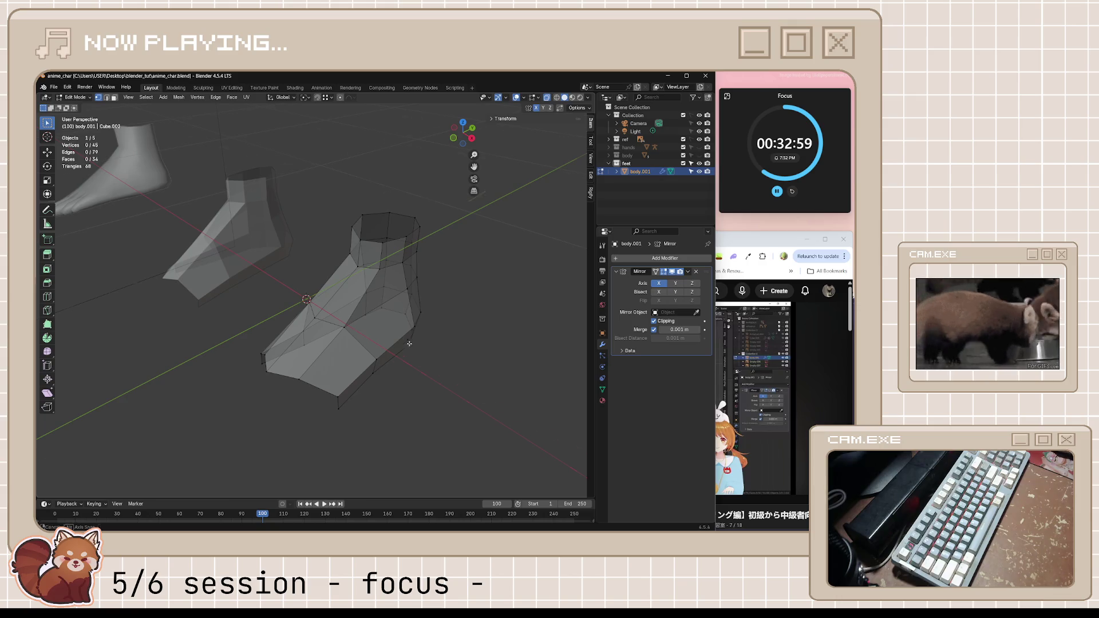
pyautogui.moveTo(567, 286); pyautogui.dragTo(608, 284, button='middle')
pyautogui.click(771, 245)
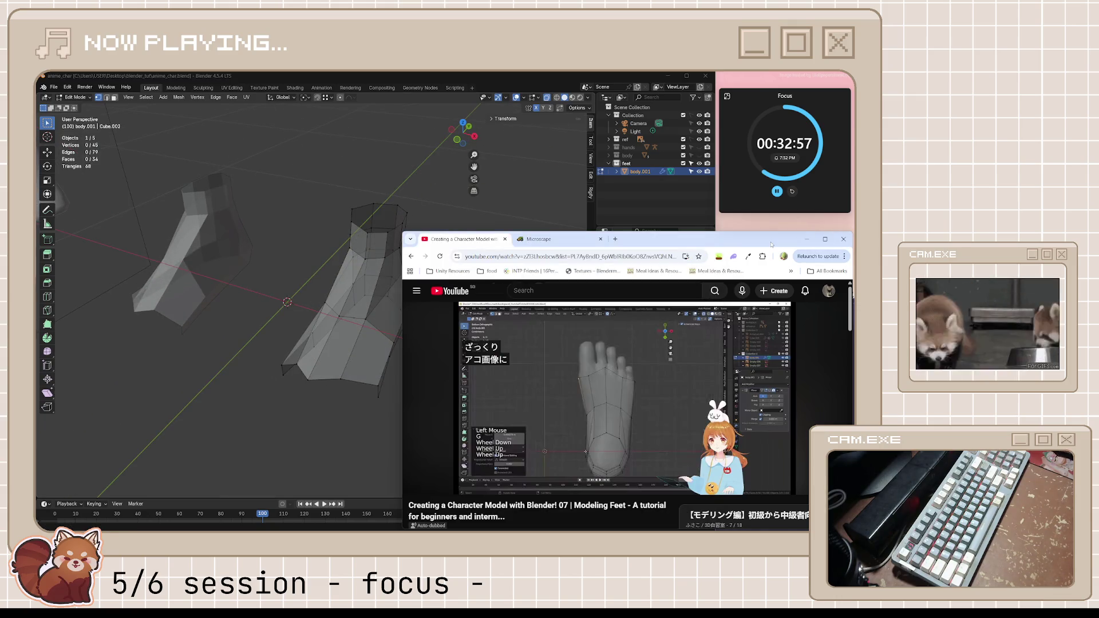
# - Watch a few more seconds of the tutorial, then view the foot mesh from below
pyautogui.click(617, 404)
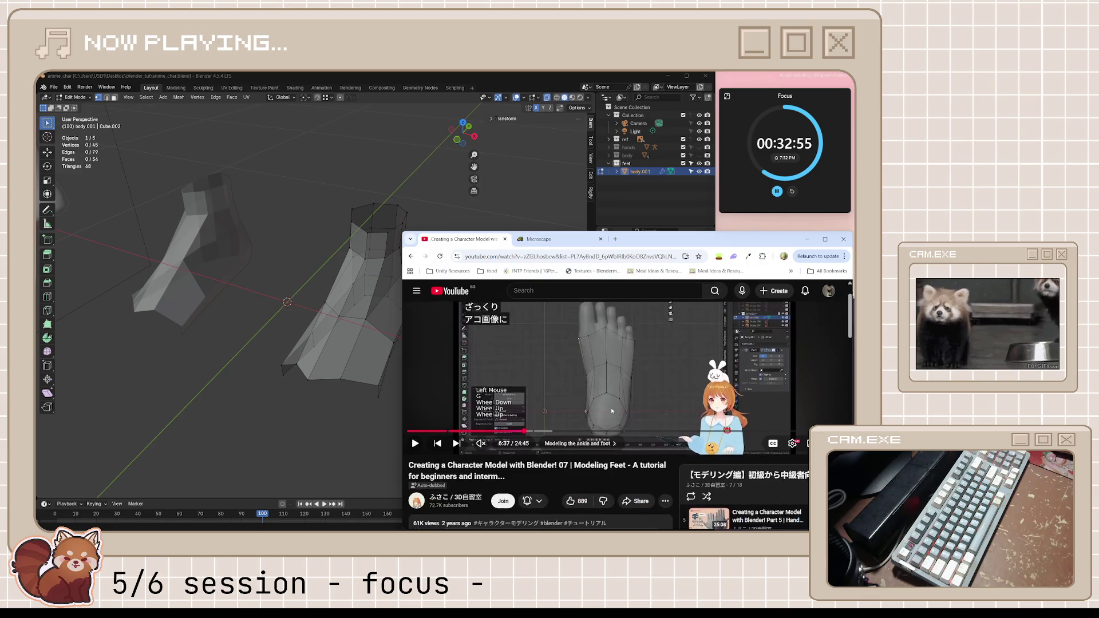
pyautogui.click(611, 407)
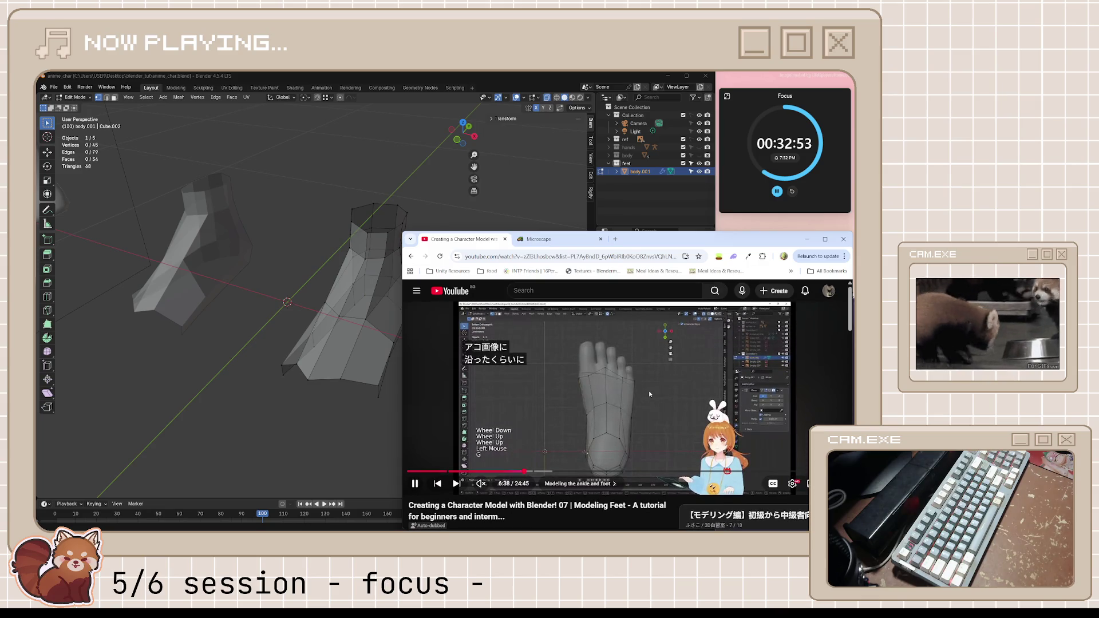
pyautogui.click(479, 403)
pyautogui.click(361, 215)
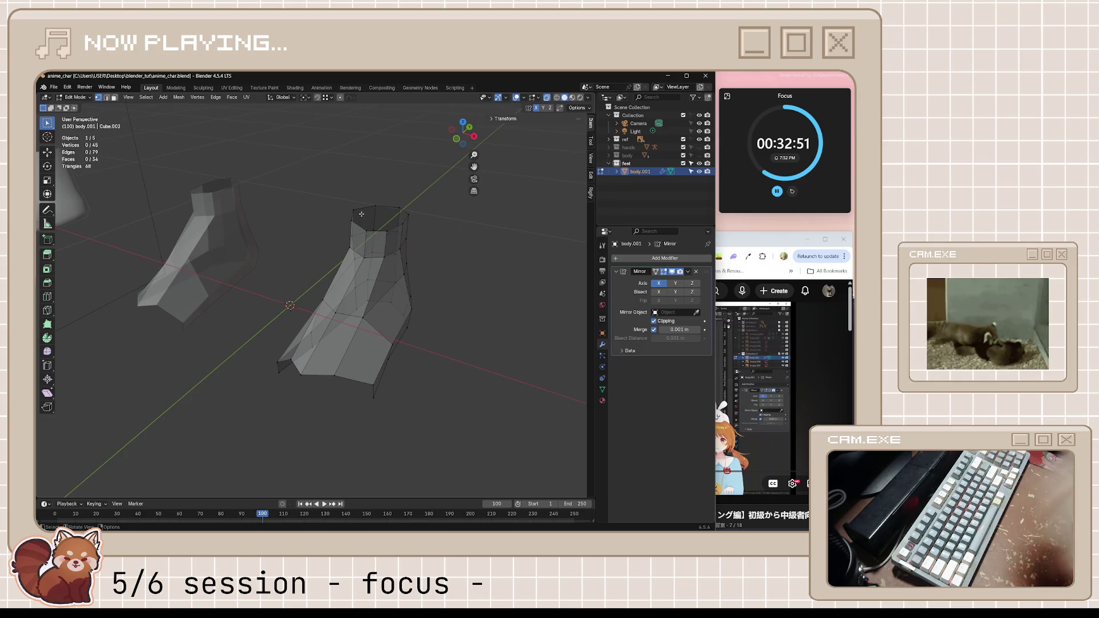
pyautogui.press('ctrl+KP_7')
pyautogui.scroll(3, 372, 269)
pyautogui.scroll(2, 391, 272)
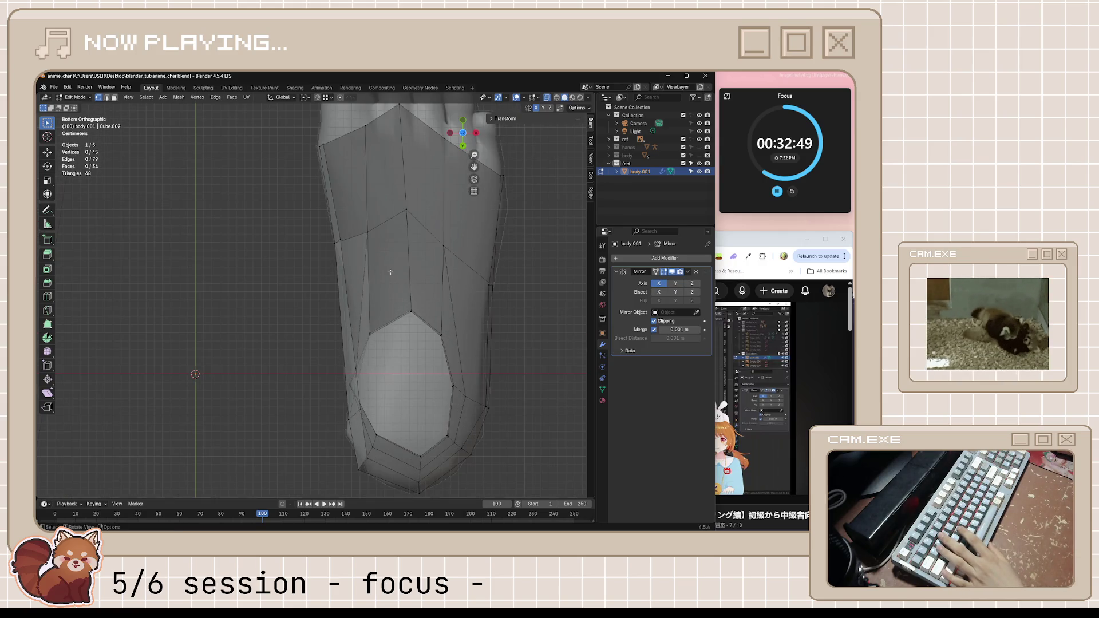
# - Move the foot's left side edge onto the reference foot's outline
pyautogui.click(323, 225)
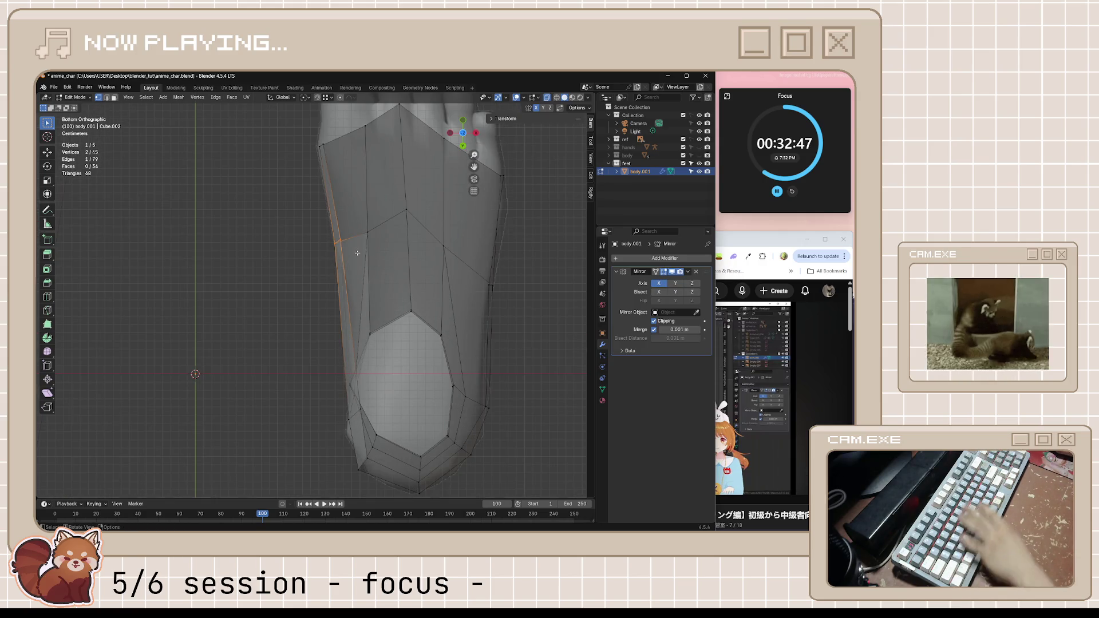
pyautogui.press('g')
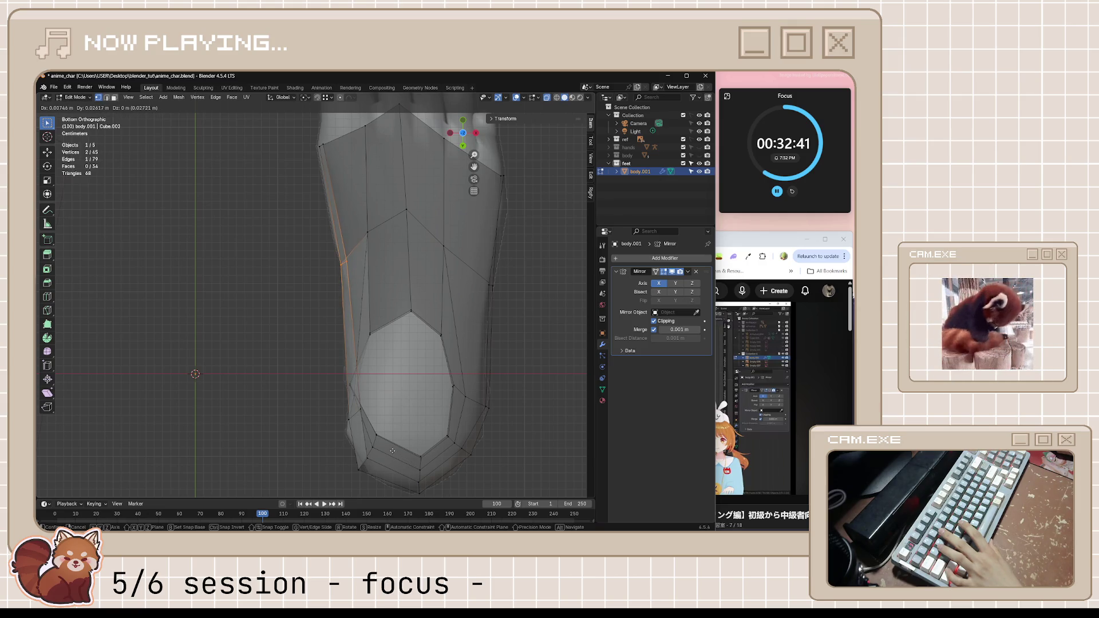
pyautogui.click(392, 451)
pyautogui.scroll(-5, 415, 271)
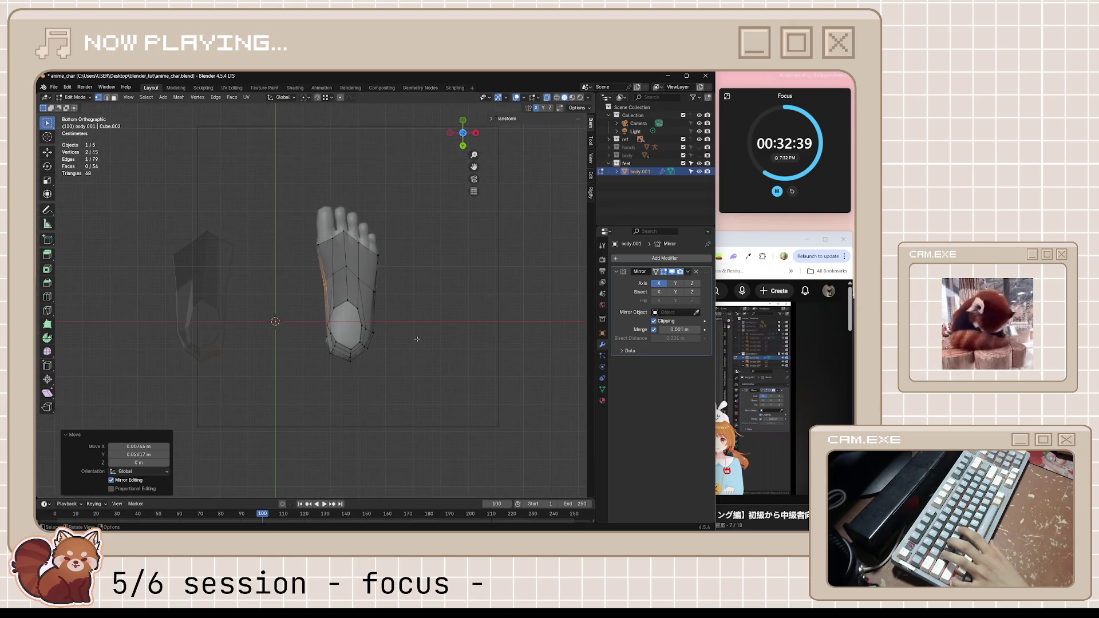
pyautogui.click(415, 271)
pyautogui.scroll(5, 415, 271)
pyautogui.keyDown('shift'); pyautogui.moveTo(475, 233); pyautogui.dragTo(379, 259, button='middle'); pyautogui.keyUp('shift')
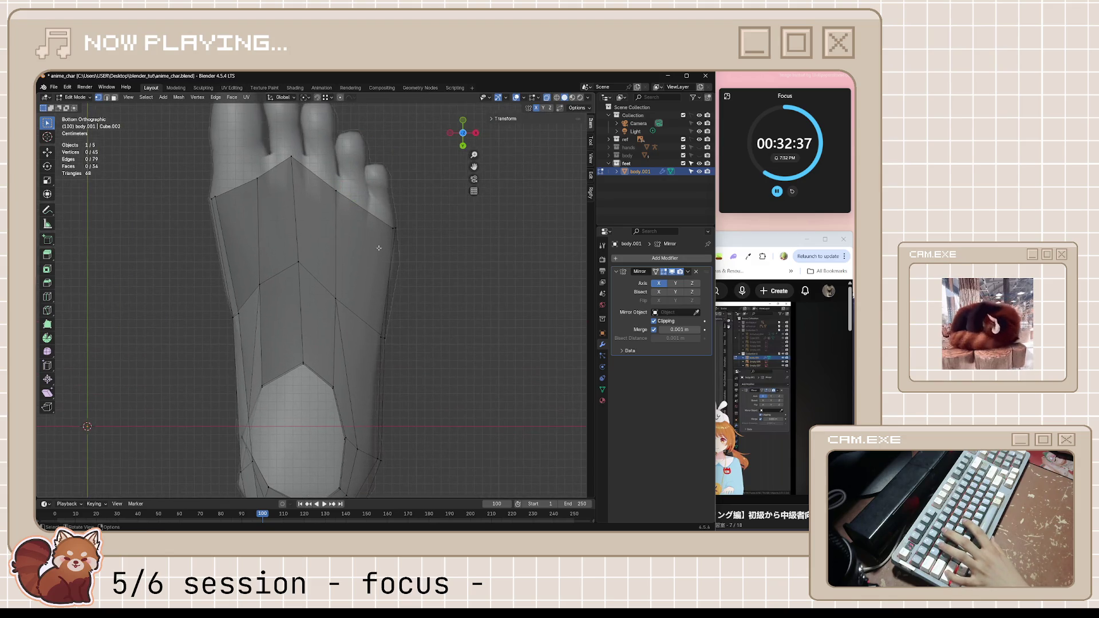
# - Move the outer edge near the toes onto the outline, save, and resume the tutorial
pyautogui.press('g')
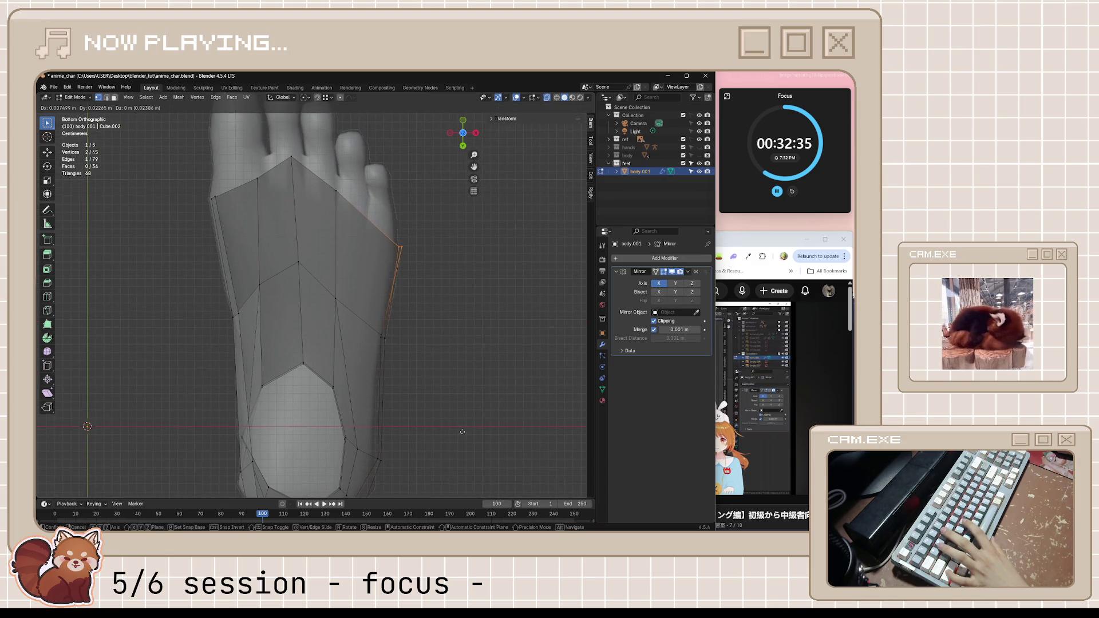
pyautogui.click(451, 429)
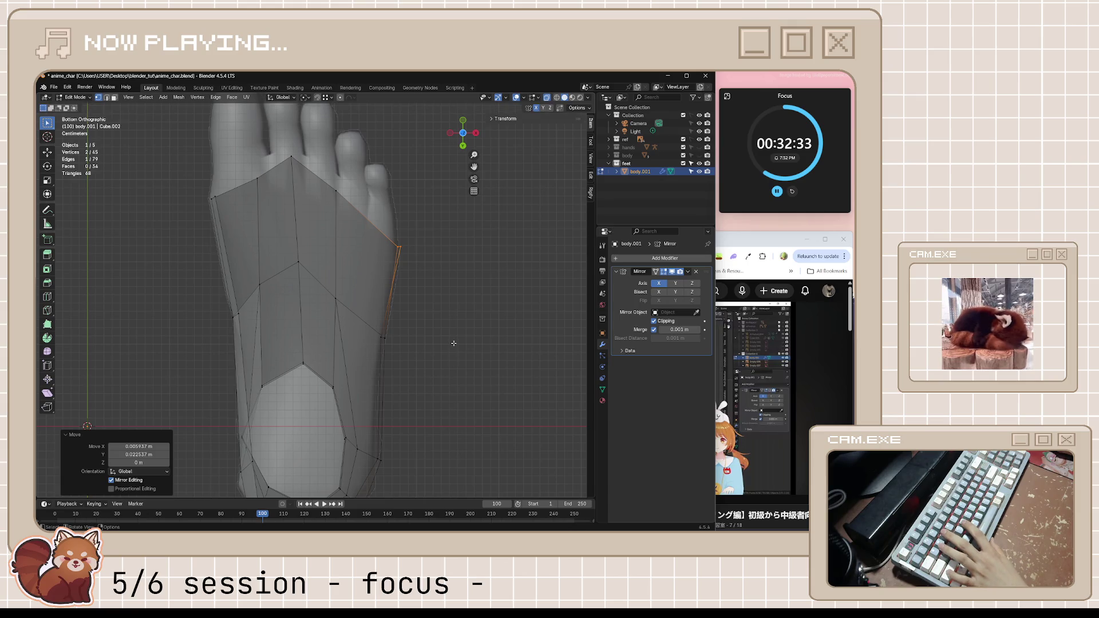
pyautogui.press('g')
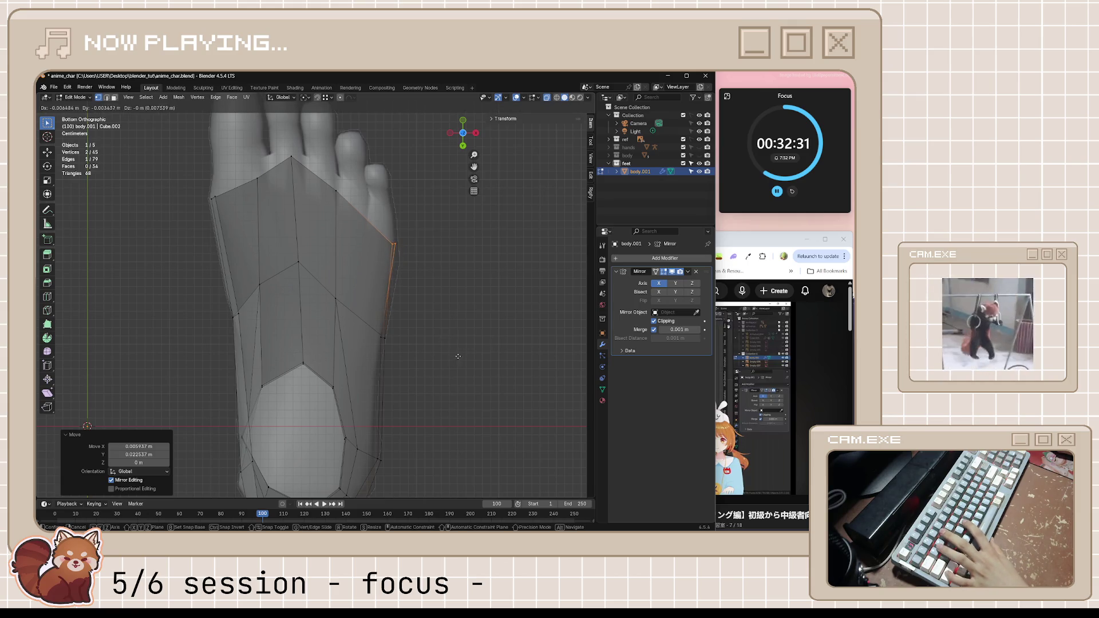
pyautogui.click(493, 414)
pyautogui.hotkey('alt', 'a')
pyautogui.scroll(-6, 481, 389)
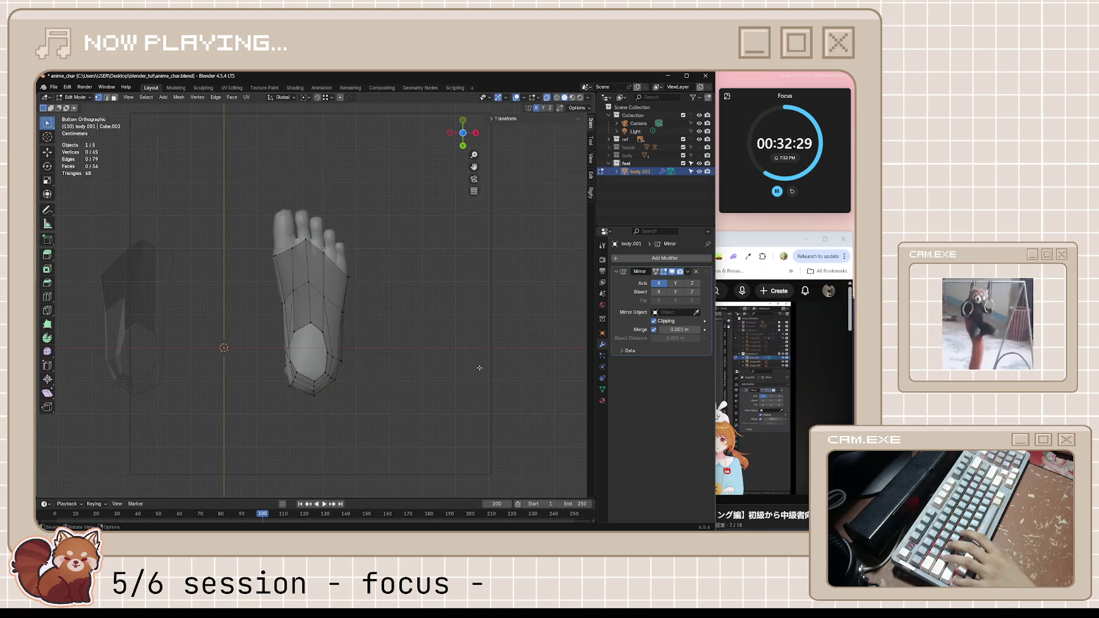
pyautogui.hotkey('ctrl', 's')
pyautogui.click(774, 355)
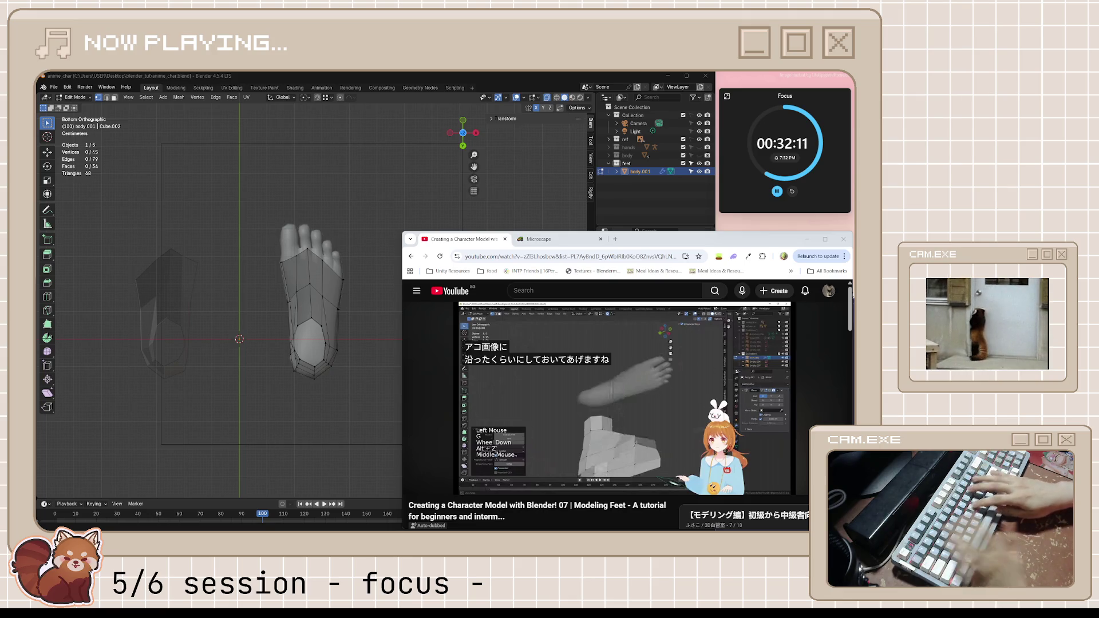
# - Play more of the tutorial, pause it, and orbit the foot mesh in perspective
pyautogui.moveTo(630, 318)
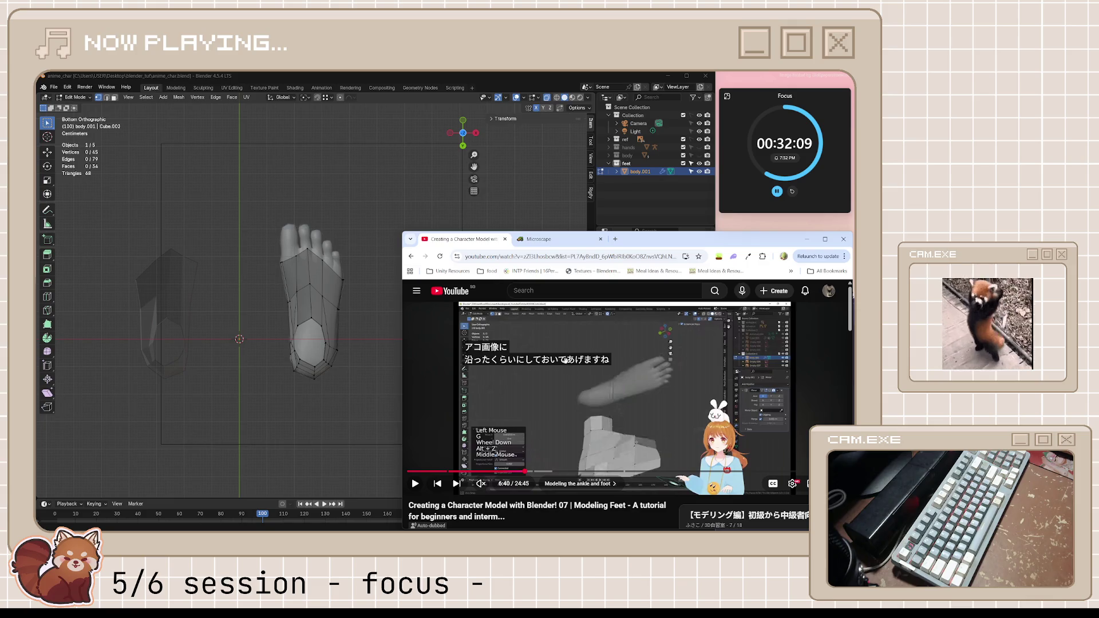
pyautogui.click(593, 390)
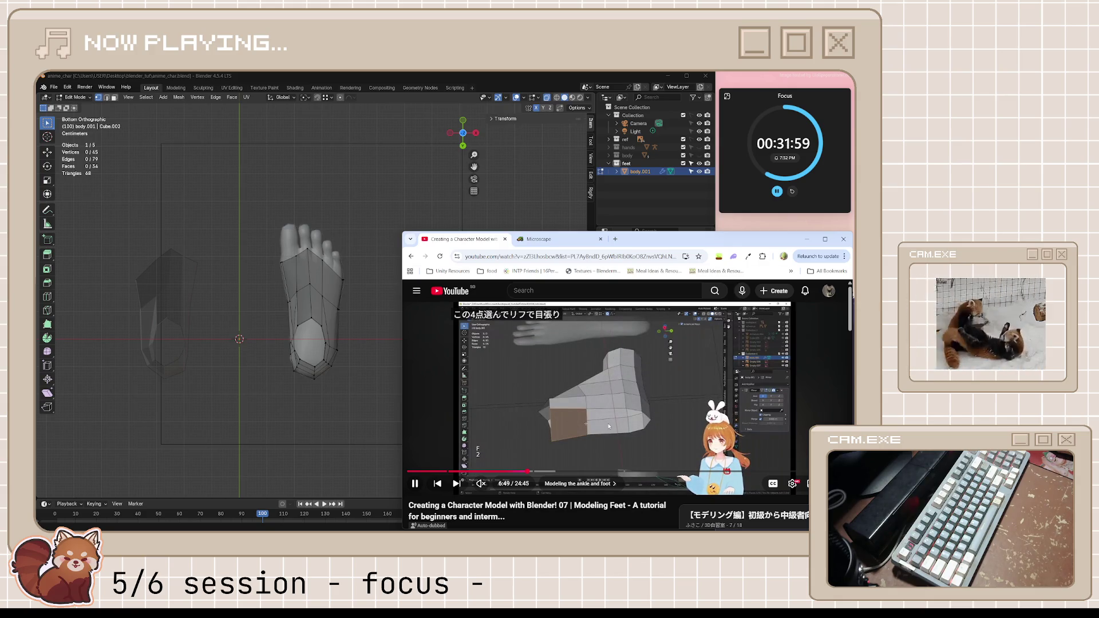
pyautogui.press('space')
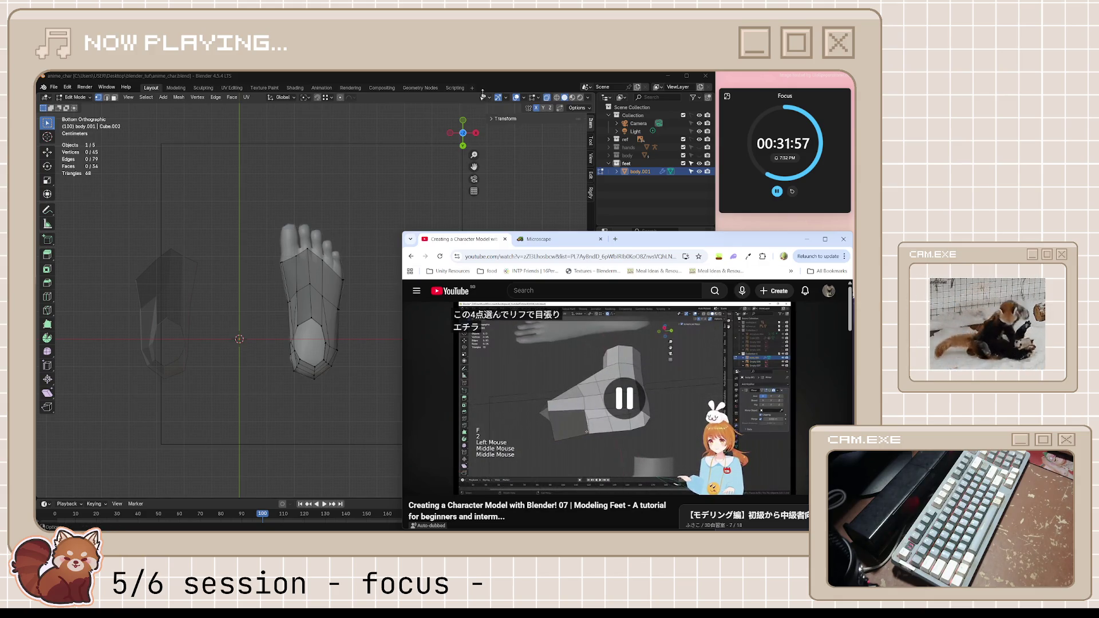
pyautogui.click(320, 320)
pyautogui.moveTo(321, 321)
pyautogui.mouseDown(button='middle')
pyautogui.moveTo(345, 321)
pyautogui.moveTo(342, 254)
pyautogui.moveTo(511, 238)
pyautogui.mouseUp(button='middle')
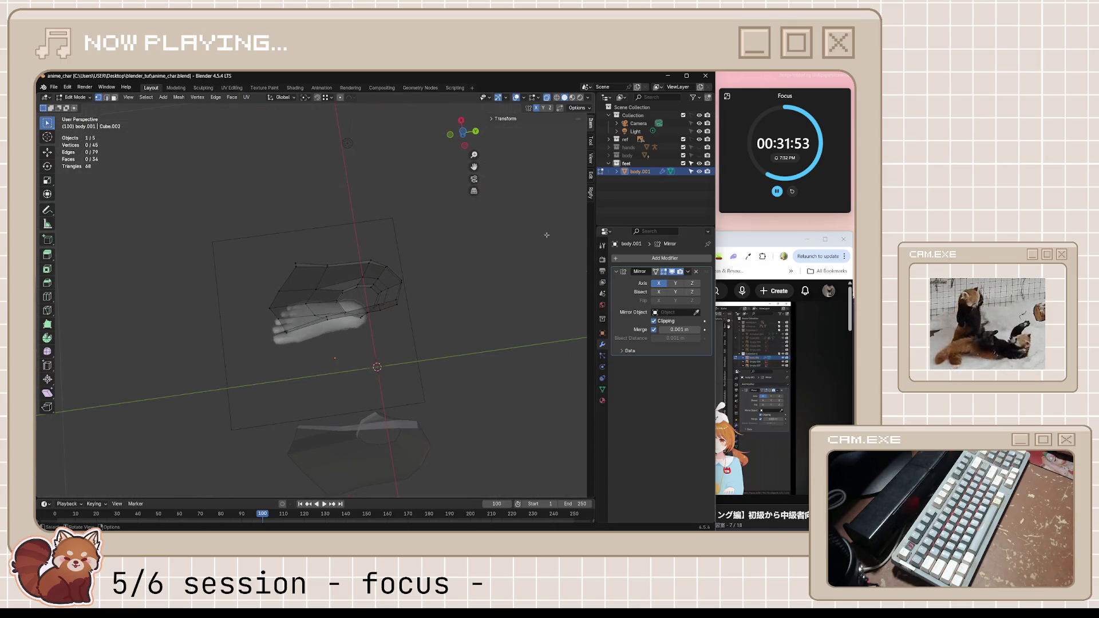
# - Rewind the tutorial ten seconds, pause it, and view the foot mesh from below
pyautogui.click(773, 241)
pyautogui.click(620, 424)
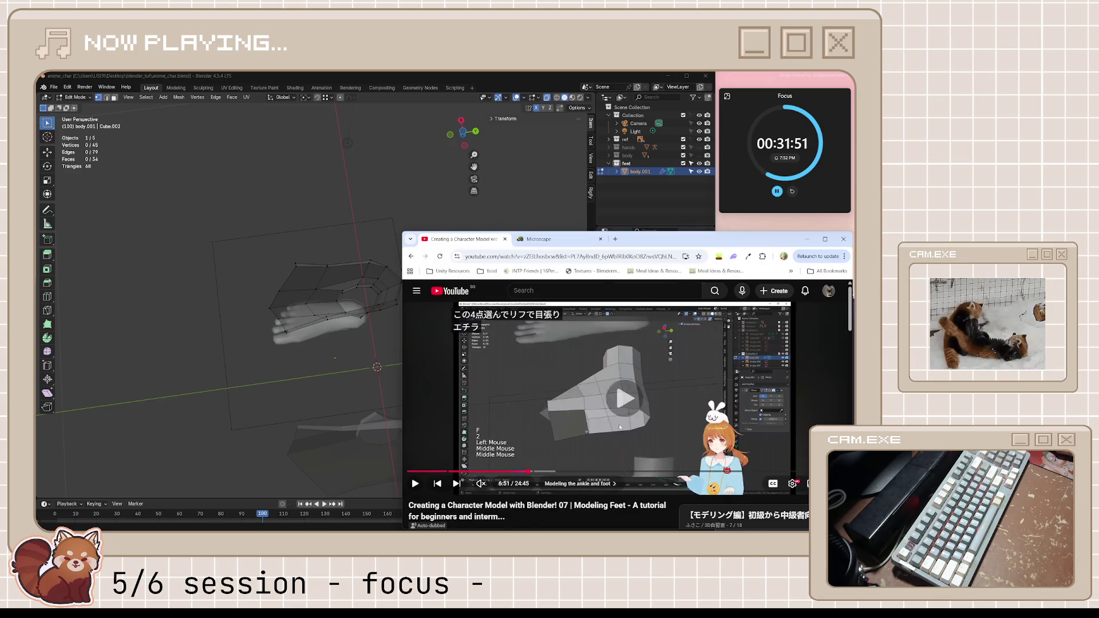
pyautogui.press('j')
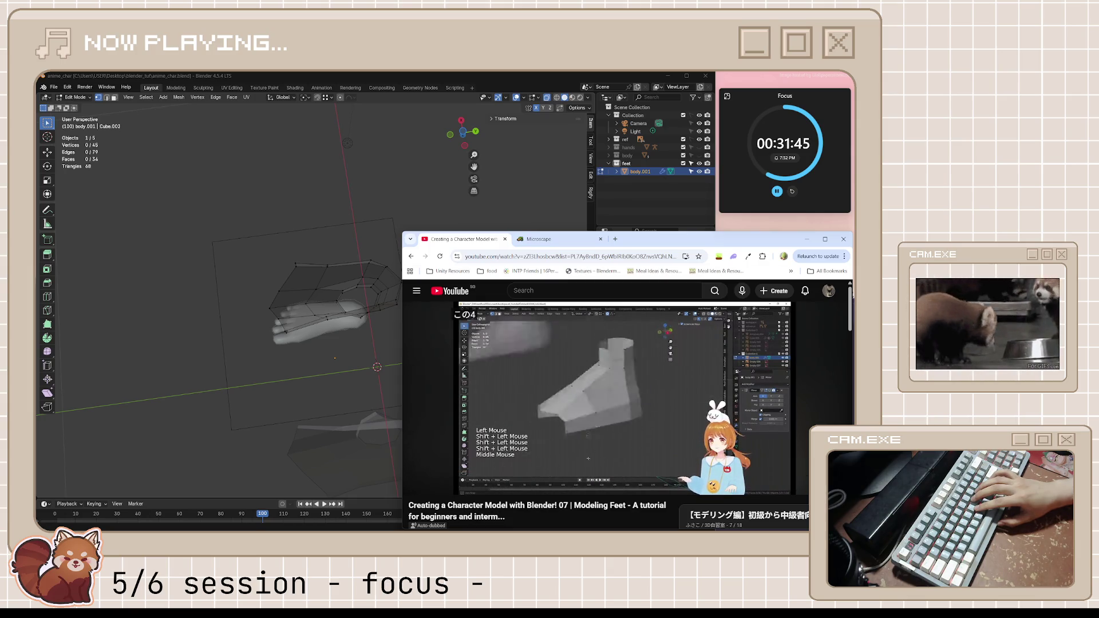
pyautogui.press('k')
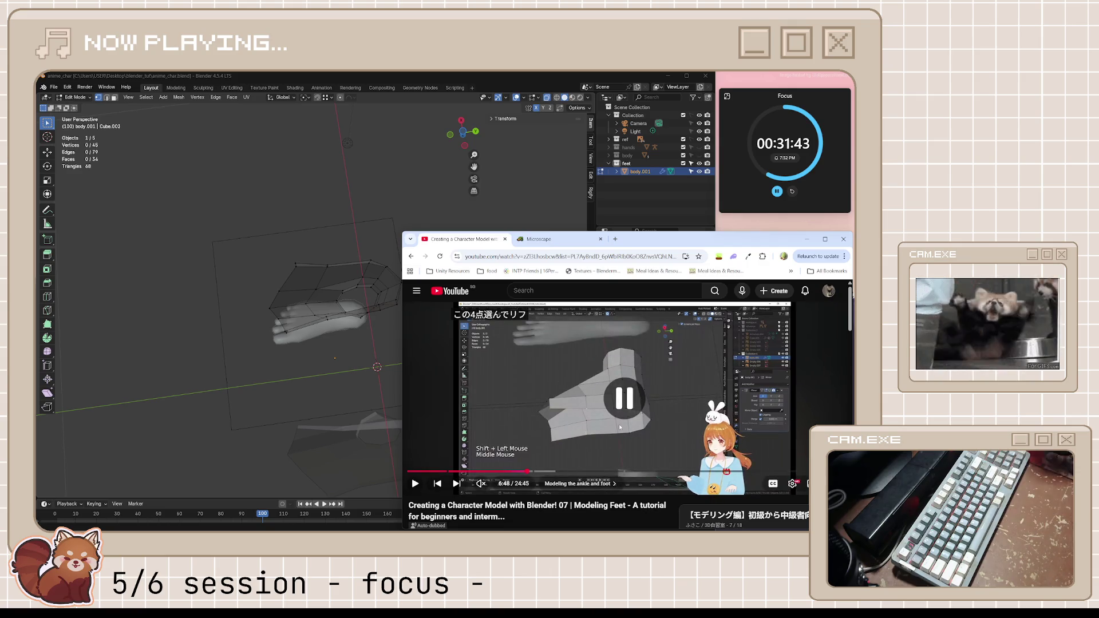
pyautogui.click(564, 112)
pyautogui.press('ctrl+KP_7')
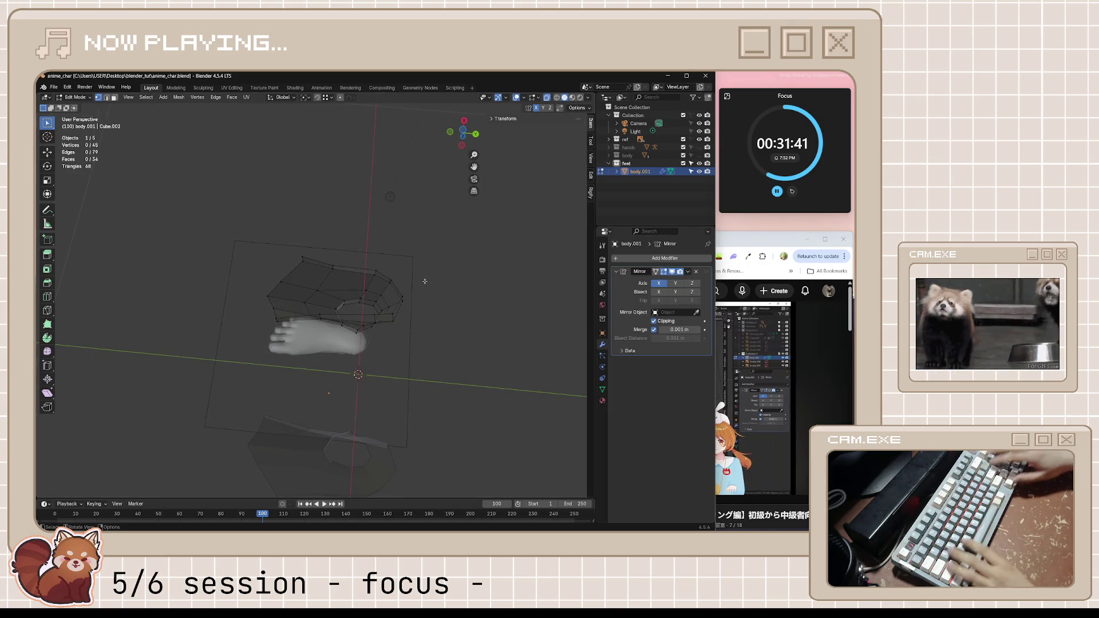
pyautogui.scroll(4, 401, 274)
# - Move the outer toe-side edge up to meet the reference toe line
pyautogui.click(379, 267)
pyautogui.press('g')
pyautogui.click(370, 207)
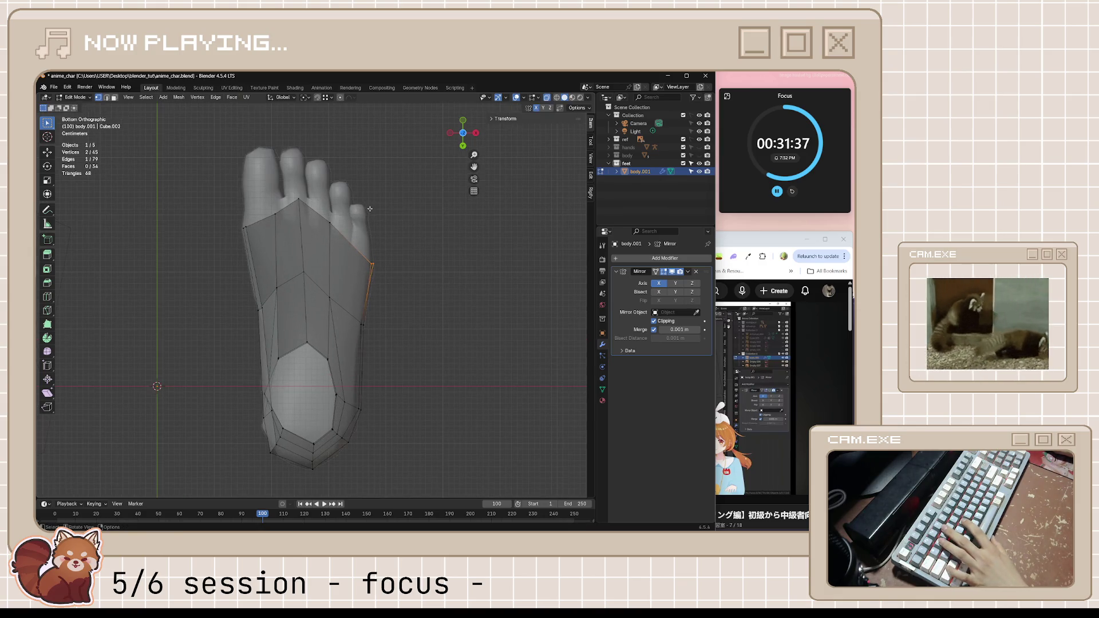
pyautogui.press('g')
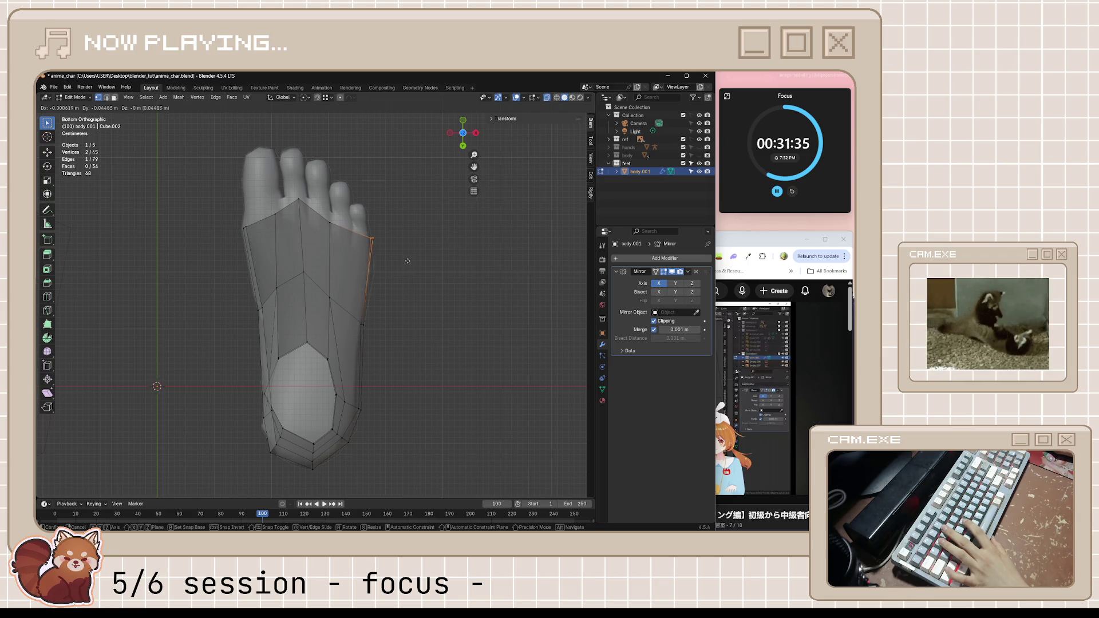
pyautogui.click(405, 254)
# - Place two front corner vertices on the toe outline, then deselect and orbit
pyautogui.click(330, 216)
pyautogui.press('g')
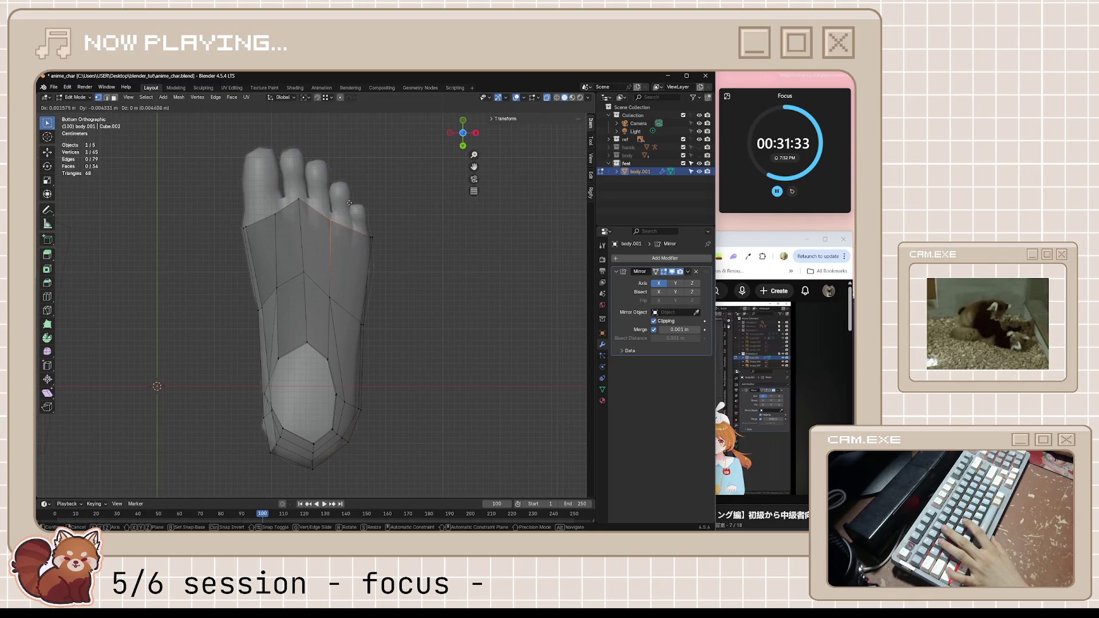
pyautogui.click(352, 174)
pyautogui.click(277, 214)
pyautogui.press('g')
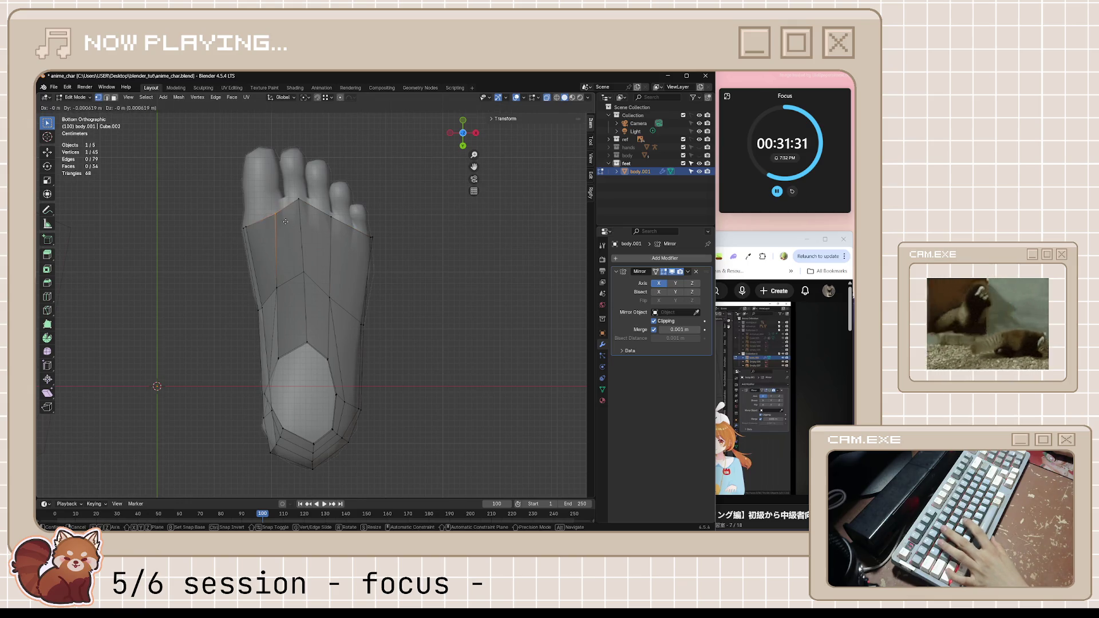
pyautogui.click(269, 207)
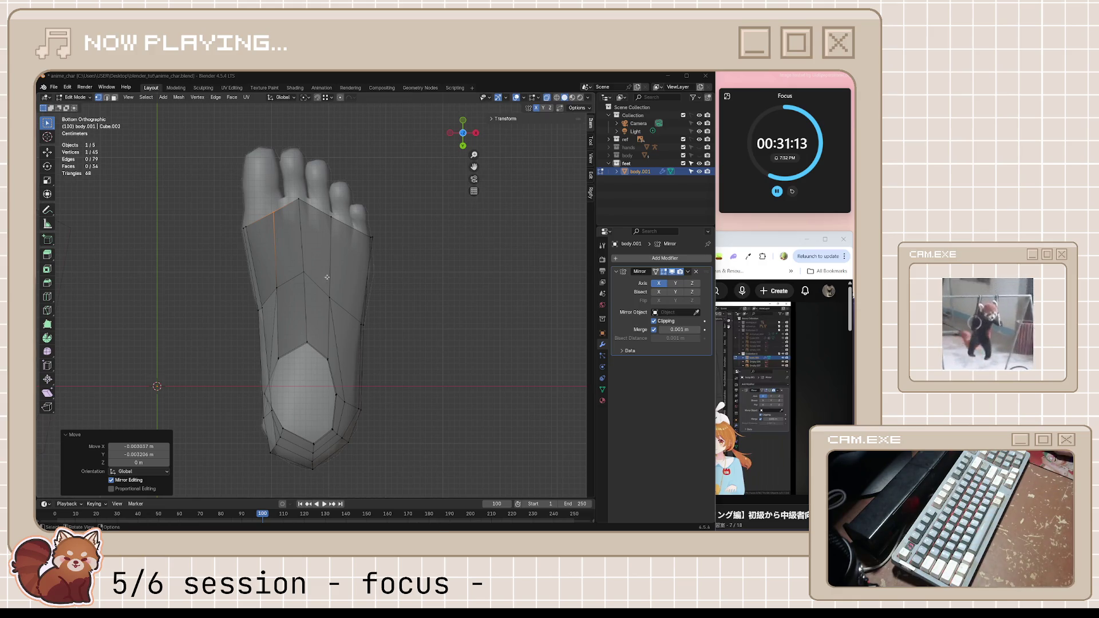
pyautogui.click(396, 336)
pyautogui.moveTo(396, 336)
pyautogui.mouseDown(button='middle')
pyautogui.moveTo(340, 373)
pyautogui.moveTo(259, 265)
pyautogui.mouseUp(button='middle')
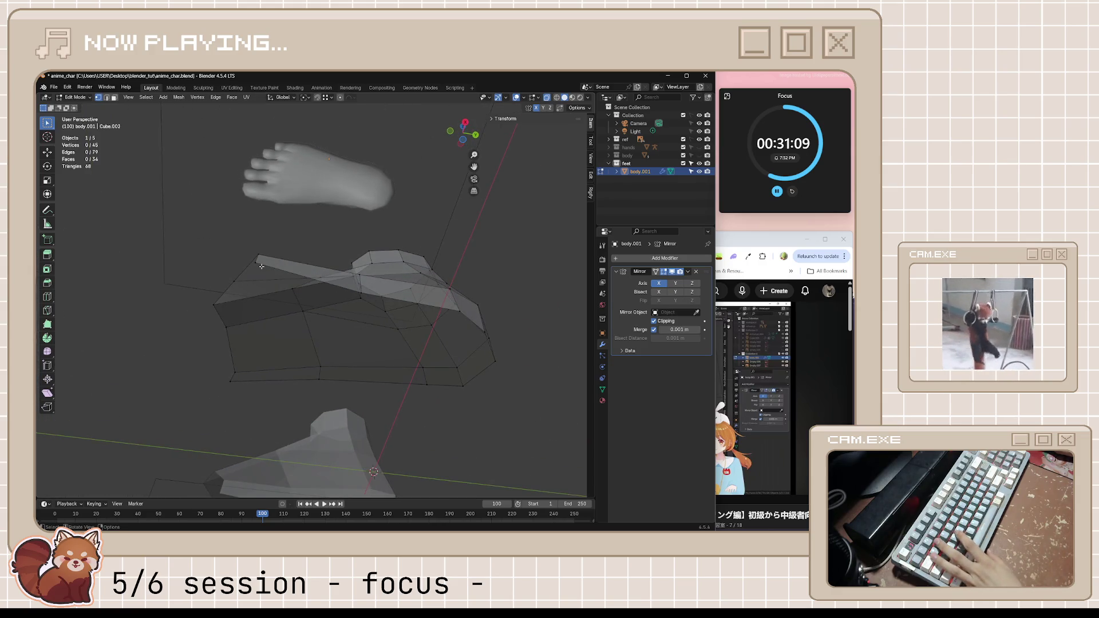
# - Fill the two selected edges with a new face and save the file
pyautogui.moveTo(385, 321); pyautogui.dragTo(307, 376, button='middle')
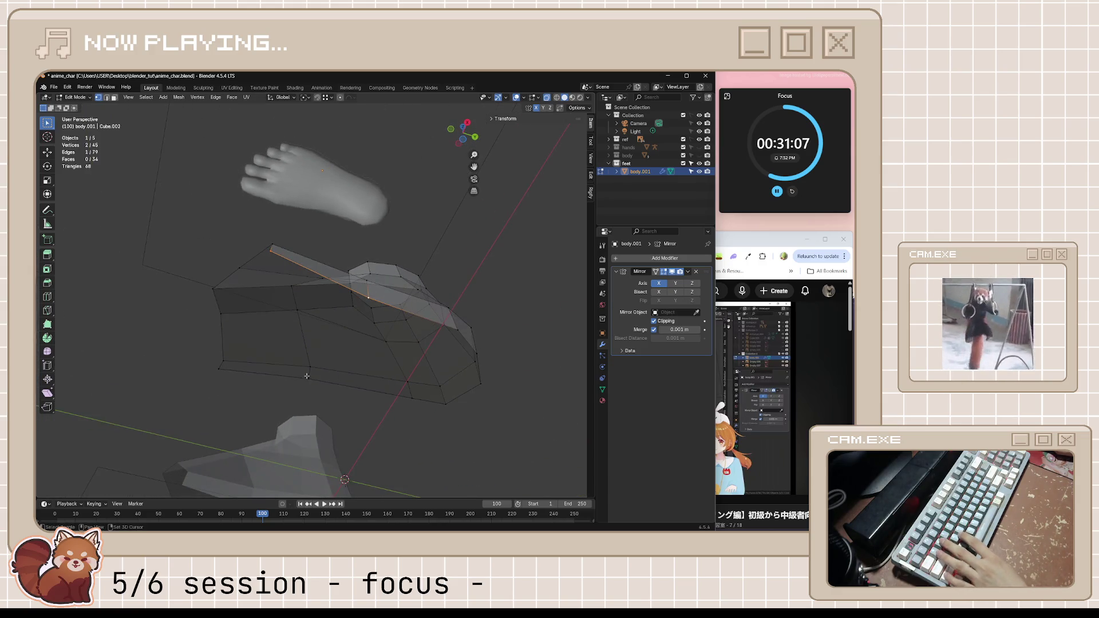
pyautogui.press('f')
pyautogui.moveTo(296, 351); pyautogui.dragTo(538, 338, button='middle')
pyautogui.hotkey('ctrl', 's')
# - Resume the tutorial video, then return to Blender and clear the mesh selection
pyautogui.hotkey('alt', 'Tab')
pyautogui.press('space')
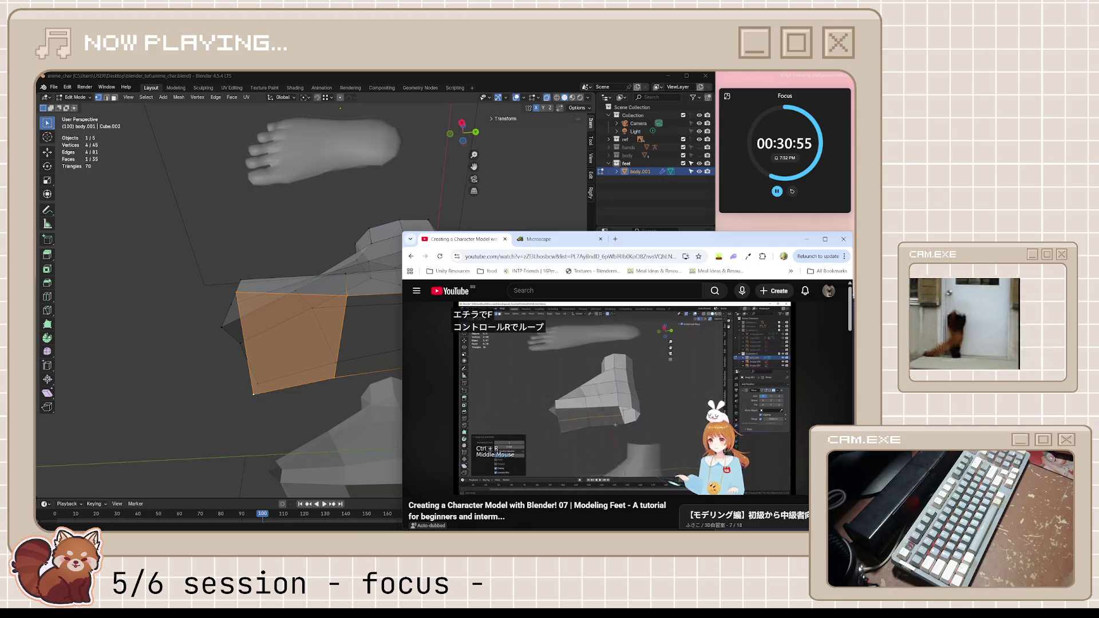
pyautogui.hotkey('alt', 'Tab')
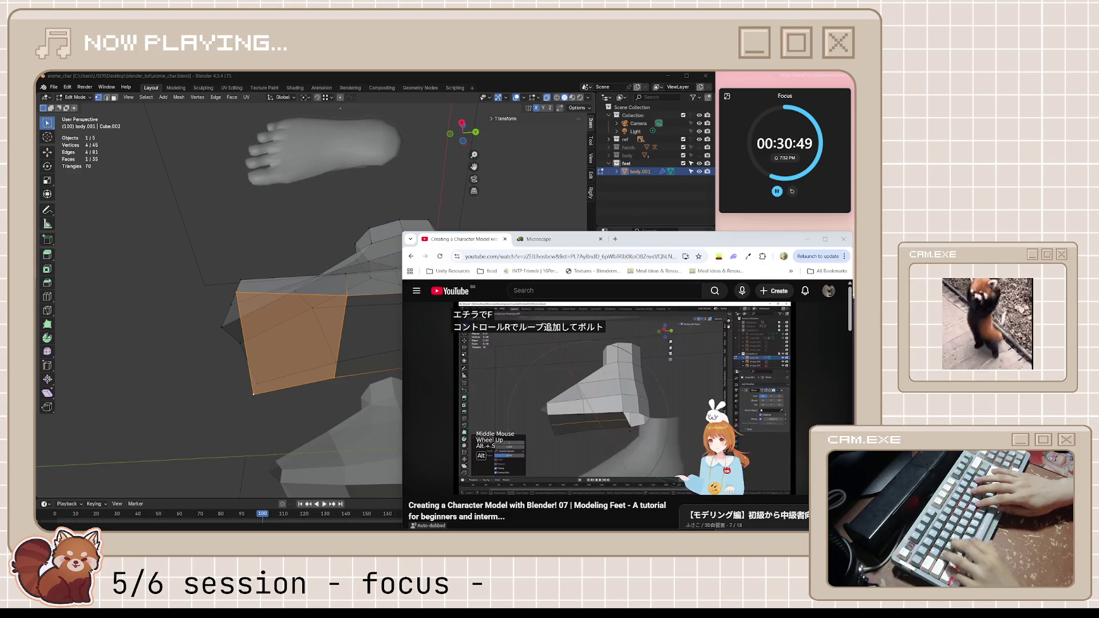
pyautogui.click(510, 390)
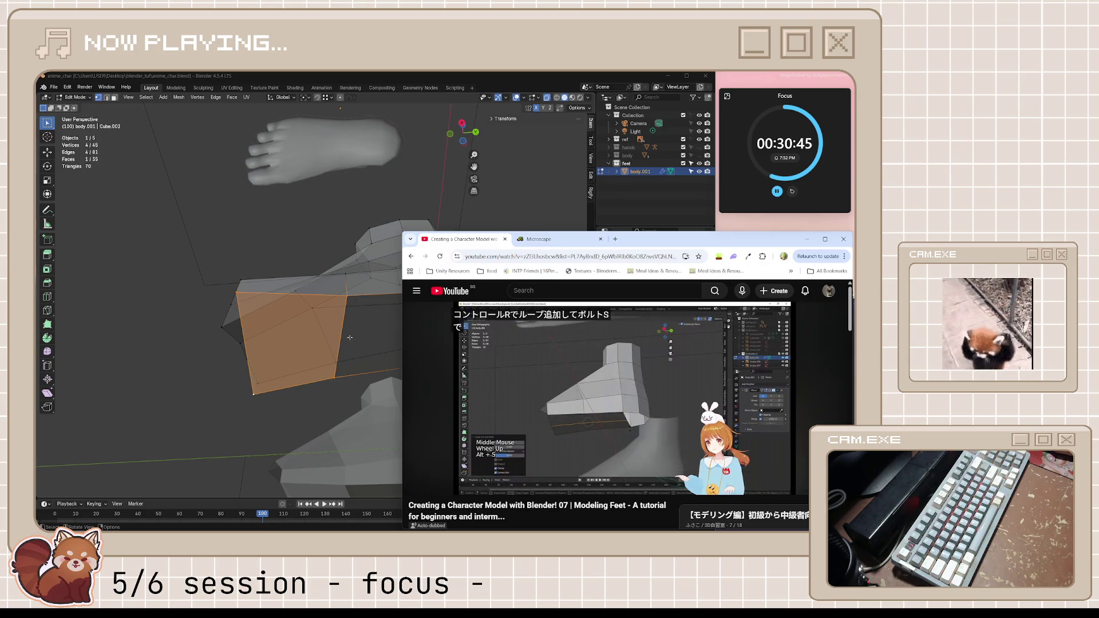
pyautogui.click(340, 339)
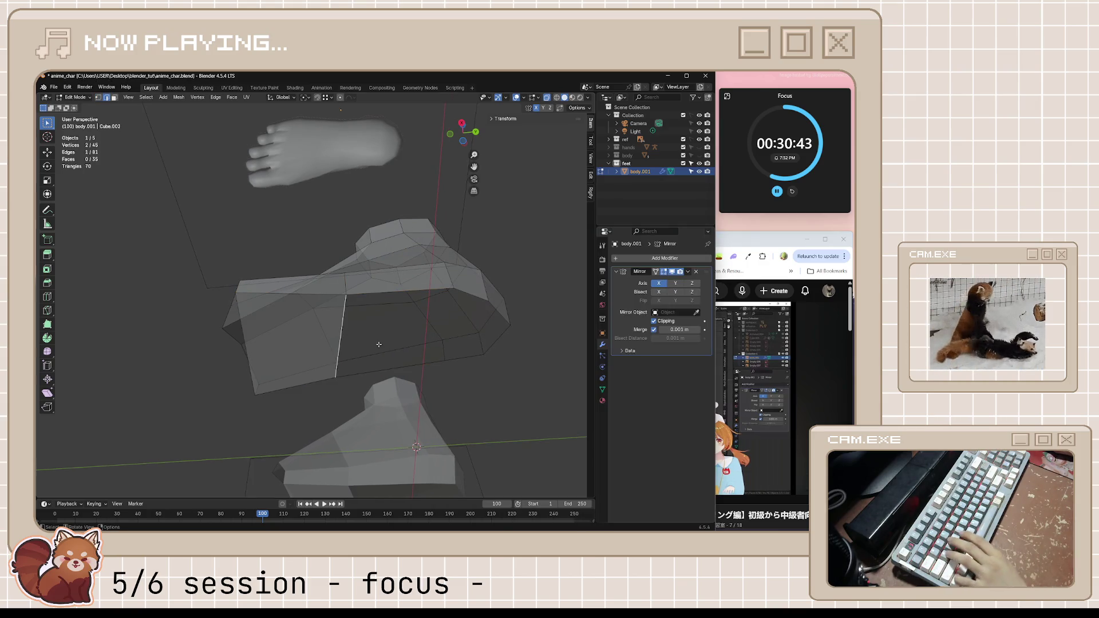
# - Fill the gap with a face, add a centred loop cut across the side, and save
pyautogui.press('f')
pyautogui.hotkey('ctrl', 'r')
pyautogui.click(492, 368)
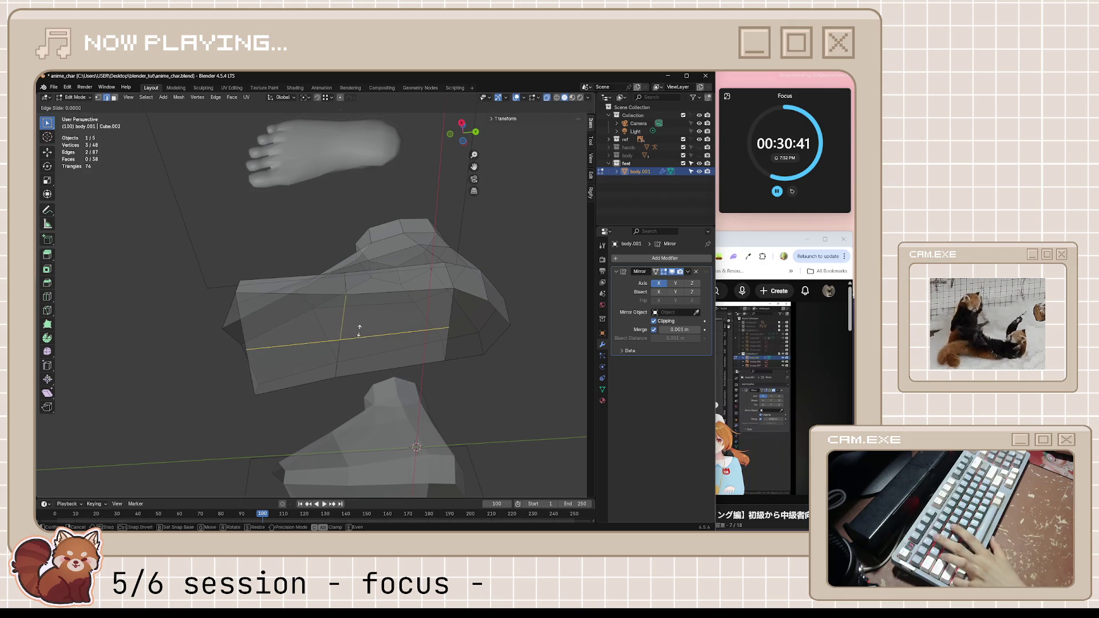
pyautogui.rightClick(488, 372)
pyautogui.hotkey('ctrl', 's')
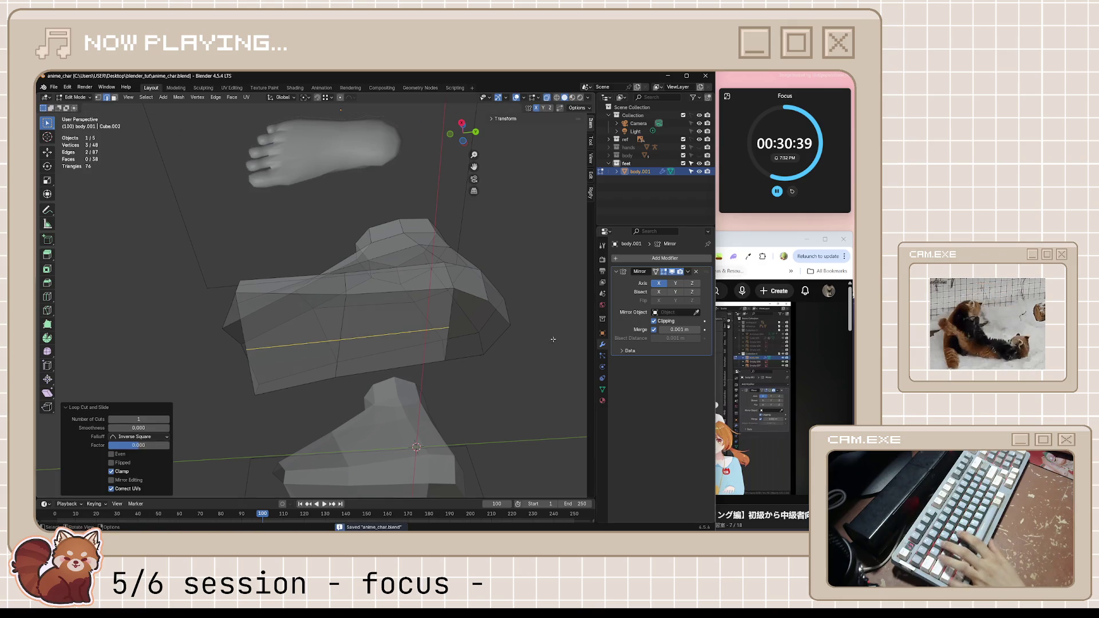
# - Make the mesh display opaque and watch a few more seconds of the tutorial
pyautogui.hotkey('alt', 'z')
pyautogui.moveTo(492, 371)
pyautogui.mouseDown(button='middle')
pyautogui.moveTo(483, 422)
pyautogui.moveTo(410, 392)
pyautogui.moveTo(406, 306)
pyautogui.moveTo(412, 321)
pyautogui.mouseUp(button='middle')
pyautogui.hotkey('alt', 'Tab')
pyautogui.click(691, 362)
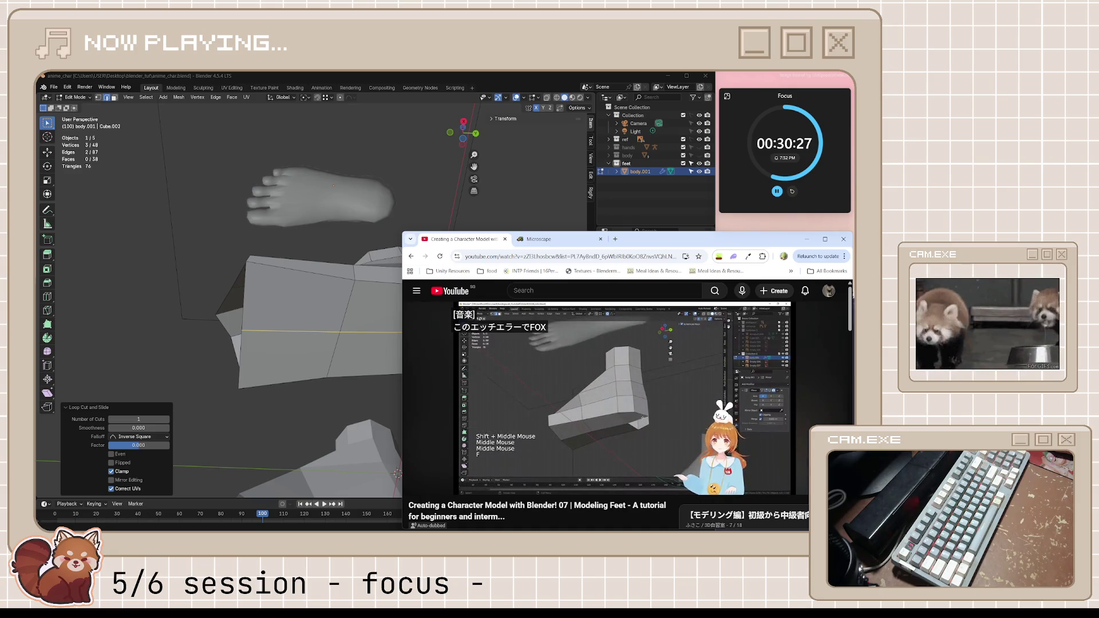
pyautogui.click(589, 437)
# - Apply a Shrink/Fatten offset to the selected part of the foot
pyautogui.moveTo(367, 367); pyautogui.dragTo(315, 372, button='middle')
pyautogui.hotkey('alt', 's')
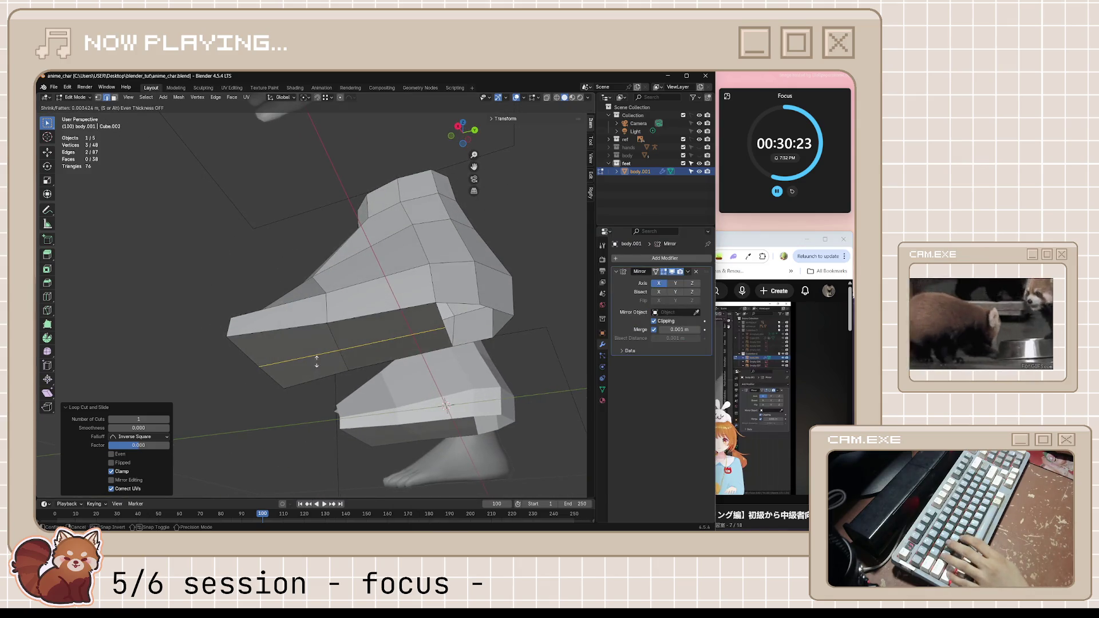
pyautogui.click(318, 347)
pyautogui.moveTo(319, 347)
pyautogui.mouseDown(button='middle')
pyautogui.moveTo(414, 265)
pyautogui.moveTo(425, 215)
pyautogui.mouseUp(button='middle')
# - Fill the two open holes over the instep with faces and save anime_char.blend
pyautogui.keyDown('alt'); pyautogui.click(388, 253); pyautogui.keyUp('alt')
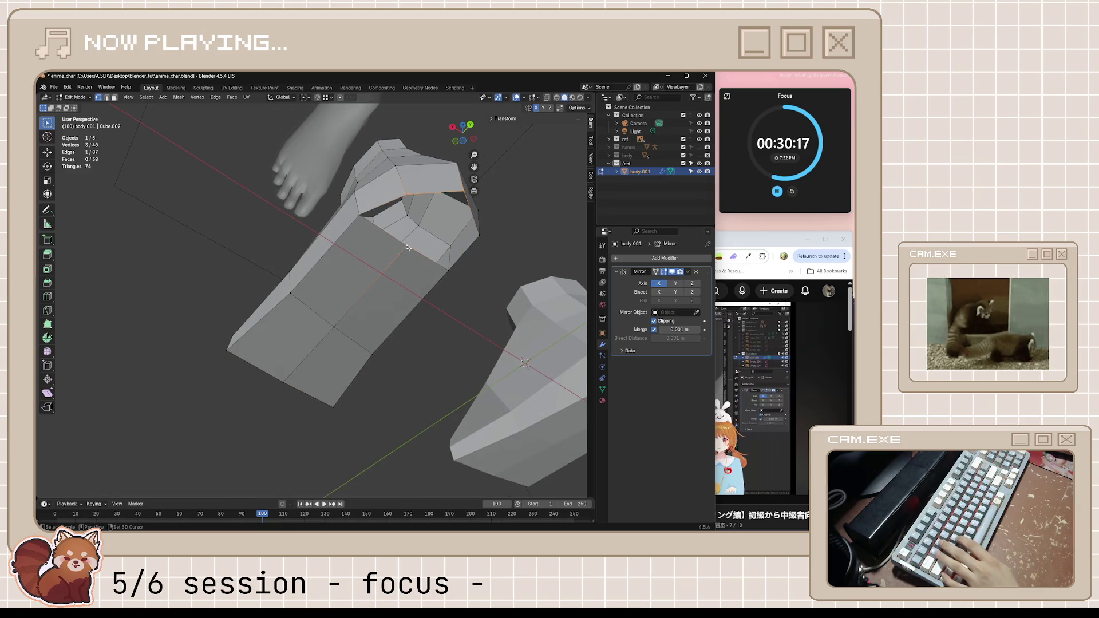
pyautogui.press('f')
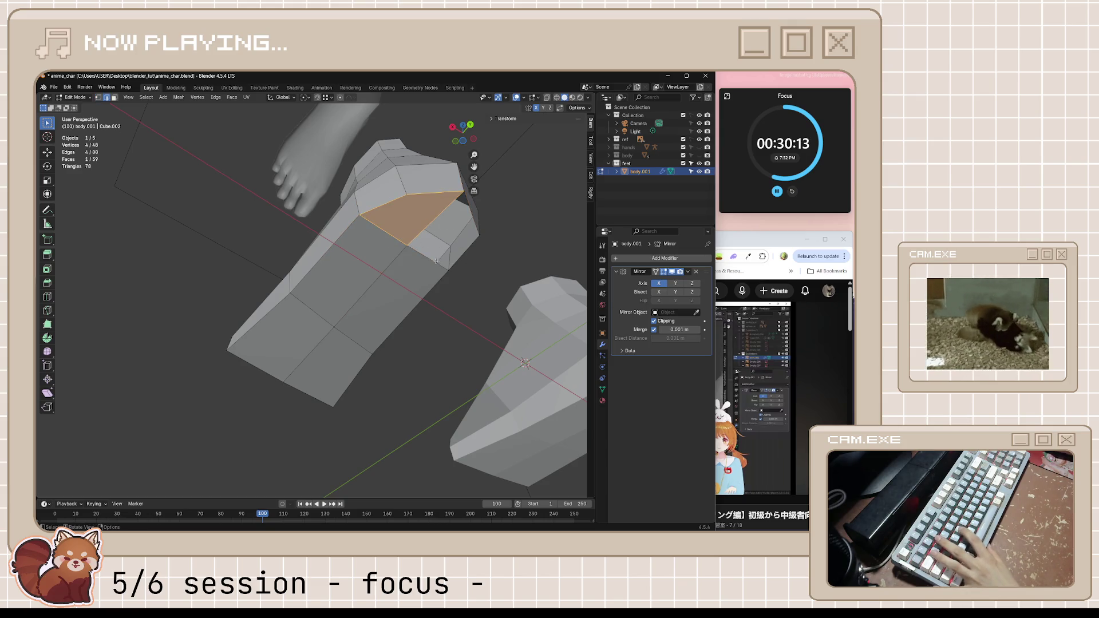
pyautogui.click(431, 259)
pyautogui.press('f')
pyautogui.moveTo(511, 272)
pyautogui.mouseDown(button='middle')
pyautogui.moveTo(485, 356)
pyautogui.moveTo(433, 309)
pyautogui.moveTo(333, 300)
pyautogui.mouseUp(button='middle')
pyautogui.hotkey('ctrl', 's')
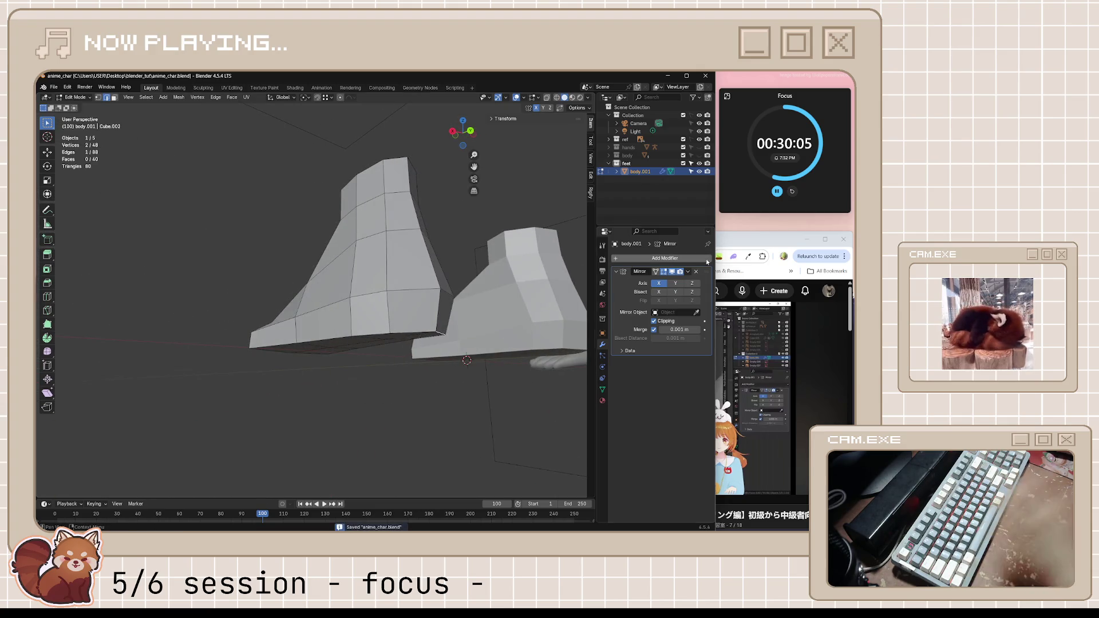
pyautogui.hotkey('alt', 'Tab')
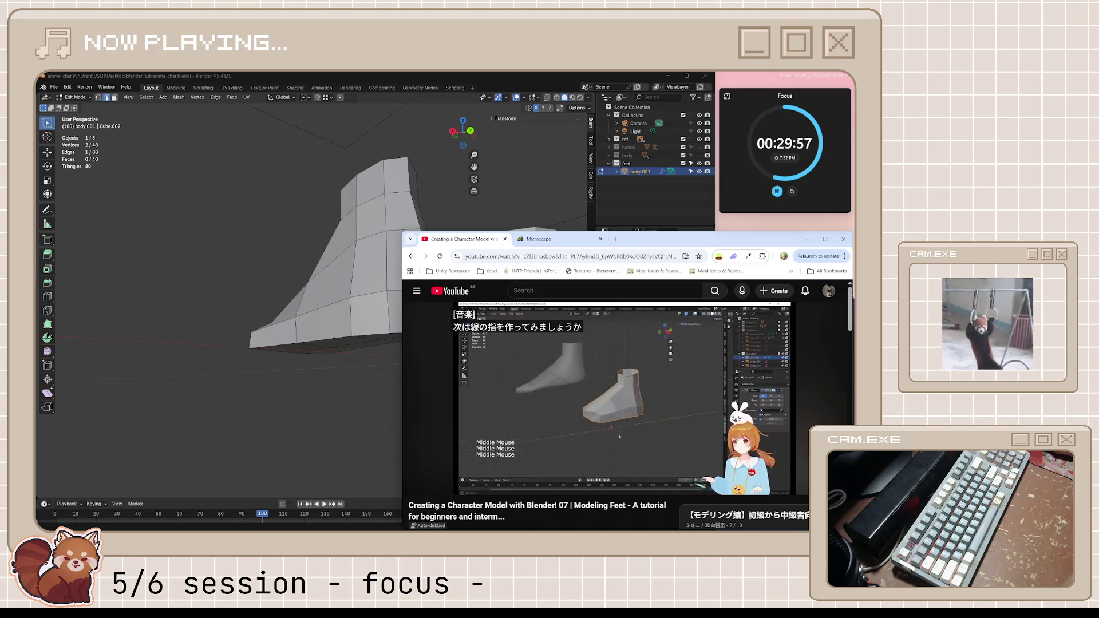
# - Play the tutorial's 'Modeling the toes' chapter up to about 7:32
pyautogui.click(504, 382)
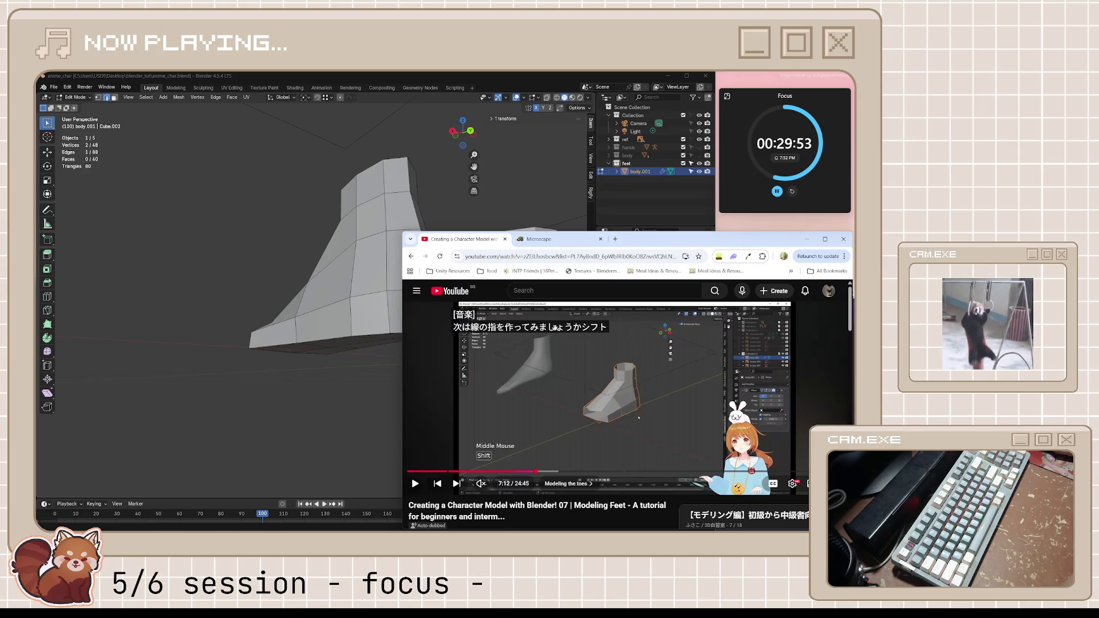
pyautogui.click(644, 425)
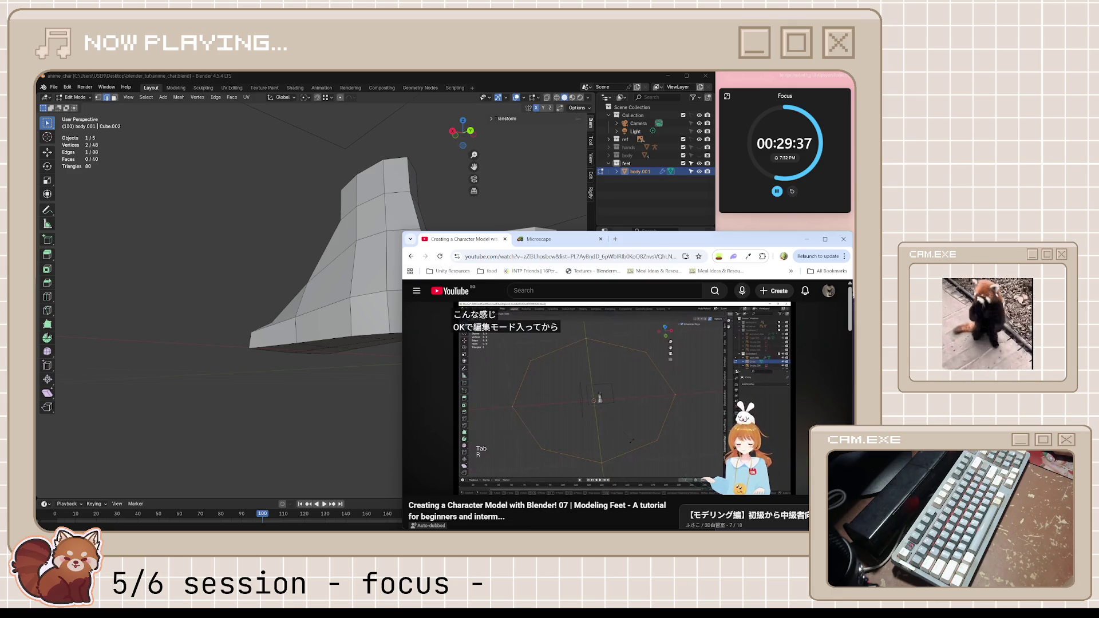
pyautogui.click(648, 418)
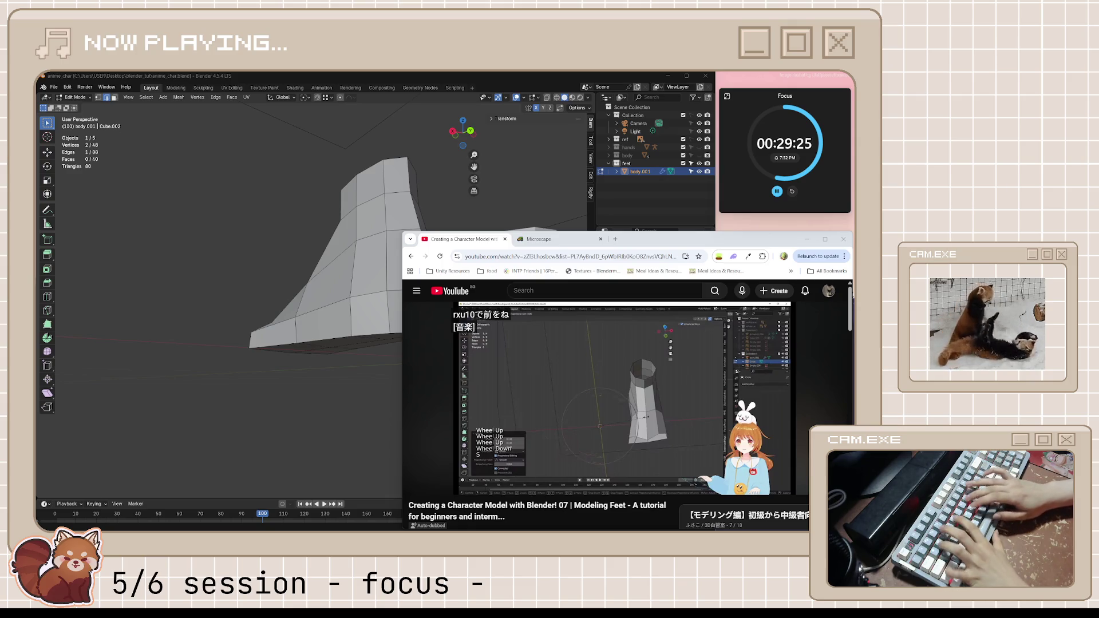
# - Back in Blender, orbit the view to see both boot meshes upright
pyautogui.click(477, 95)
pyautogui.moveTo(481, 200)
pyautogui.mouseDown(button='middle')
pyautogui.moveTo(491, 262)
pyautogui.moveTo(519, 279)
pyautogui.moveTo(498, 311)
pyautogui.moveTo(400, 317)
pyautogui.moveTo(403, 384)
pyautogui.mouseUp(button='middle')
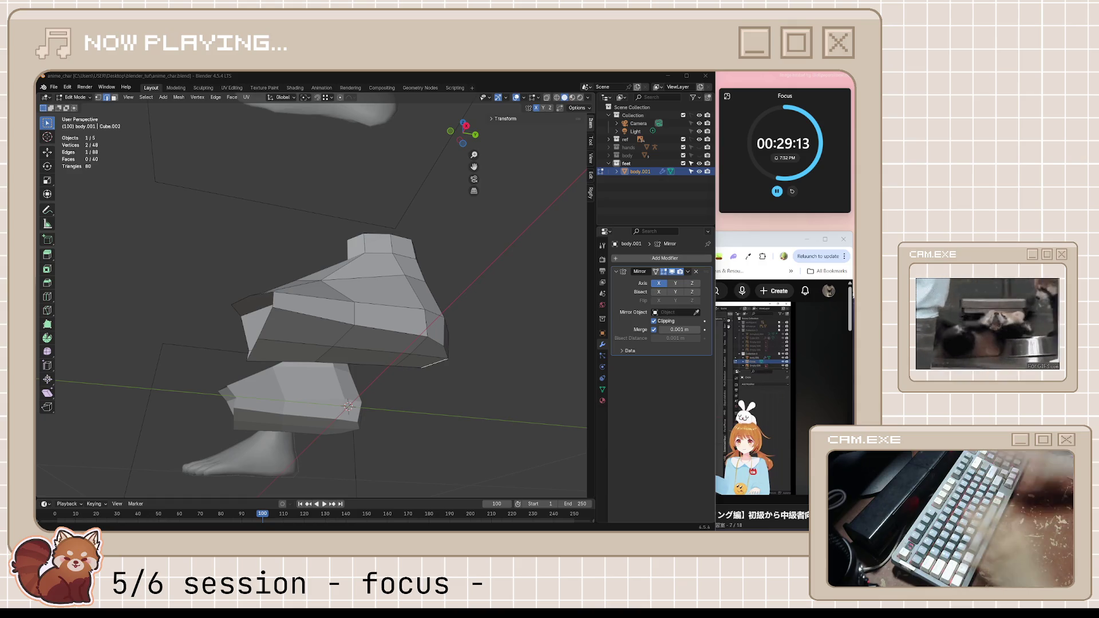
pyautogui.moveTo(332, 298)
pyautogui.mouseDown(button='middle')
pyautogui.moveTo(342, 330)
pyautogui.moveTo(474, 305)
pyautogui.mouseUp(button='middle')
pyautogui.click(738, 245)
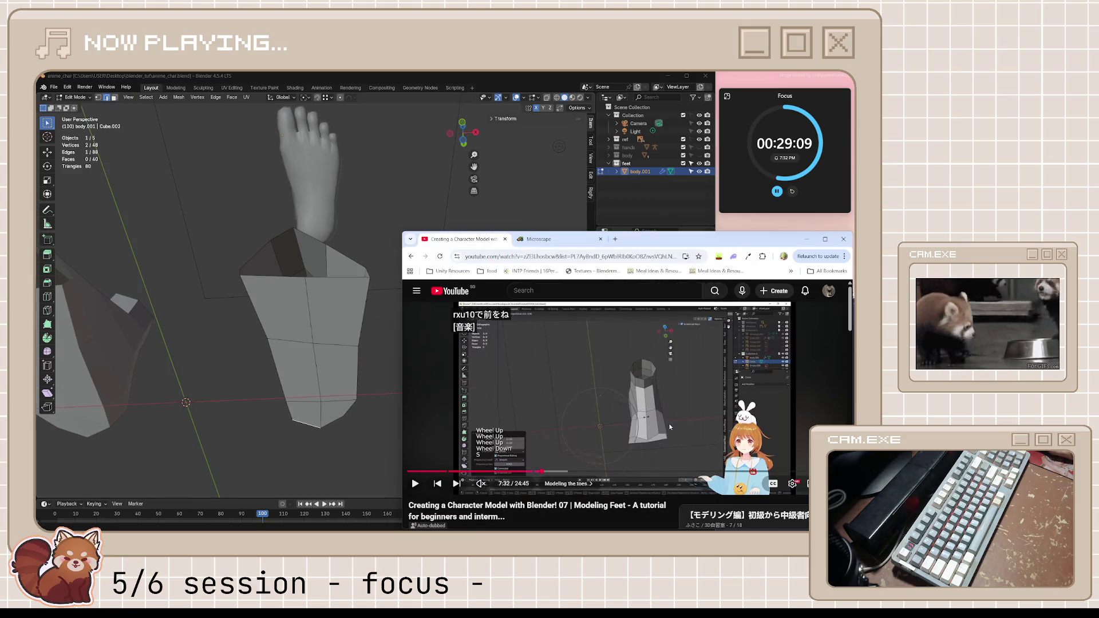
pyautogui.moveTo(401, 355); pyautogui.dragTo(378, 361, button='middle')
pyautogui.hotkey('shift', 'a')
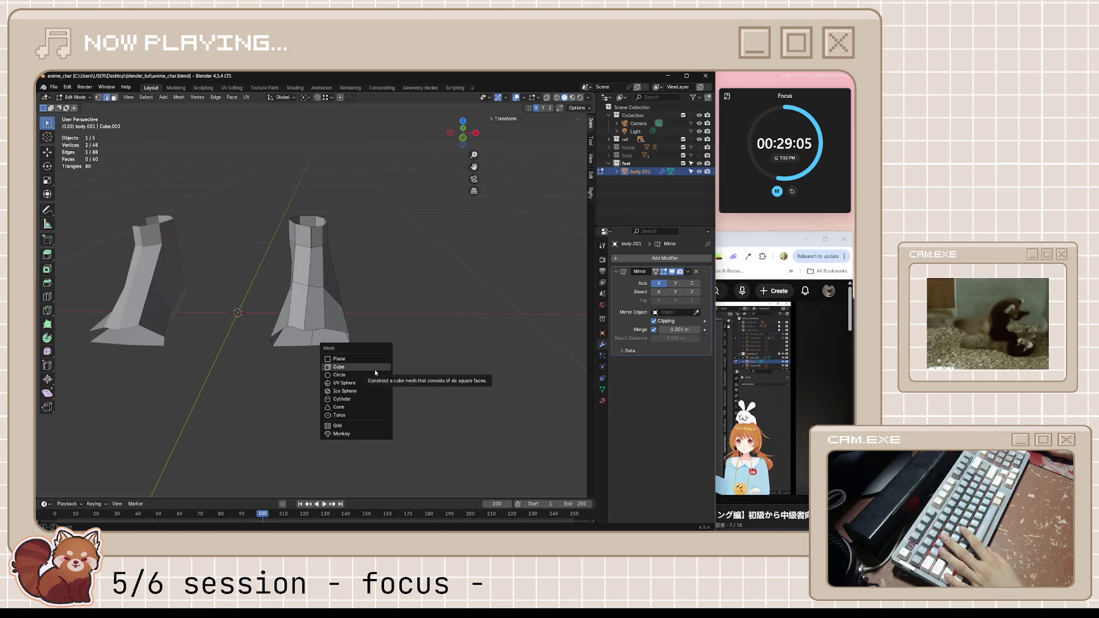
# - Back in Object Mode, add an 8-vertex circle mesh to the scene
pyautogui.click(442, 261)
pyautogui.press('Tab')
pyautogui.hotkey('shift', 'a')
pyautogui.click(411, 270)
pyautogui.hotkey('shift', 'a')
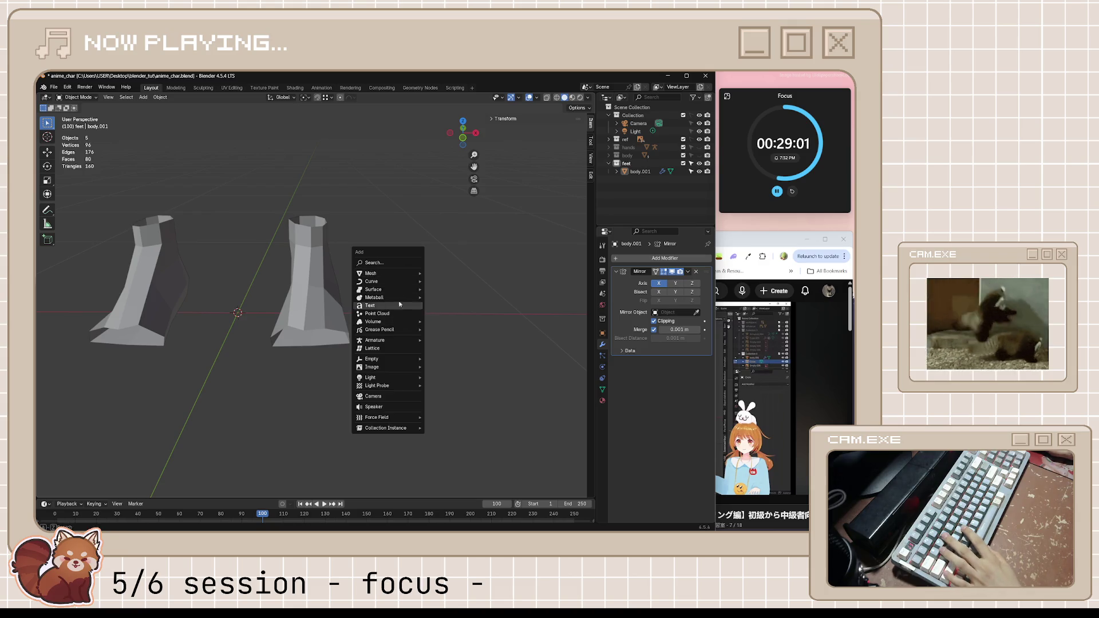
pyautogui.moveTo(400, 274)
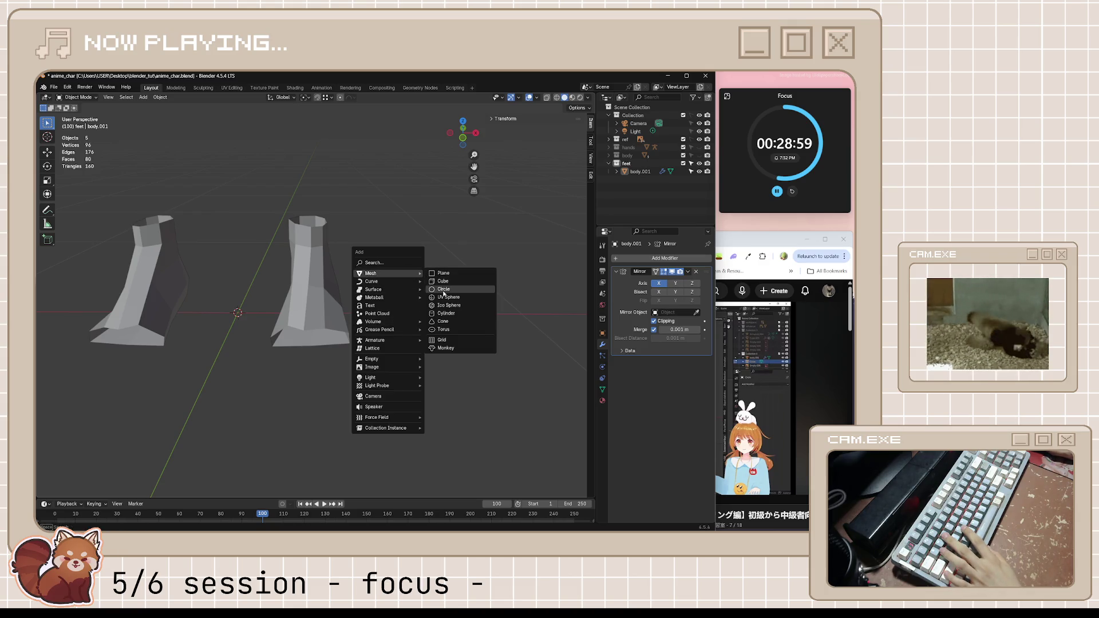
pyautogui.click(443, 289)
pyautogui.write('8')
pyautogui.press('Return')
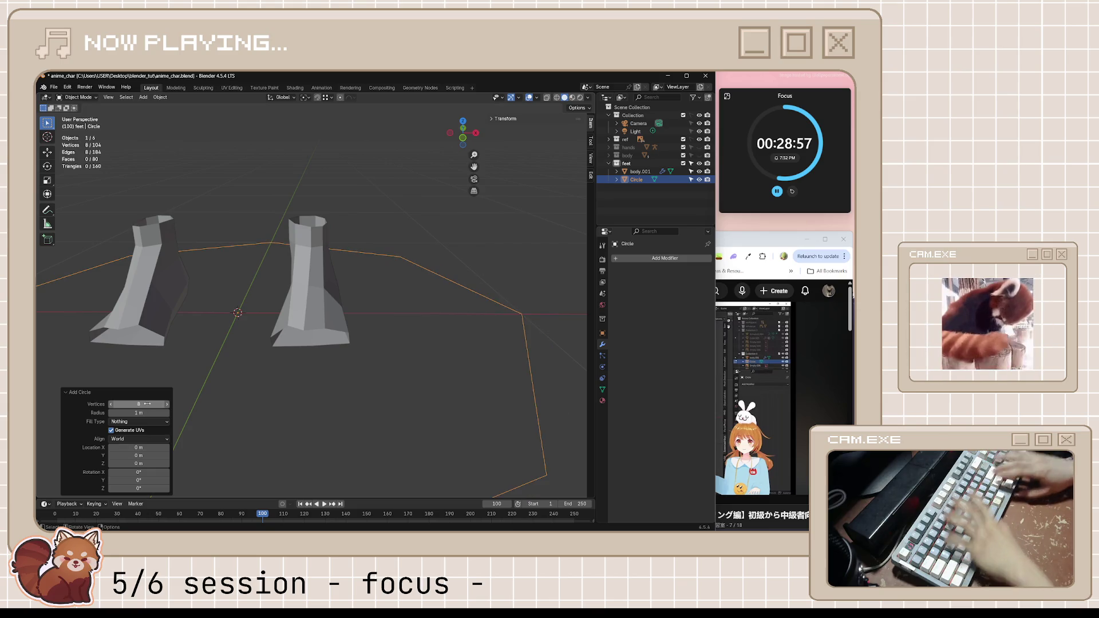
# - Scale the circle down to 0.139 and save the file
pyautogui.scroll(-4, 346, 409)
pyautogui.press('s')
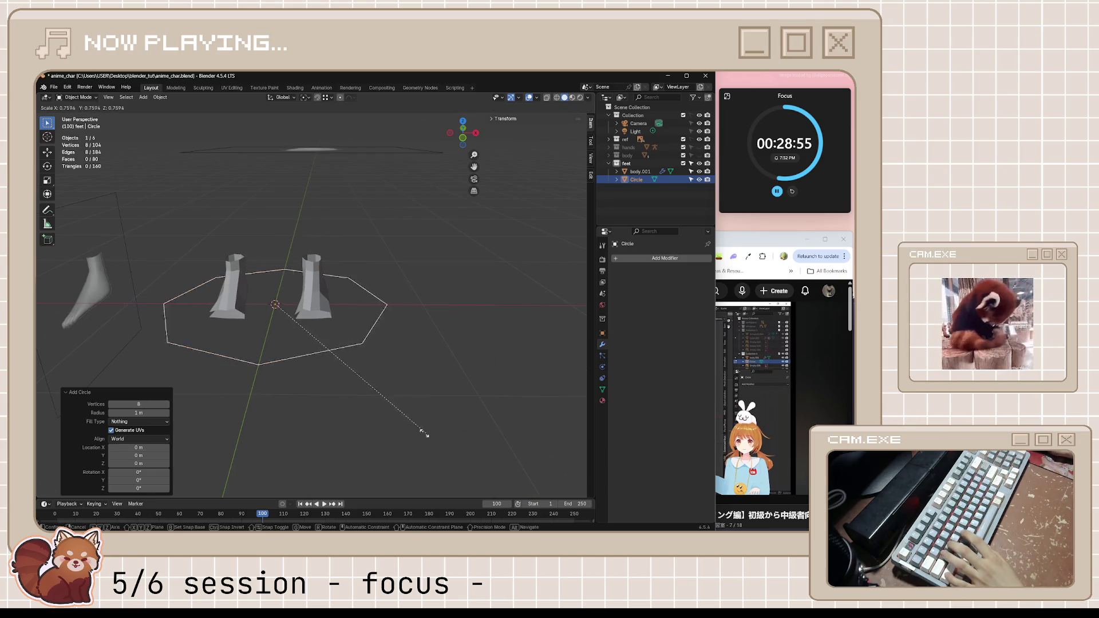
pyautogui.click(289, 338)
pyautogui.moveTo(289, 338); pyautogui.dragTo(366, 312, button='middle')
pyautogui.hotkey('ctrl', 's')
# - Watch the tutorial up to 8:00, pause it, and return to the Blender scene
pyautogui.click(755, 355)
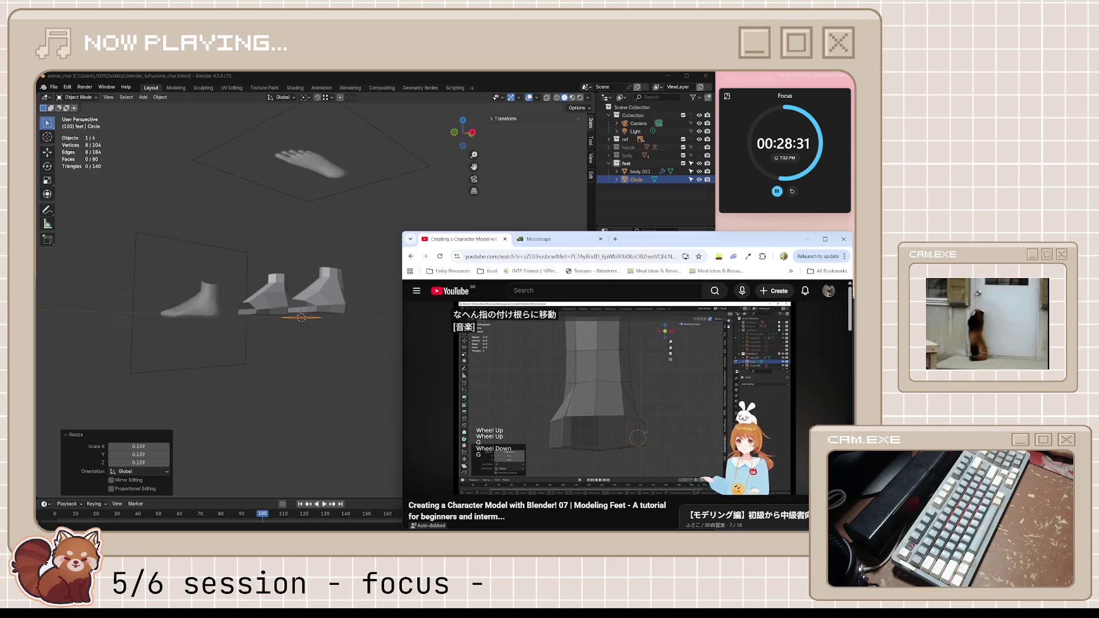
pyautogui.moveTo(676, 399)
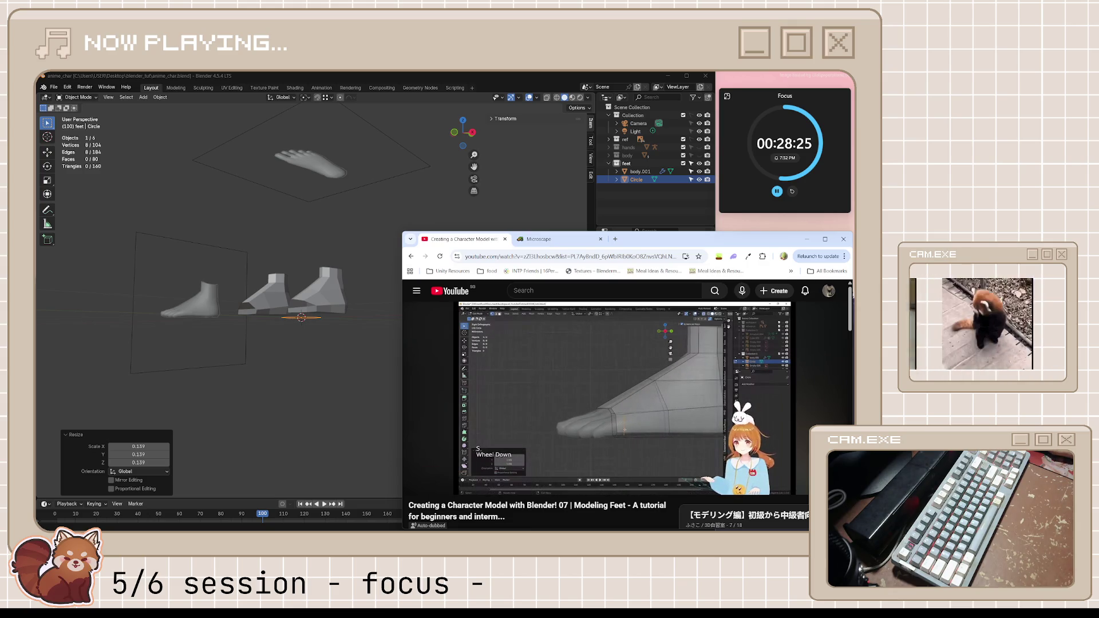
pyautogui.click(596, 411)
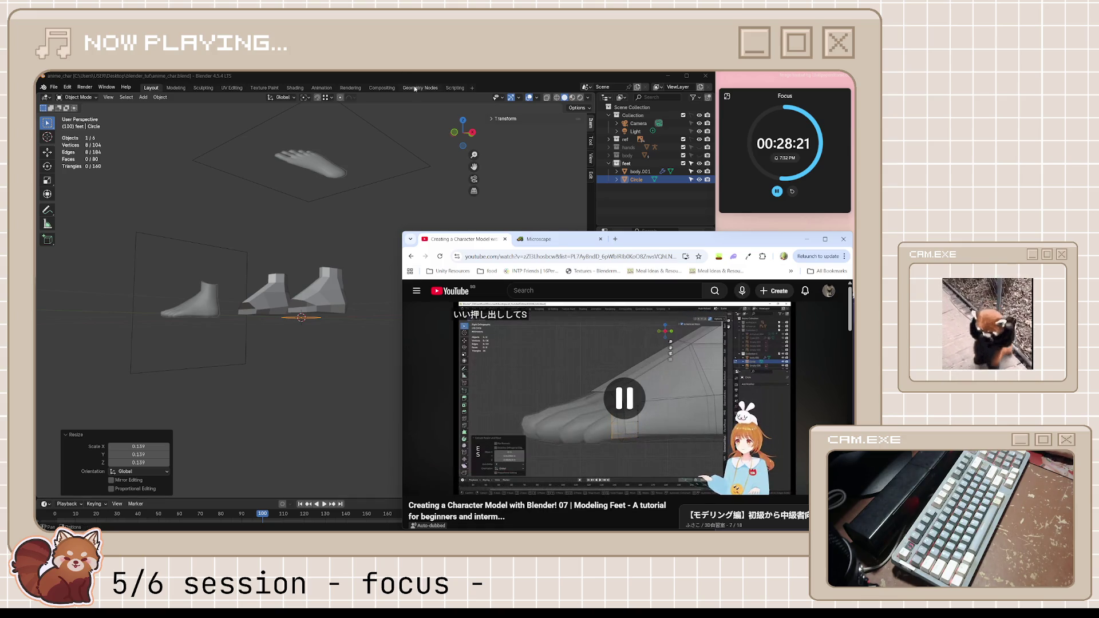
pyautogui.click(421, 70)
pyautogui.moveTo(330, 287)
pyautogui.mouseDown(button='middle')
pyautogui.moveTo(380, 330)
pyautogui.moveTo(356, 328)
pyautogui.mouseUp(button='middle')
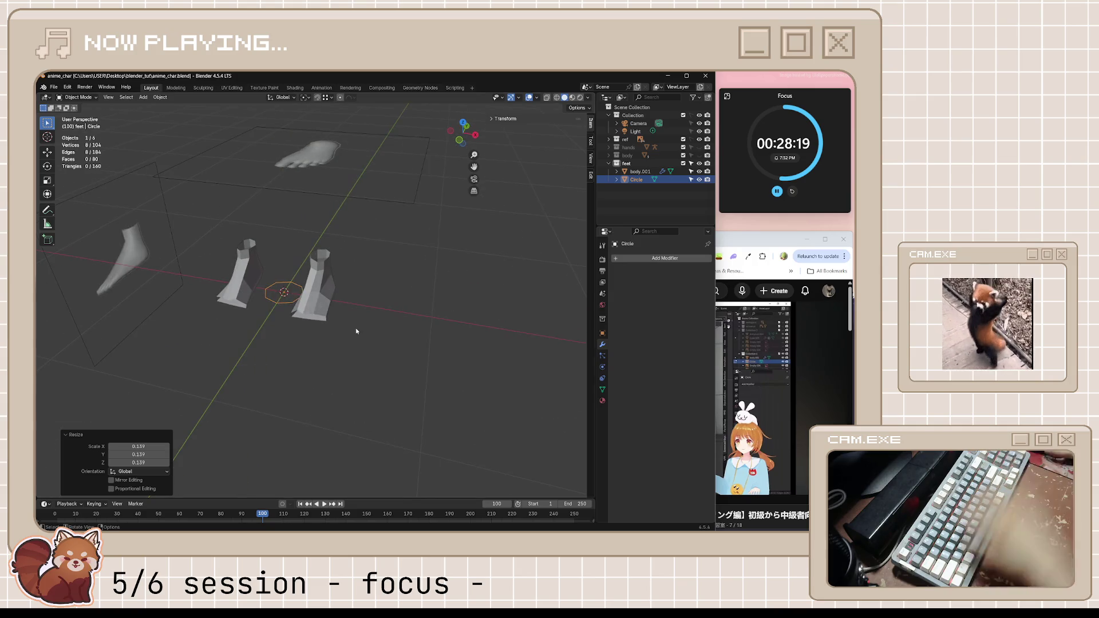
# - Rotate the circle 90° about X with rx90, resize it, and frame it in right-side view
pyautogui.write('rx90')
pyautogui.press('Return')
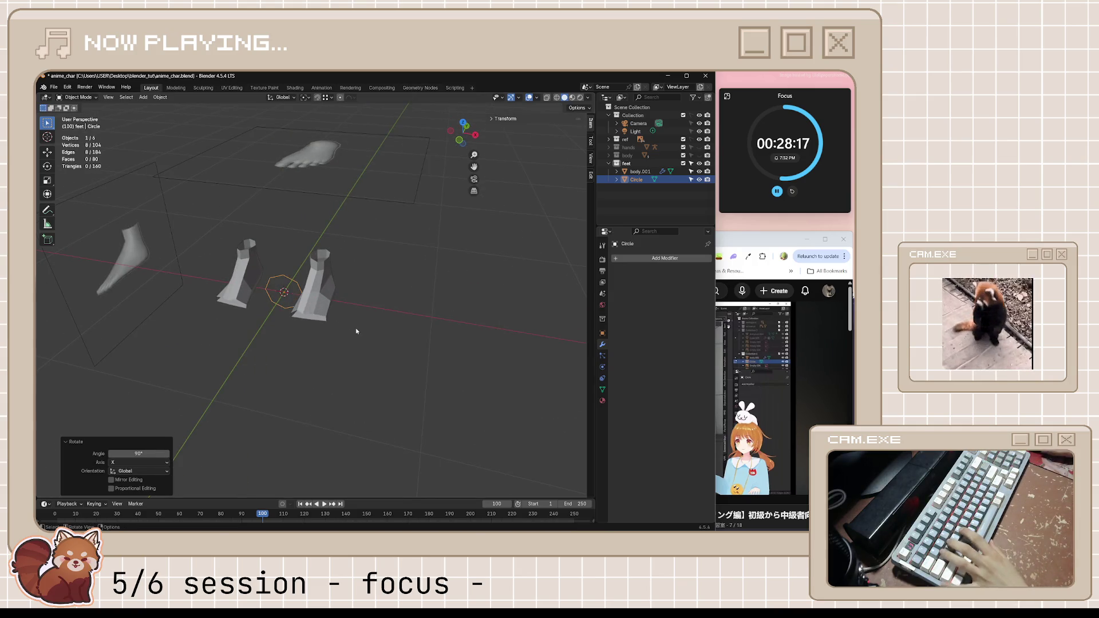
pyautogui.press('s')
pyautogui.click(314, 324)
pyautogui.press('KP_3')
pyautogui.press('KP_Decimal')
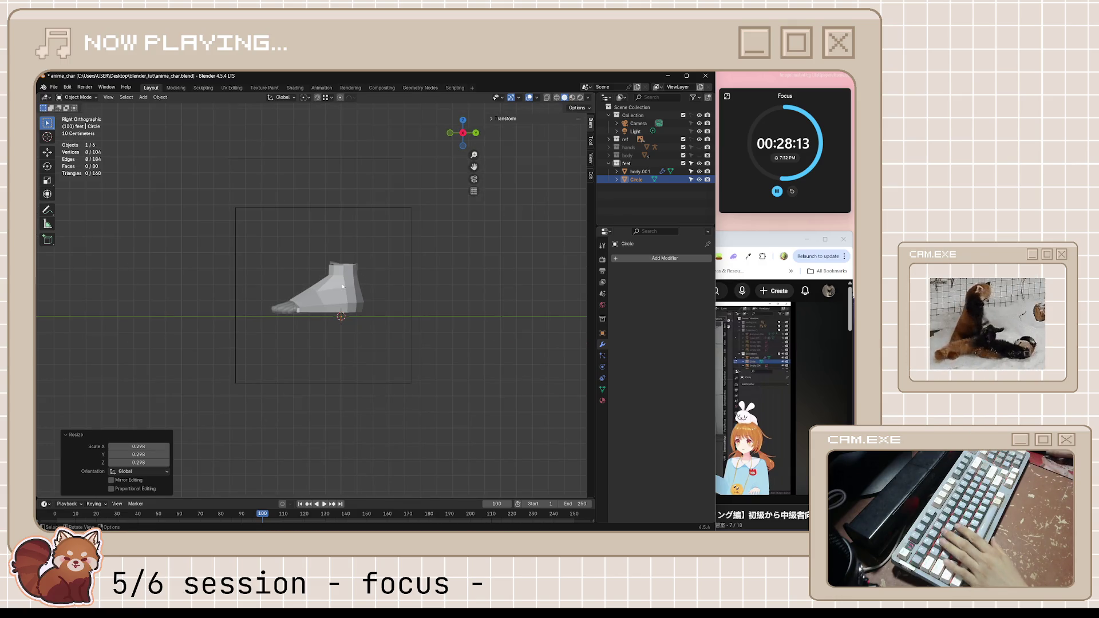
# - Turn on X-ray and bring the shrunken circle near the reference toes
pyautogui.scroll(5, 342, 286)
pyautogui.hotkey('alt', 'z')
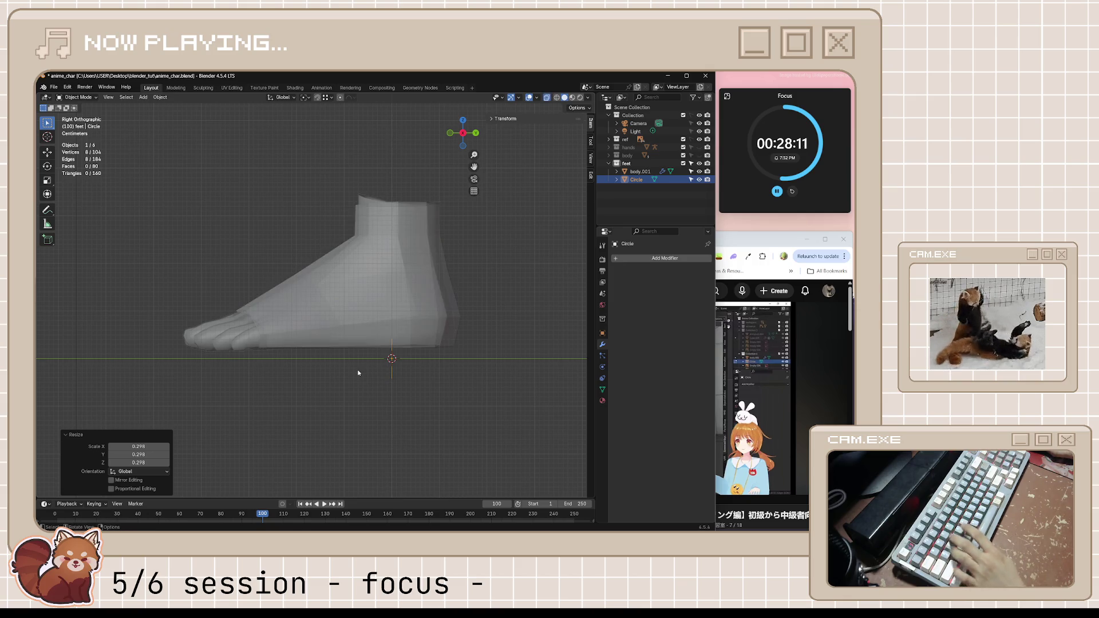
pyautogui.press('g')
pyautogui.click(246, 344)
pyautogui.scroll(4, 295, 368)
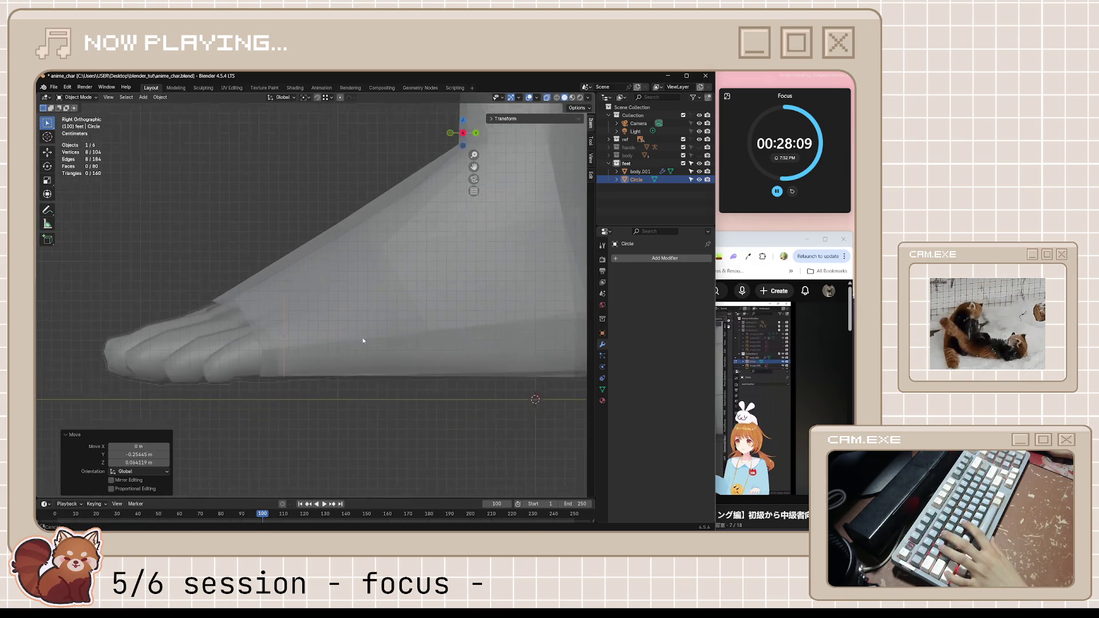
pyautogui.press('s')
pyautogui.click(390, 376)
pyautogui.press('g')
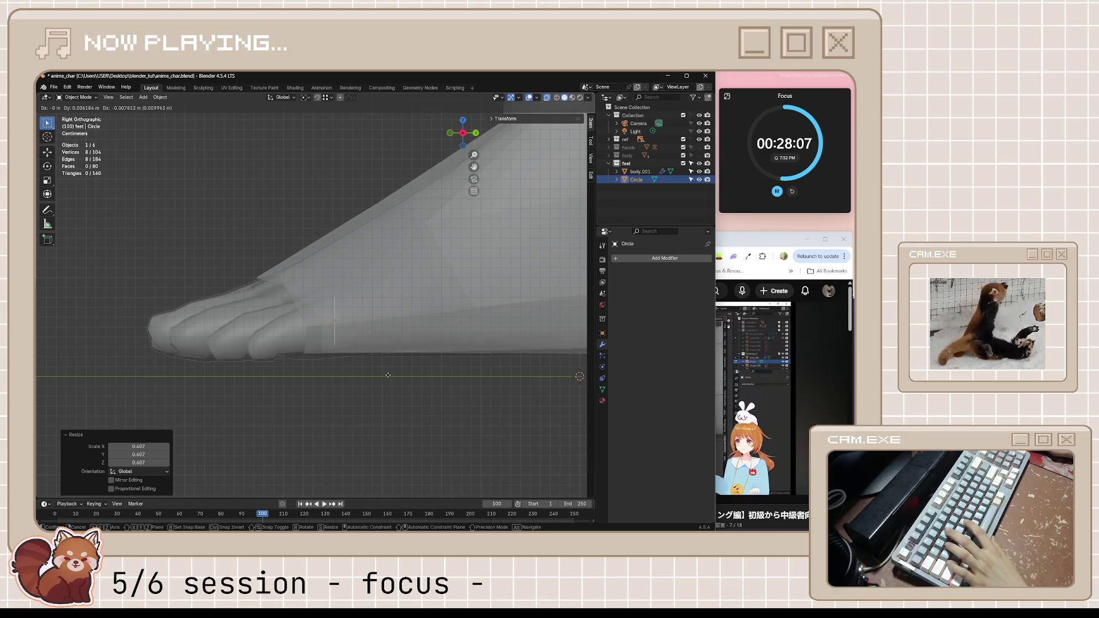
pyautogui.click(387, 380)
# - Fine-tune the circle to 0.956 scale and position it at the first toe's base
pyautogui.press('s')
pyautogui.click(400, 388)
pyautogui.press('g')
pyautogui.click(404, 387)
pyautogui.press('s')
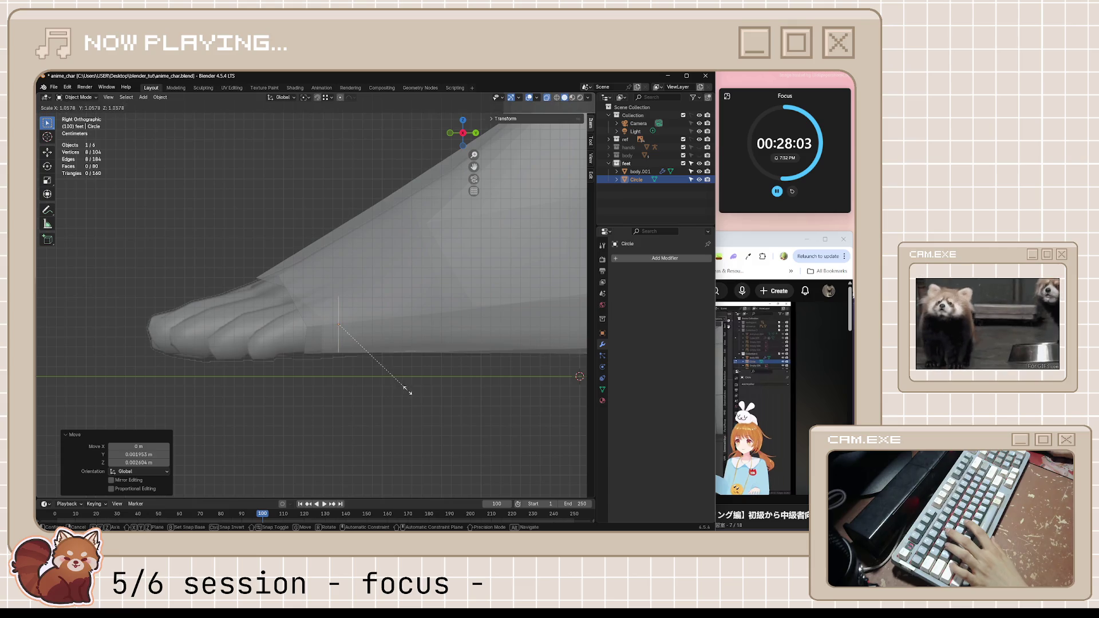
pyautogui.click(404, 397)
pyautogui.press('s')
pyautogui.click(402, 397)
pyautogui.press('g')
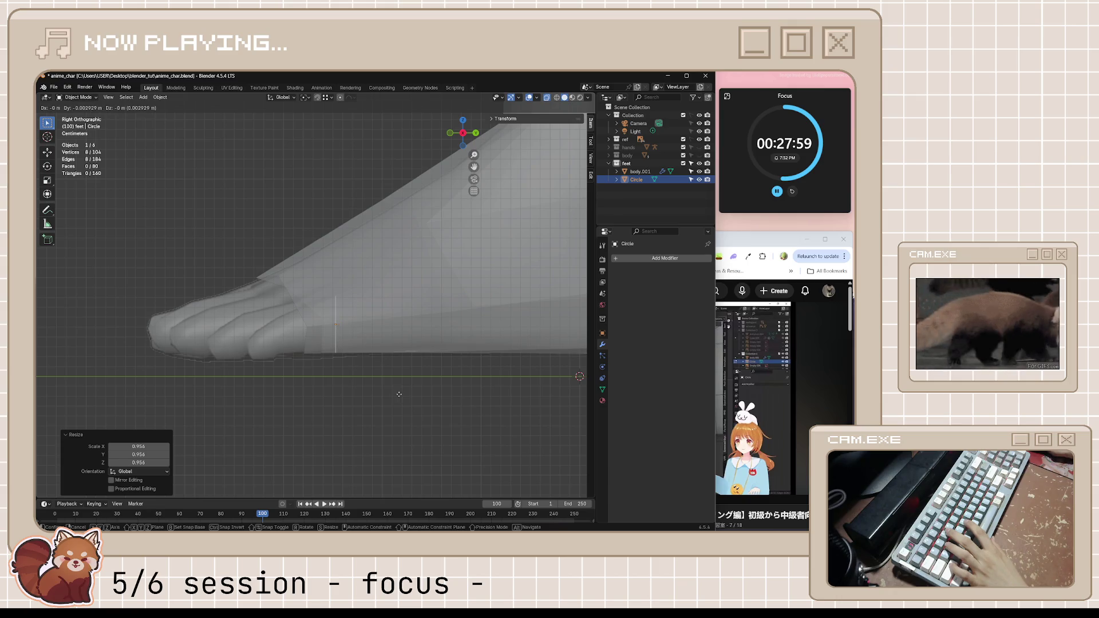
pyautogui.click(399, 395)
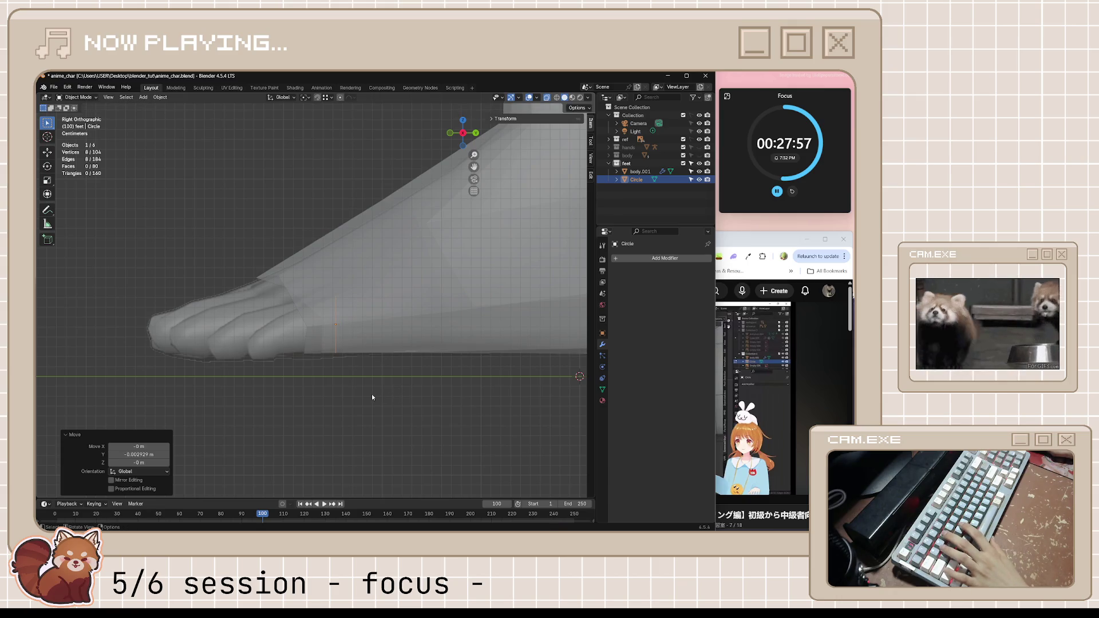
# - In Edit Mode, extrude the ring, narrow it to 0.707, move it, save, and resume the tutorial
pyautogui.press('Tab')
pyautogui.press('e')
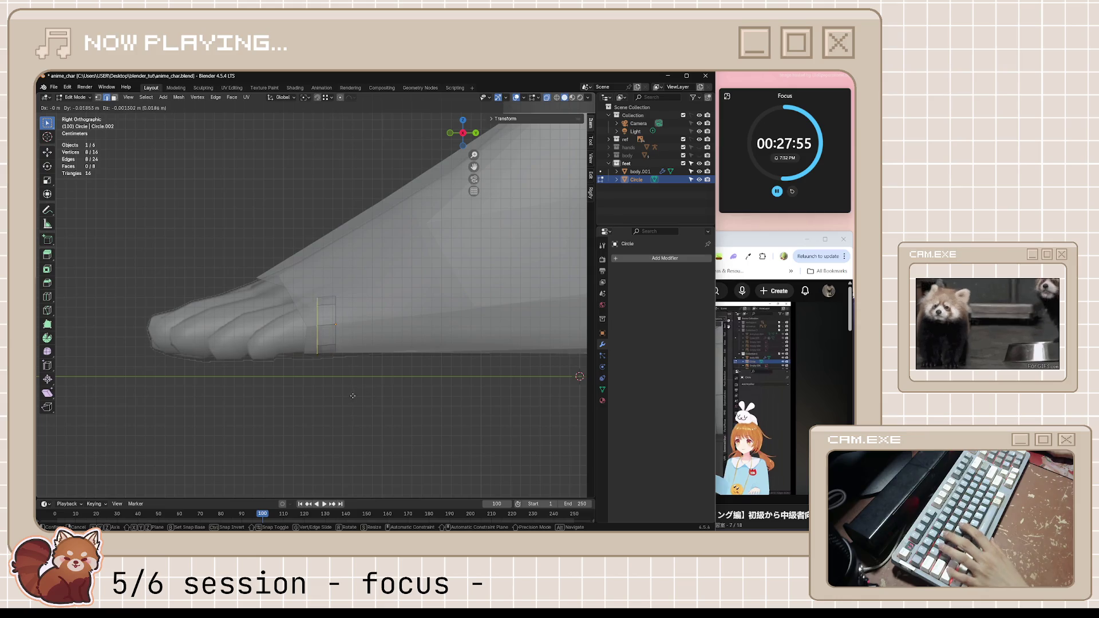
pyautogui.click(332, 398)
pyautogui.press('s')
pyautogui.click(346, 410)
pyautogui.press('g')
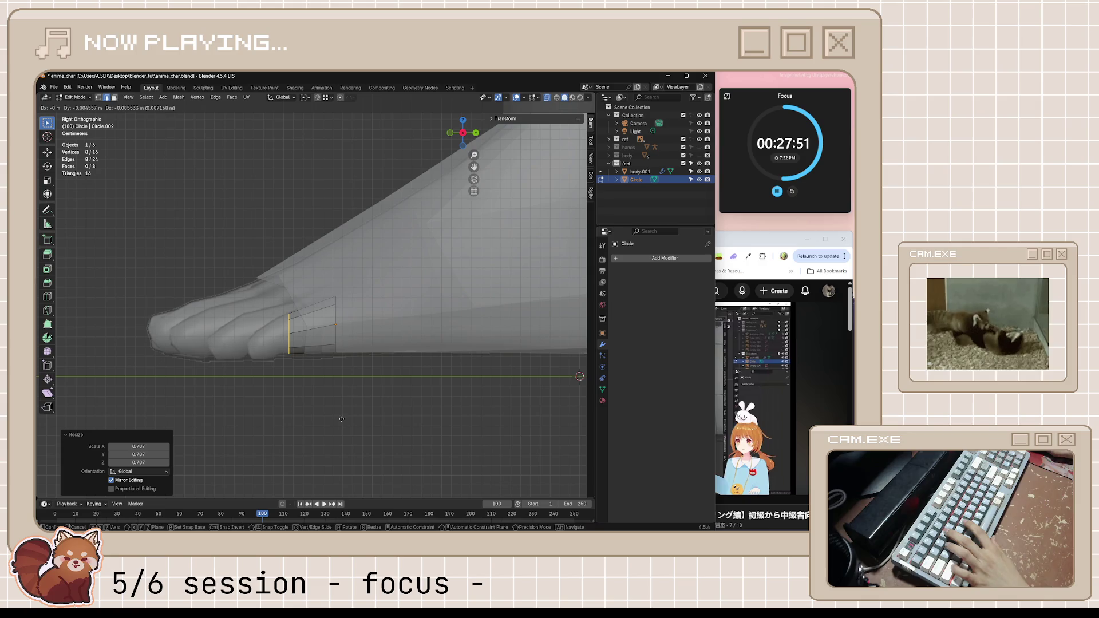
pyautogui.click(341, 419)
pyautogui.hotkey('ctrl', 's')
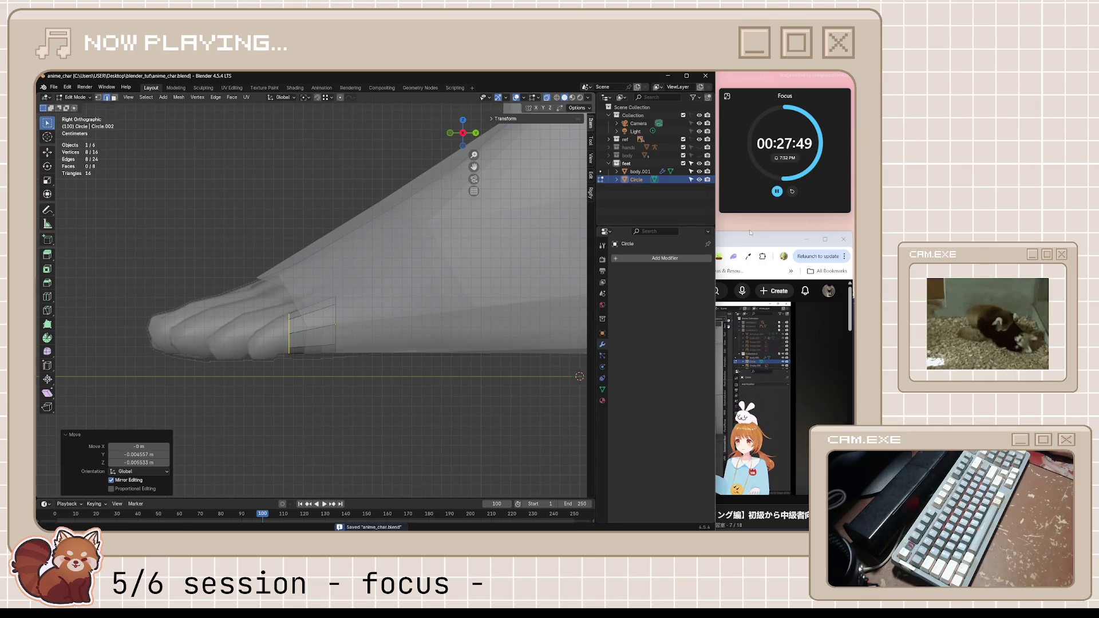
pyautogui.click(751, 232)
pyautogui.click(664, 431)
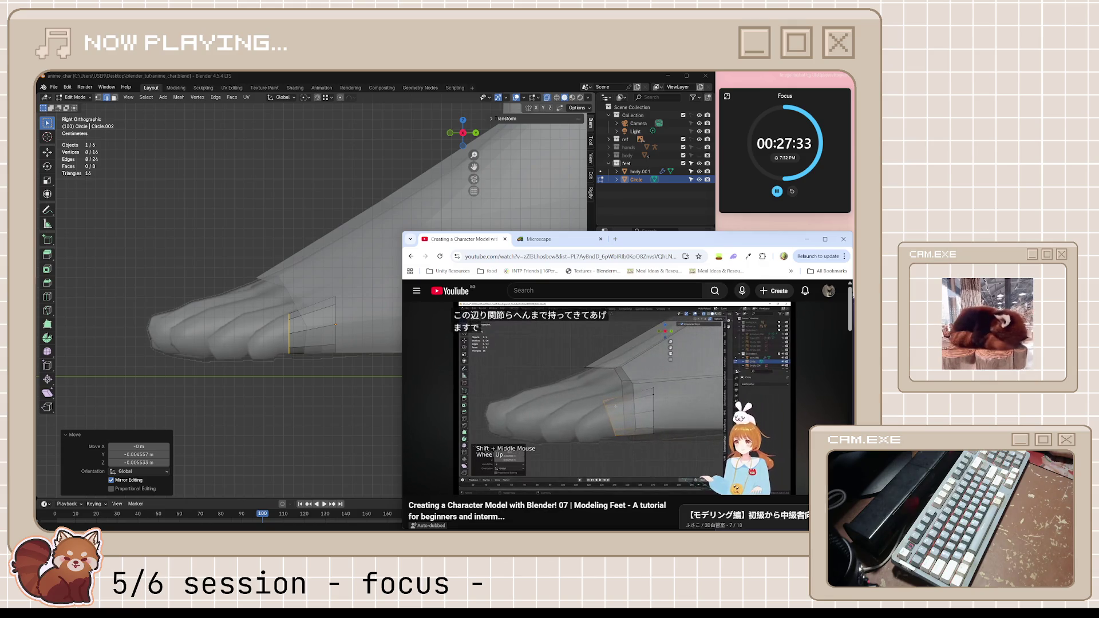
# - Watch the toe-modelling part, rewinding briefly, pause at 8:36 and go back to Blender
pyautogui.moveTo(688, 438)
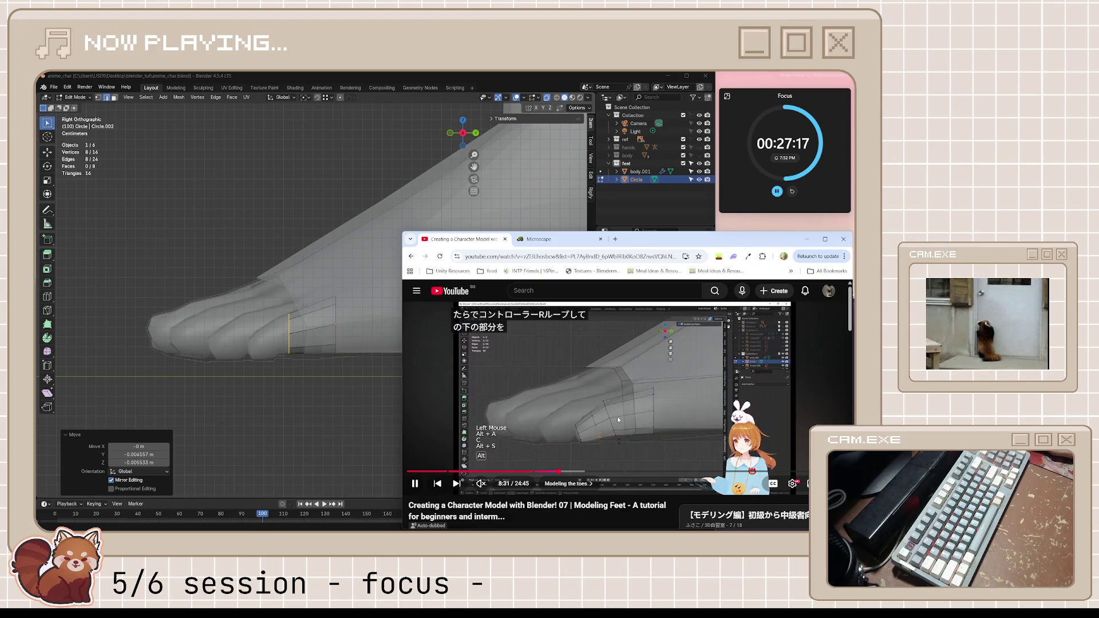
pyautogui.press('Left')
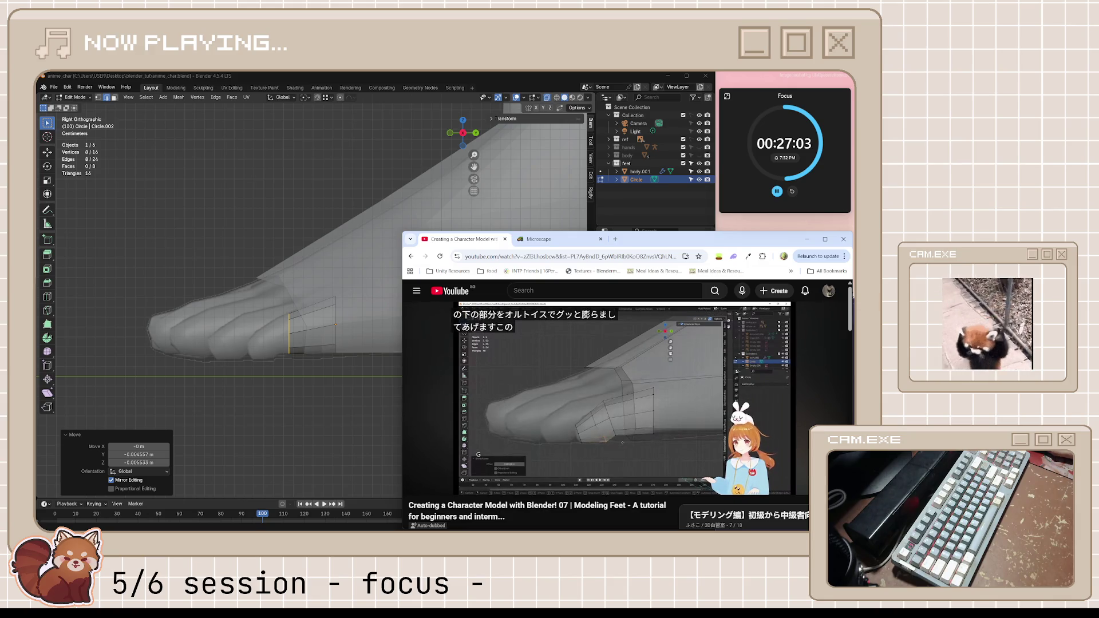
pyautogui.click(657, 424)
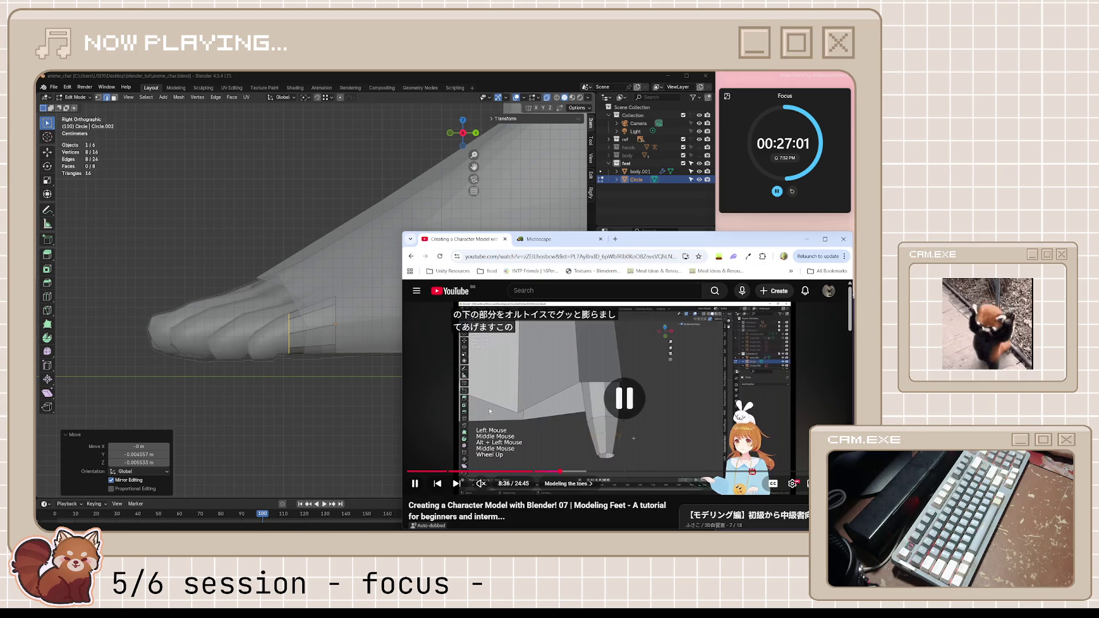
pyautogui.click(363, 332)
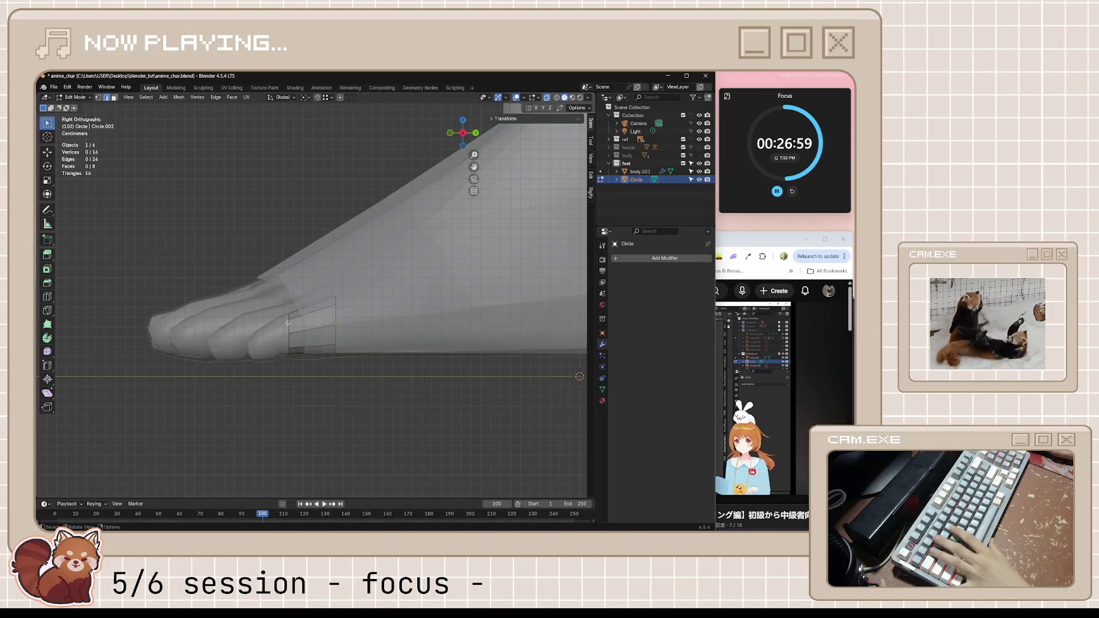
# - Select the toe's end edge loop, then tilt and reposition it
pyautogui.keyDown('alt'); pyautogui.click(288, 324); pyautogui.keyUp('alt')
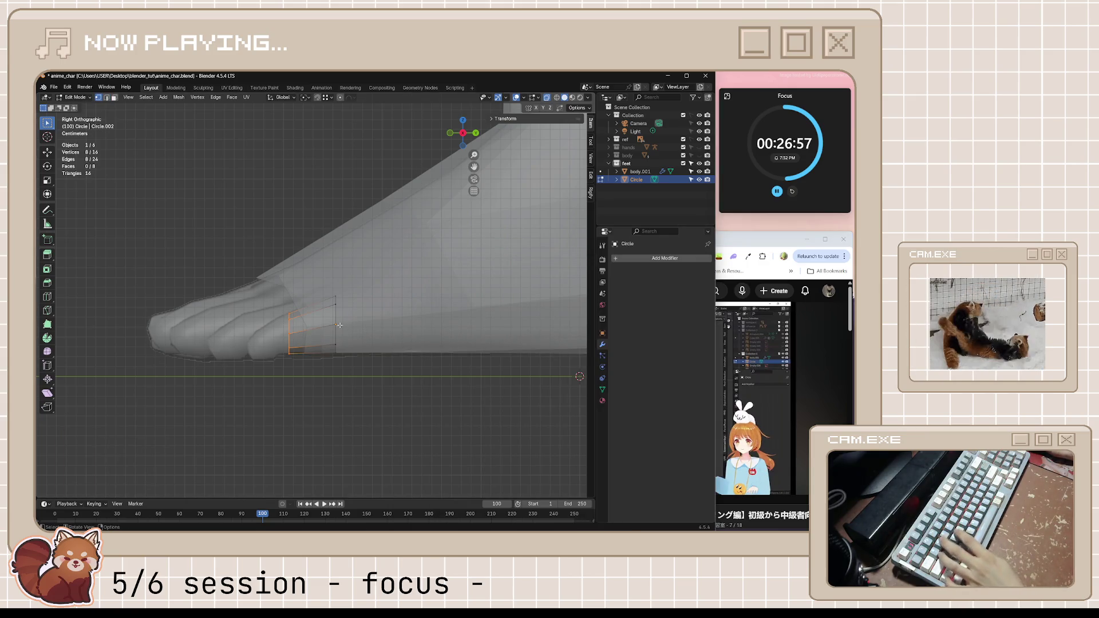
pyautogui.press('r')
pyautogui.click(427, 318)
pyautogui.press('g')
pyautogui.click(432, 324)
pyautogui.press('r')
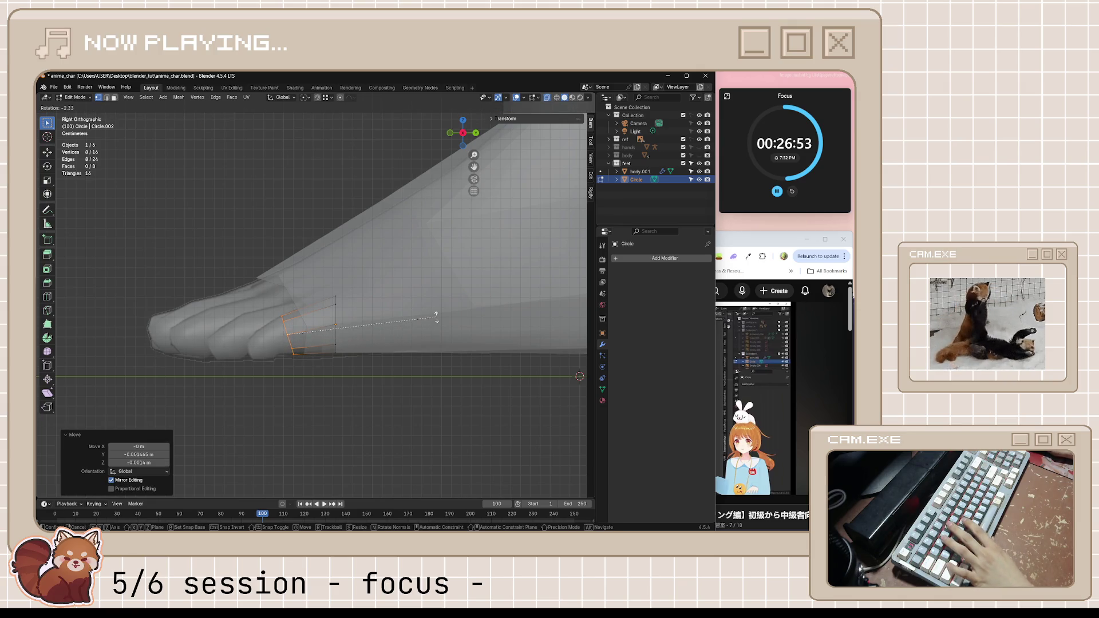
pyautogui.click(435, 316)
# - Extrude the loop toward the toe tip and shrink the new end to 0.463
pyautogui.press('e')
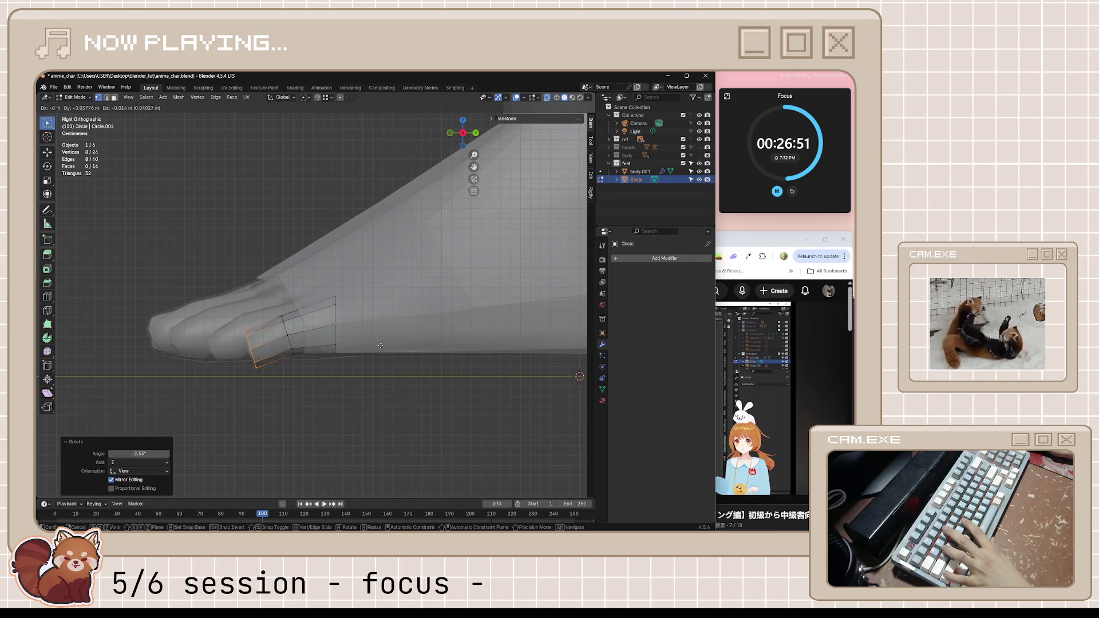
pyautogui.click(381, 345)
pyautogui.press('s')
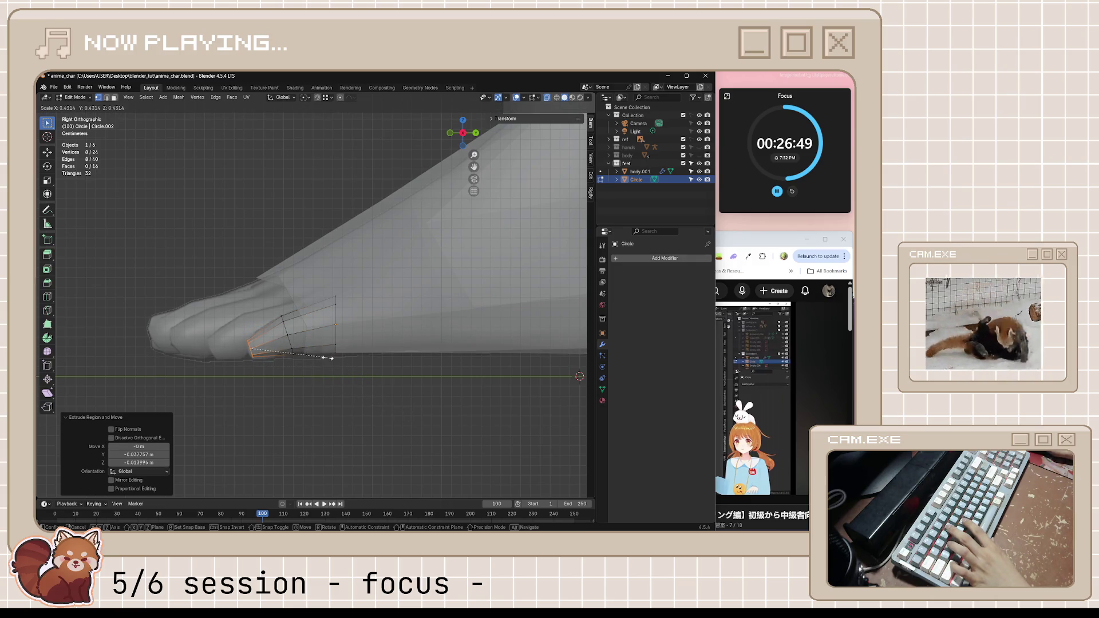
pyautogui.click(330, 362)
pyautogui.click(762, 245)
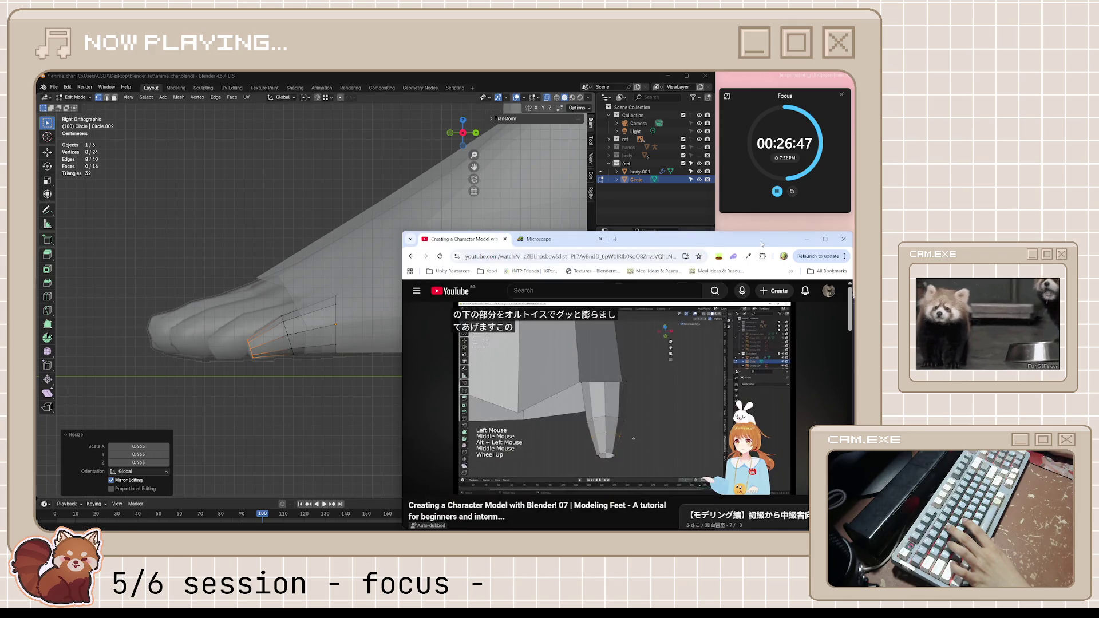
pyautogui.moveTo(667, 403)
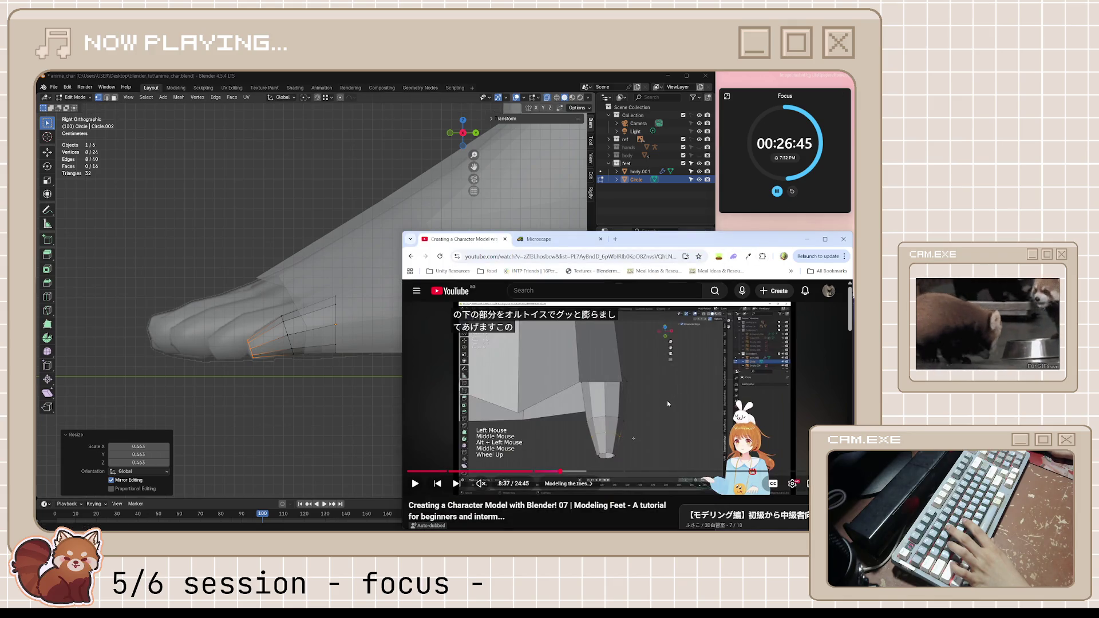
pyautogui.click(329, 290)
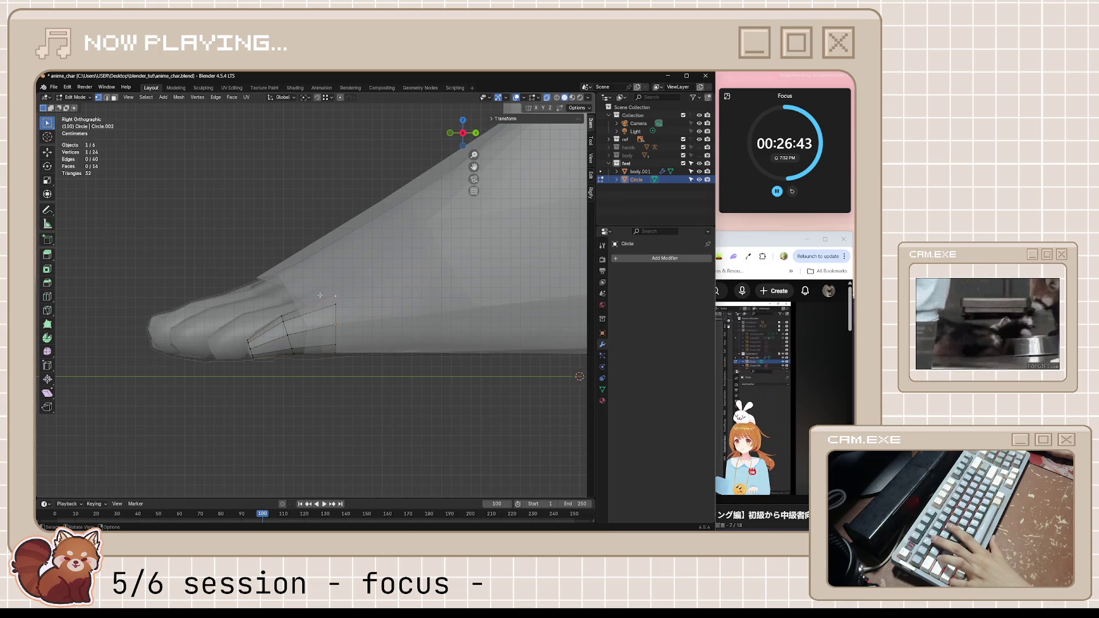
# - Add a centred edge loop across the toe with a loop cut
pyautogui.hotkey('ctrl', 'r')
pyautogui.click(274, 344)
pyautogui.rightClick(274, 343)
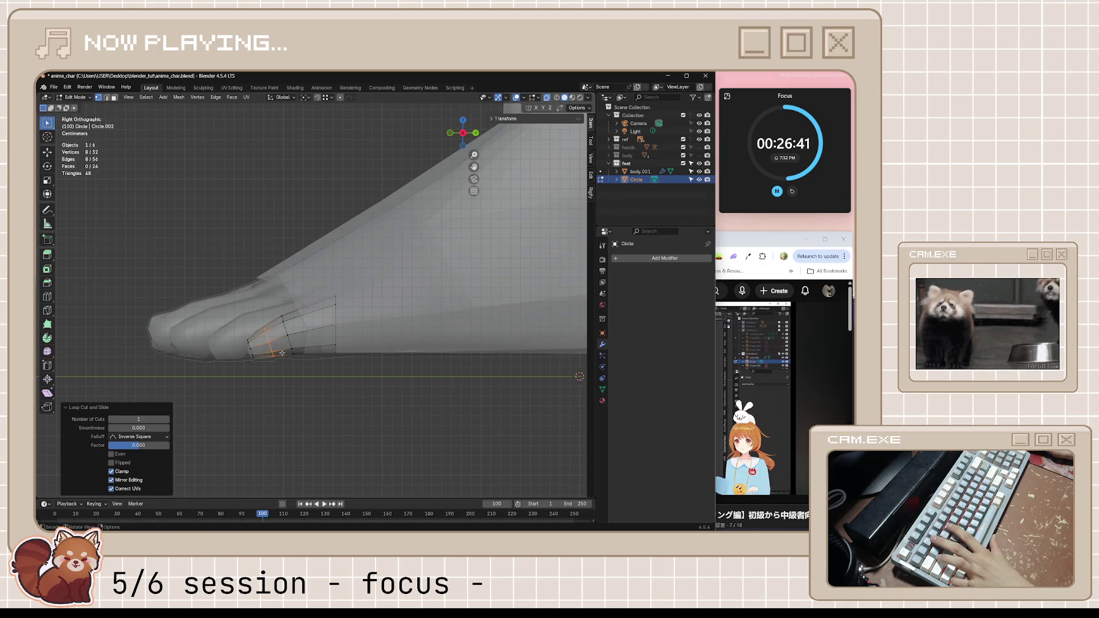
pyautogui.scroll(2, 282, 368)
# - Bulge out and reposition the toe's underside vertices, then save anime_char.blend
pyautogui.keyDown('alt'); pyautogui.click(264, 393); pyautogui.keyUp('alt')
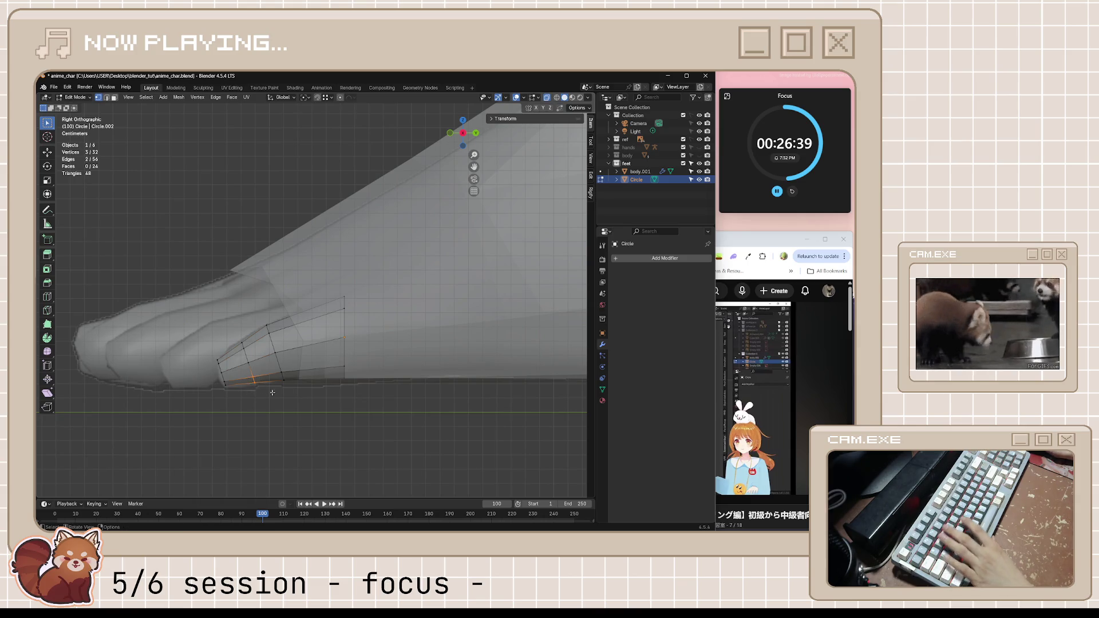
pyautogui.hotkey('alt', 's')
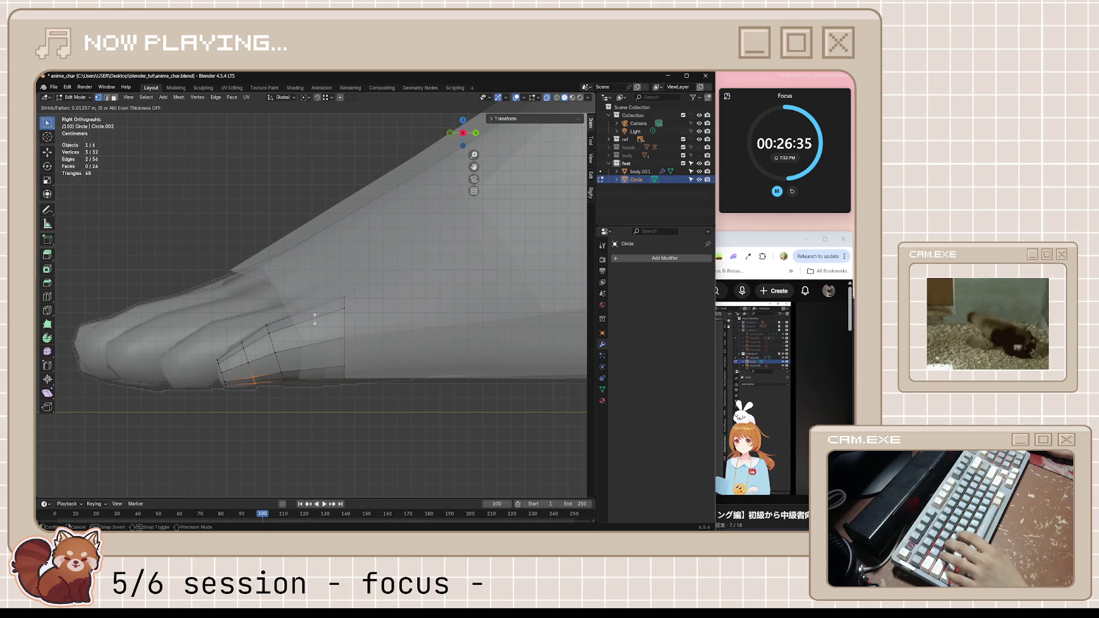
pyautogui.click(315, 262)
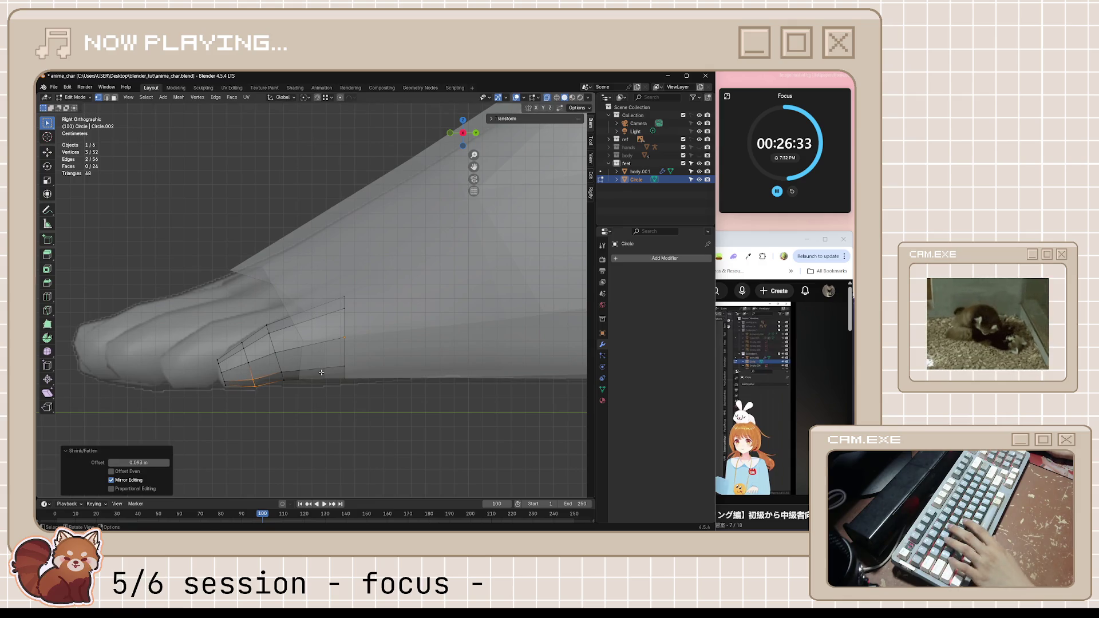
pyautogui.press('g')
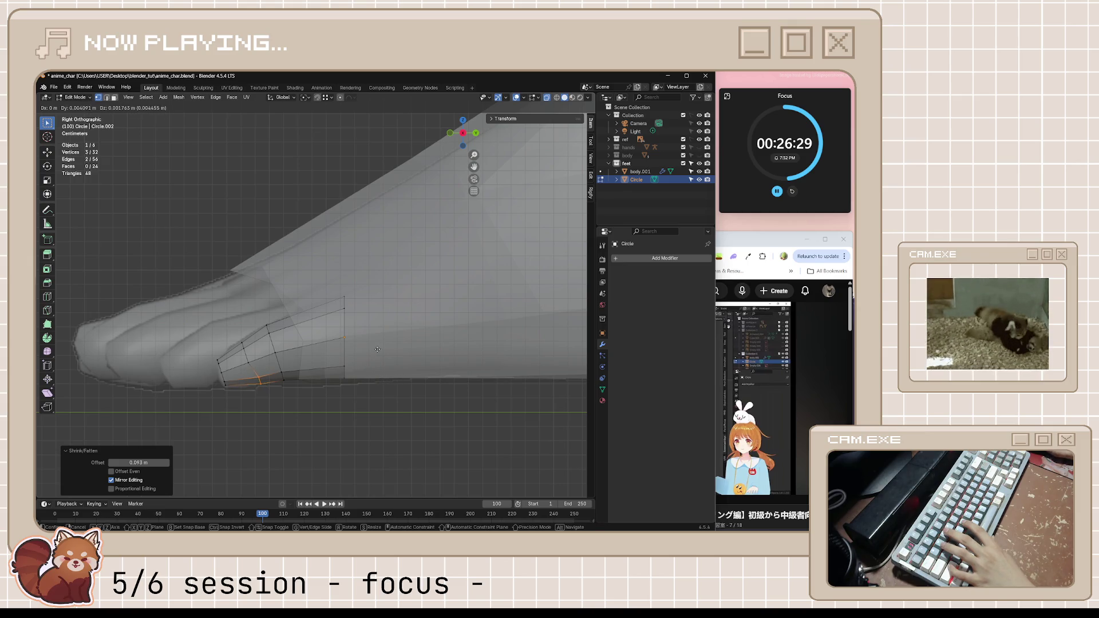
pyautogui.click(374, 354)
pyautogui.click(387, 411)
pyautogui.hotkey('ctrl', 's')
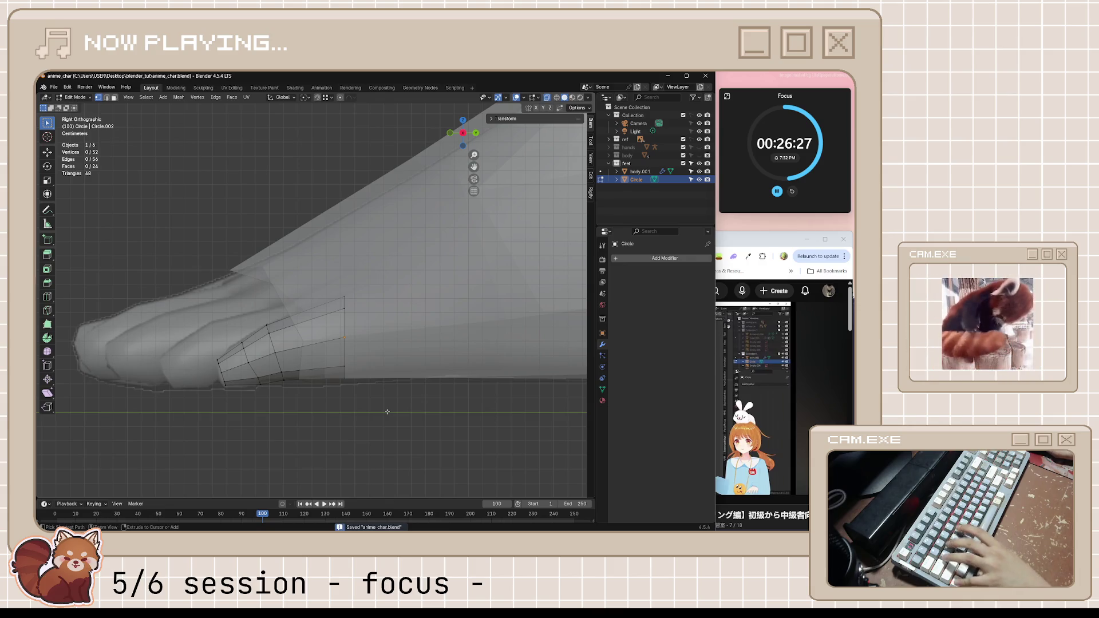
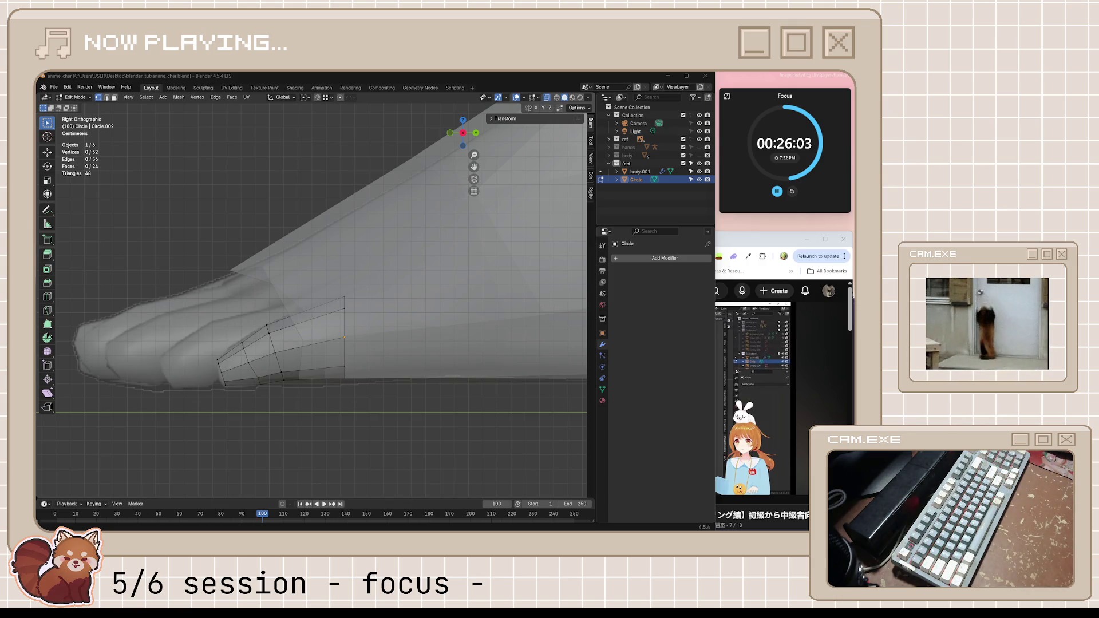
# - Pause the tutorial and inspect the foot from below and from above
pyautogui.hotkey('alt', 'Tab')
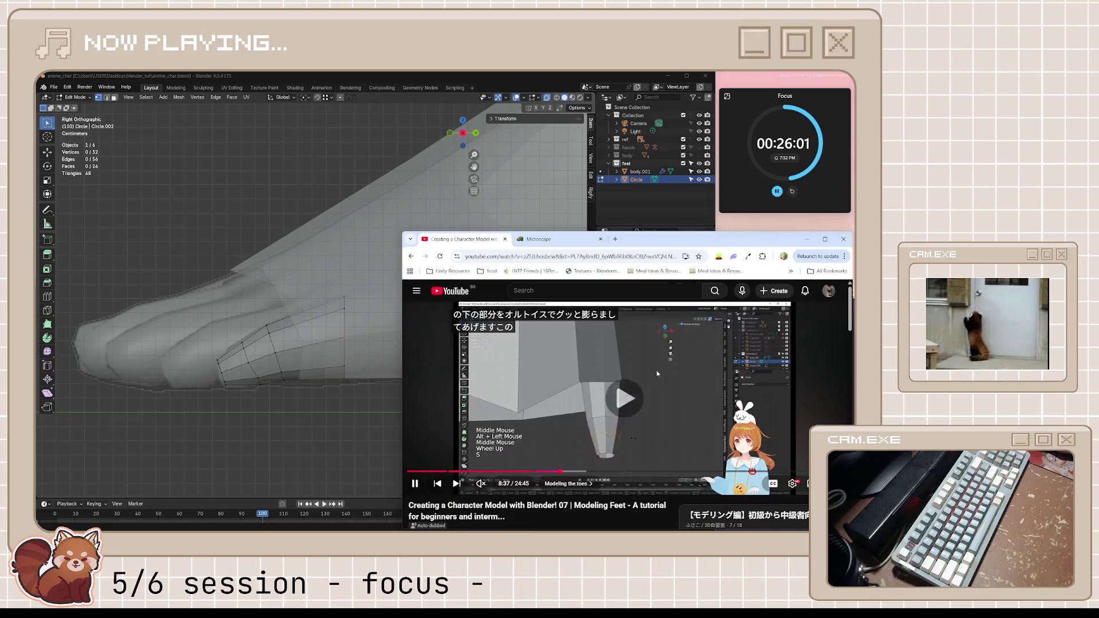
pyautogui.click(670, 382)
pyautogui.moveTo(269, 320)
pyautogui.mouseDown(button='middle')
pyautogui.moveTo(305, 336)
pyautogui.moveTo(413, 312)
pyautogui.moveTo(376, 387)
pyautogui.moveTo(393, 406)
pyautogui.moveTo(338, 385)
pyautogui.moveTo(331, 395)
pyautogui.mouseUp(button='middle')
pyautogui.press('ctrl+KP_7')
pyautogui.press('KP_7')
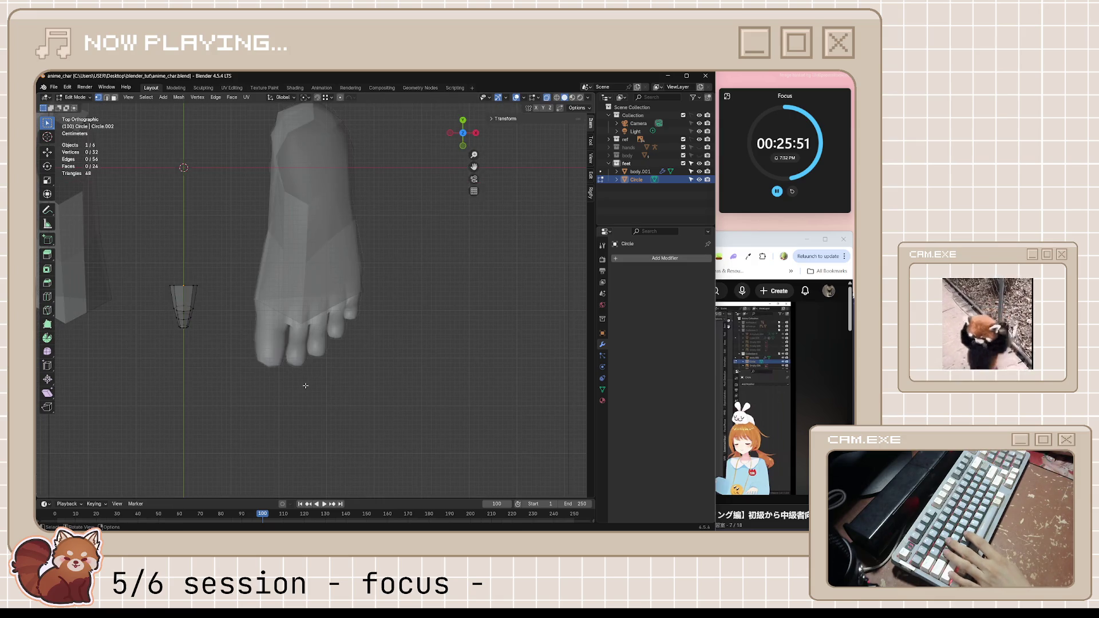
# - Select the cone toe and slide it along X beside the outermost toe
pyautogui.moveTo(154, 247); pyautogui.dragTo(245, 362)
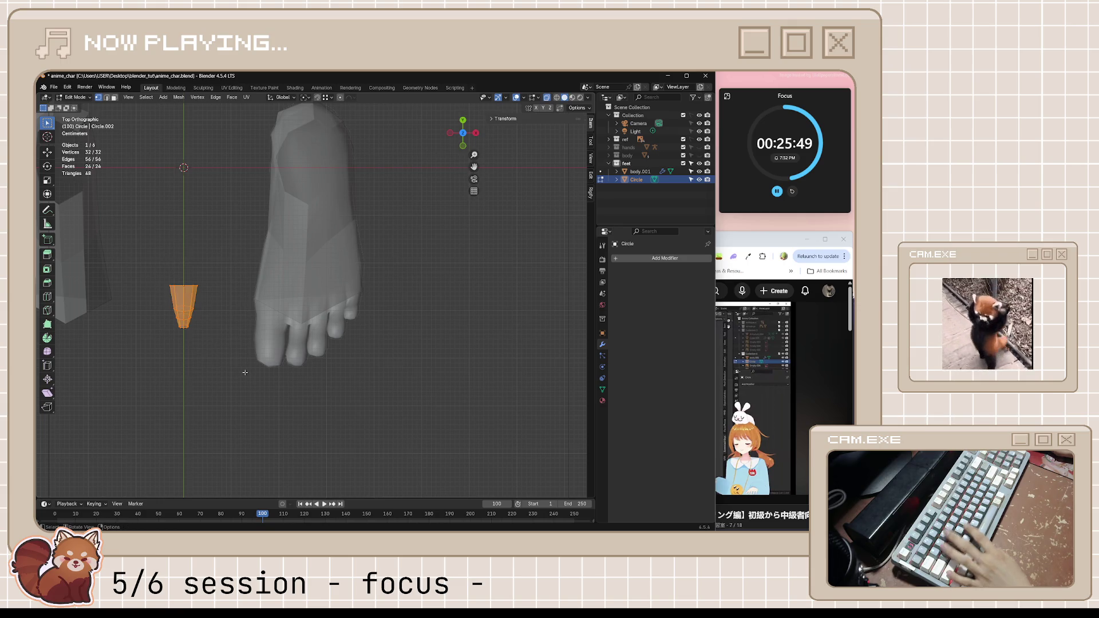
pyautogui.press('g')
pyautogui.press('x')
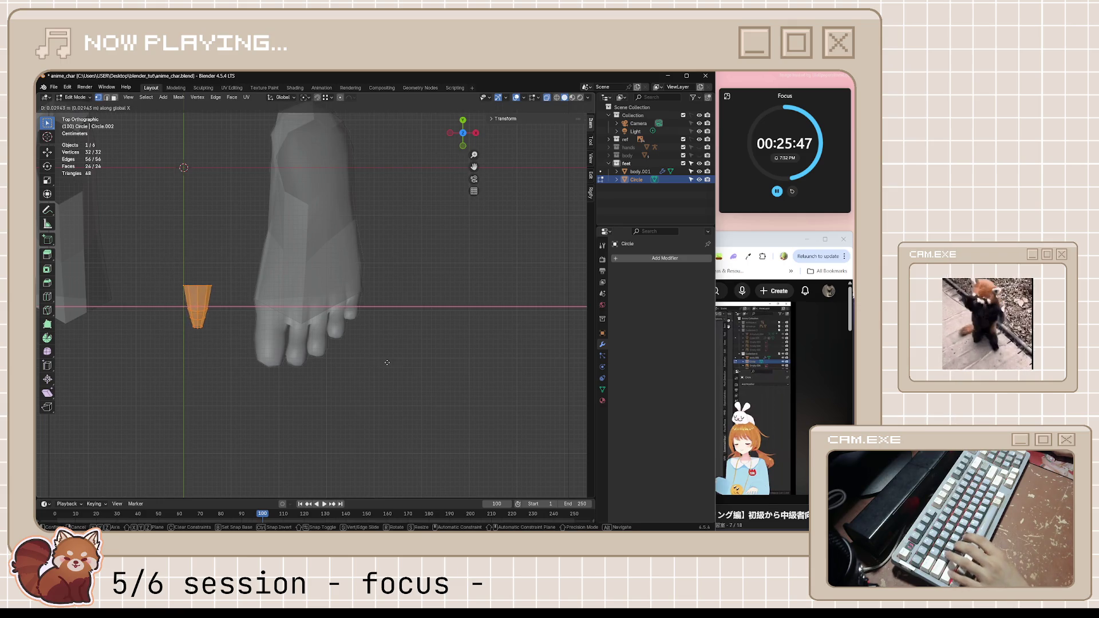
pyautogui.click(543, 360)
pyautogui.scroll(5, 539, 359)
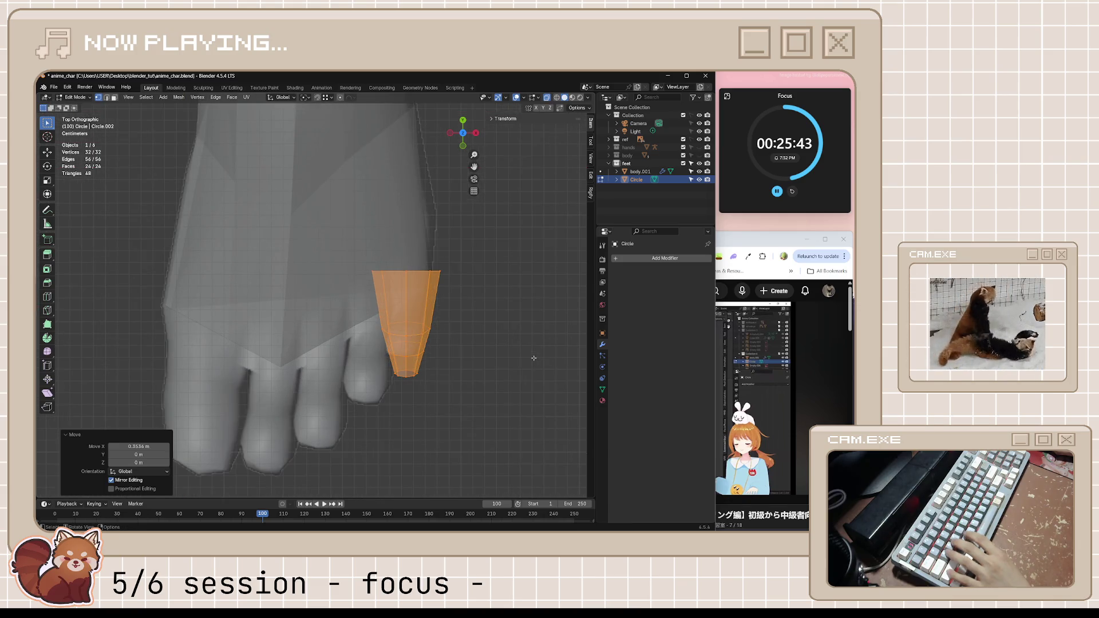
pyautogui.press('g')
pyautogui.click(531, 337)
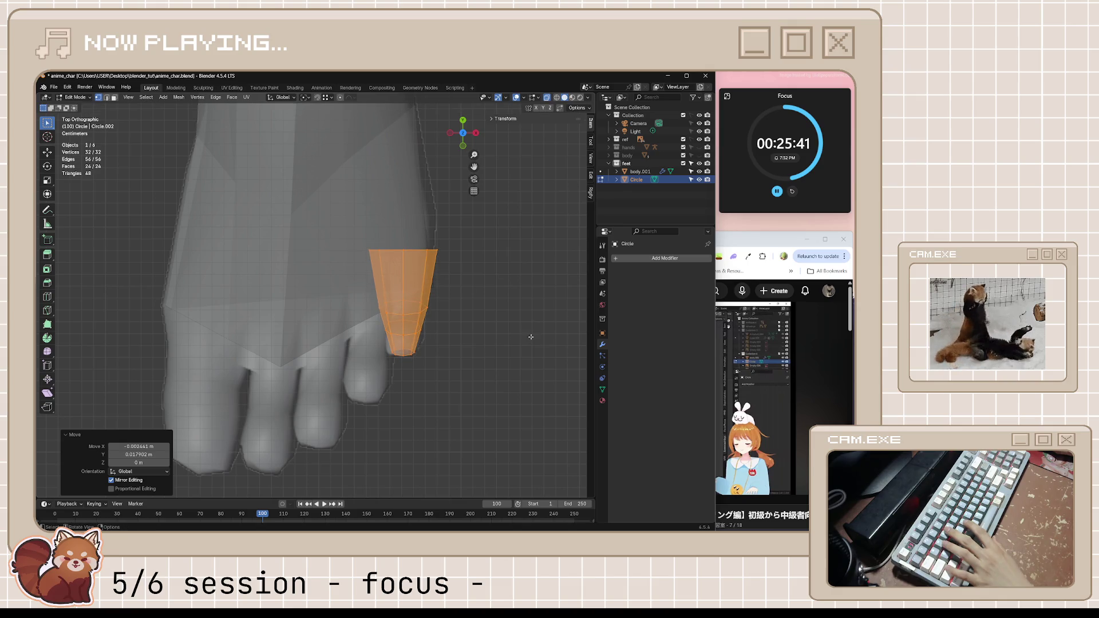
# - Adjust the toe cone's height in side view to match the other toes
pyautogui.press('KP_3')
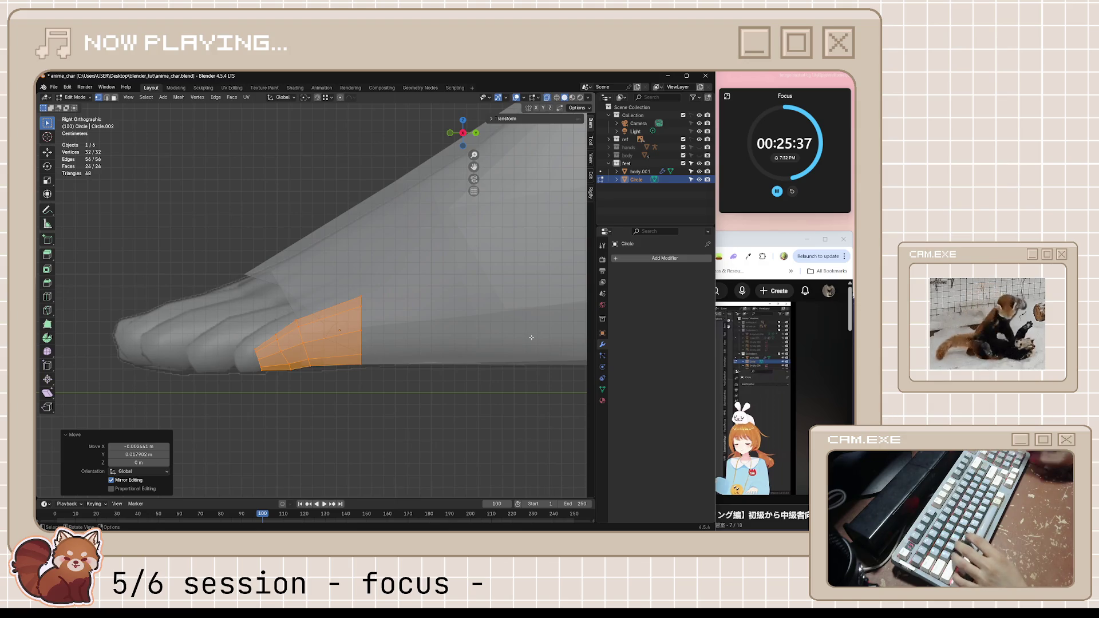
pyautogui.press('g')
pyautogui.click(515, 337)
pyautogui.press('g')
pyautogui.click(492, 339)
pyautogui.scroll(-3, 429, 351)
pyautogui.moveTo(429, 351); pyautogui.dragTo(392, 366, button='middle')
# - Shift the toe cone slightly down in bottom view to align its underside
pyautogui.press('KP_7')
pyautogui.press('ctrl+KP_7')
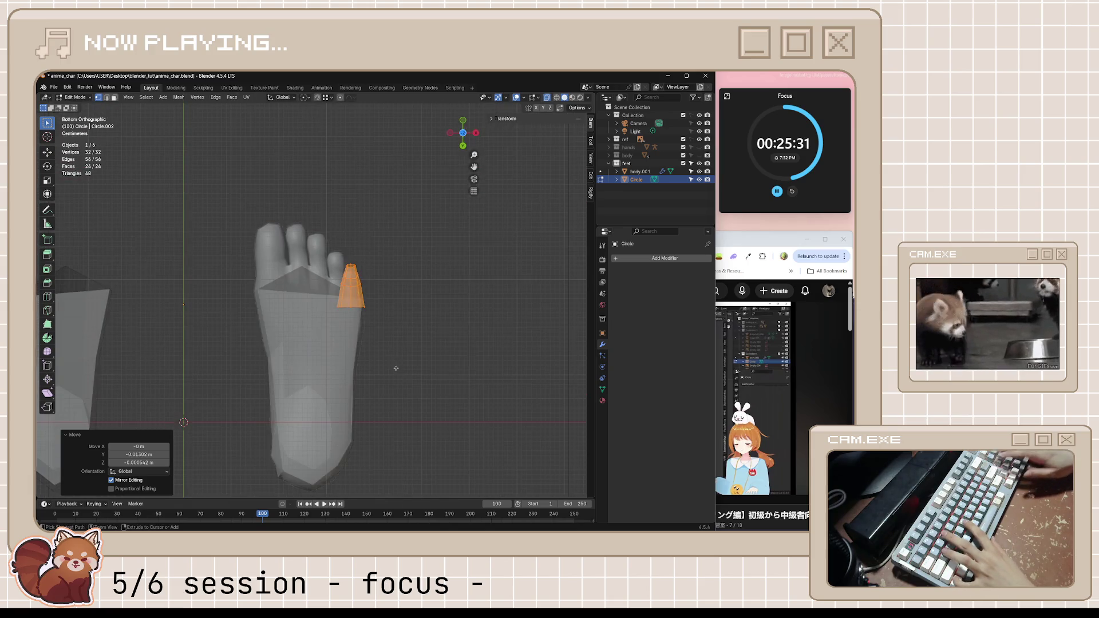
pyautogui.scroll(4, 398, 357)
pyautogui.press('s')
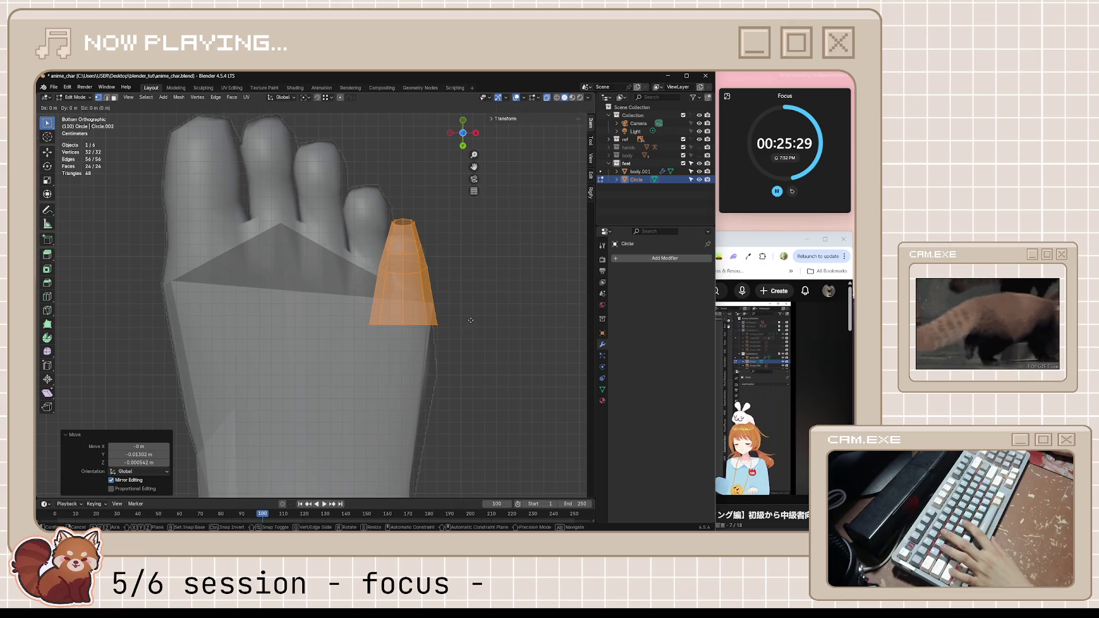
pyautogui.press('Escape')
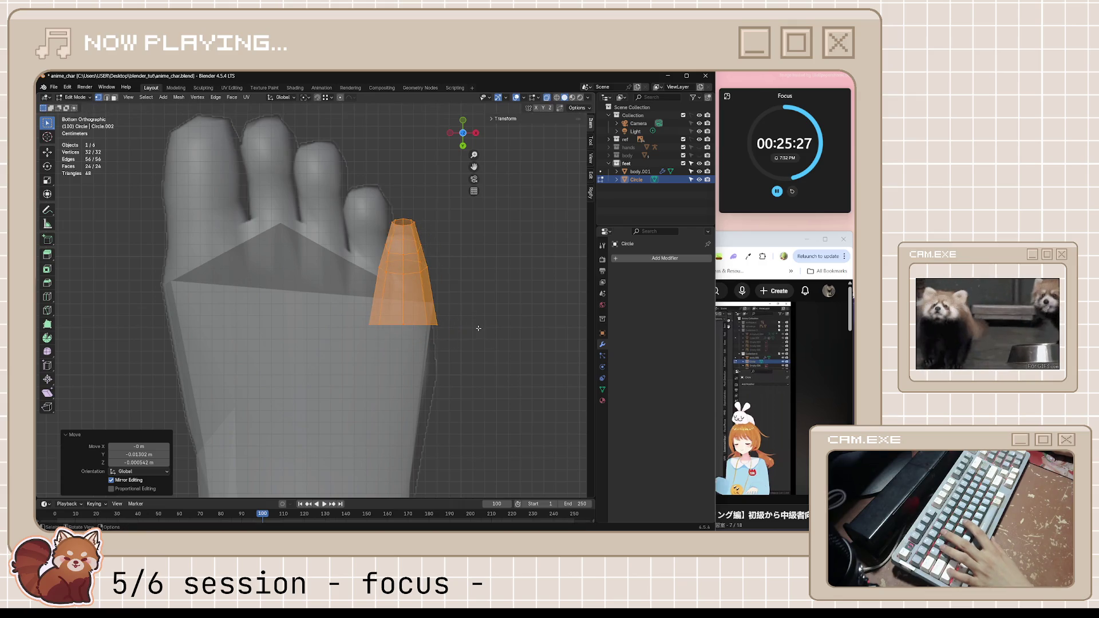
pyautogui.press('g')
pyautogui.click(481, 427)
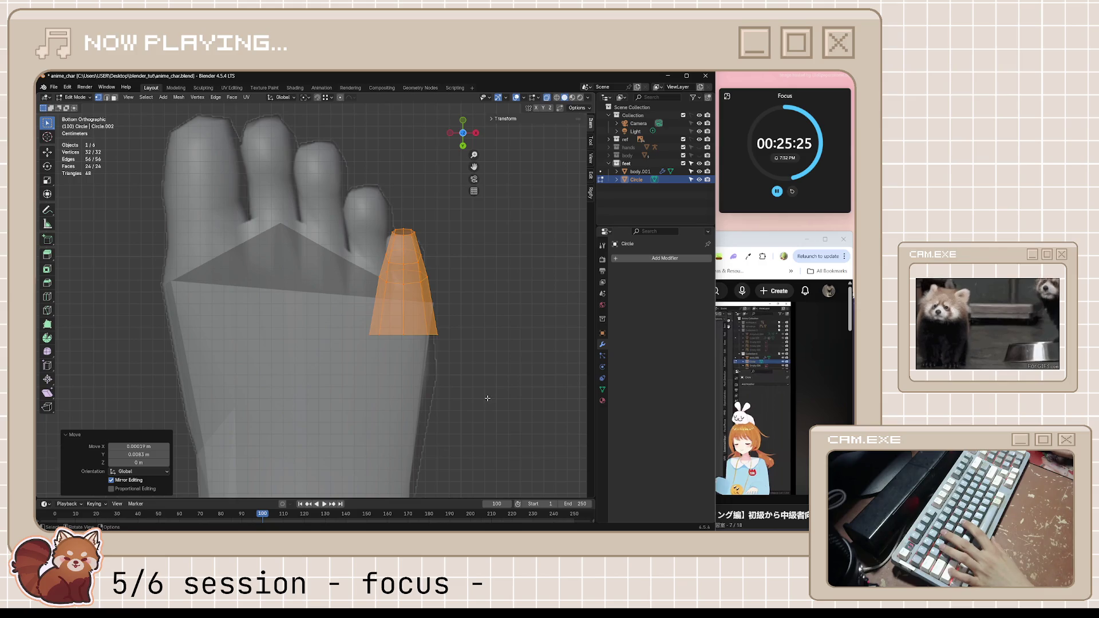
# - Check the toe in side view, deselect it, and resume the tutorial
pyautogui.press('KP_3')
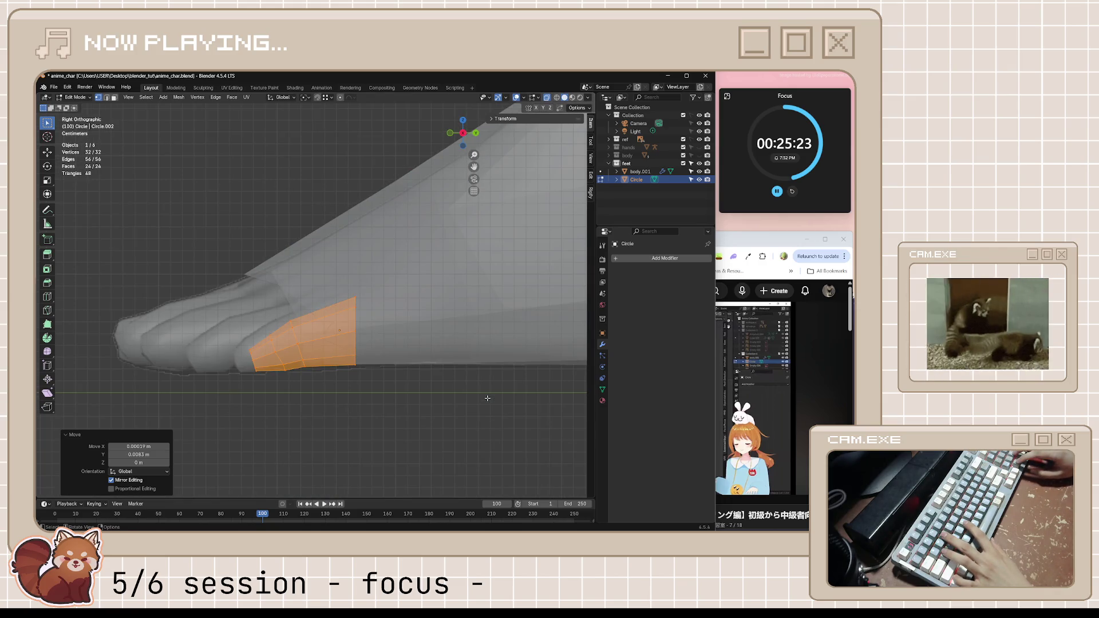
pyautogui.press('g')
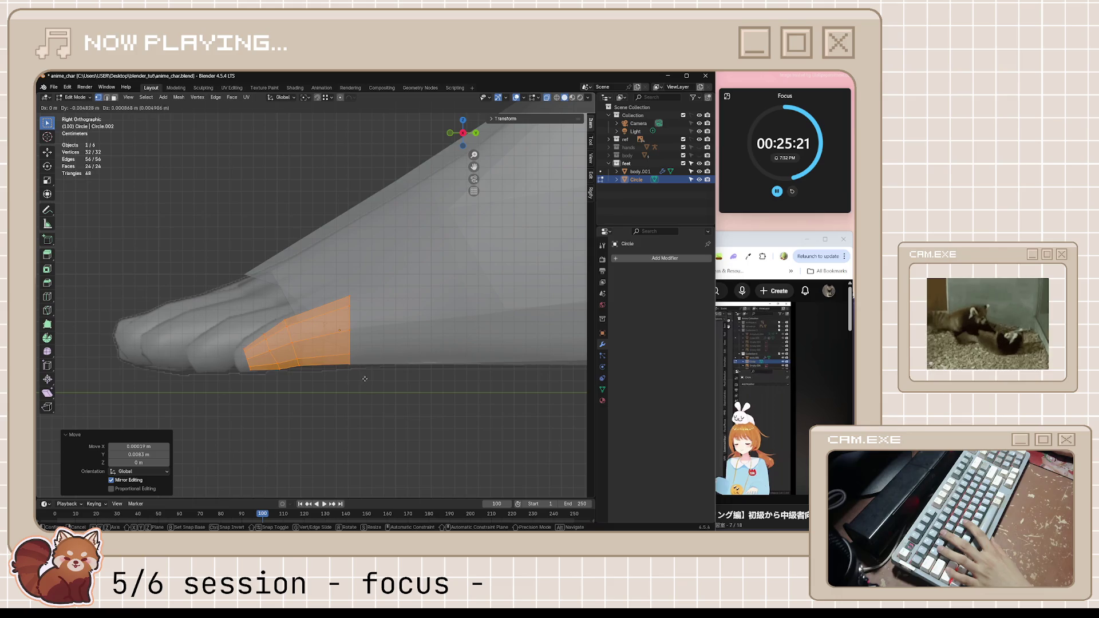
pyautogui.press('Escape')
pyautogui.hotkey('alt', 'a')
pyautogui.hotkey('alt', 'Tab')
pyautogui.click(619, 401)
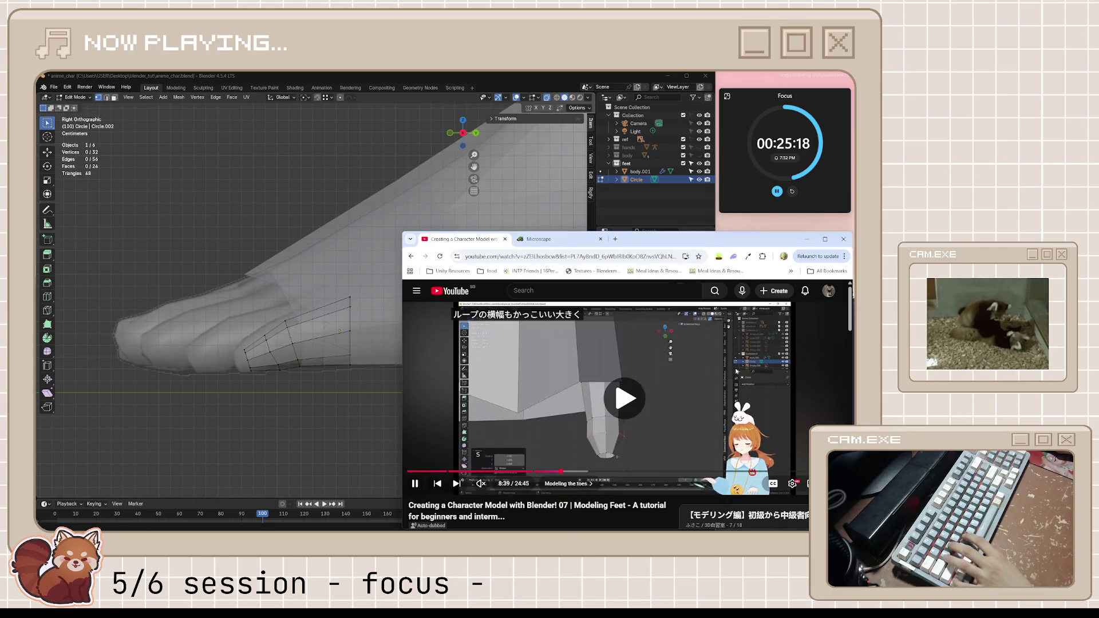
# - Watch the tutorial's toe-shaping step, then pause it
pyautogui.click(620, 400)
pyautogui.click(641, 410)
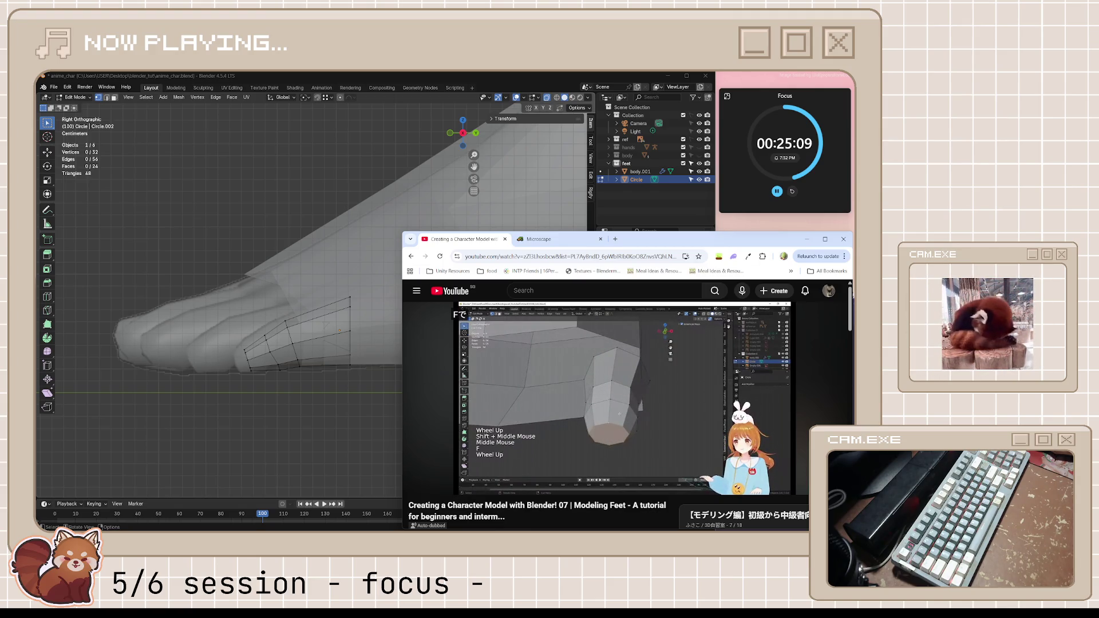
pyautogui.moveTo(622, 442)
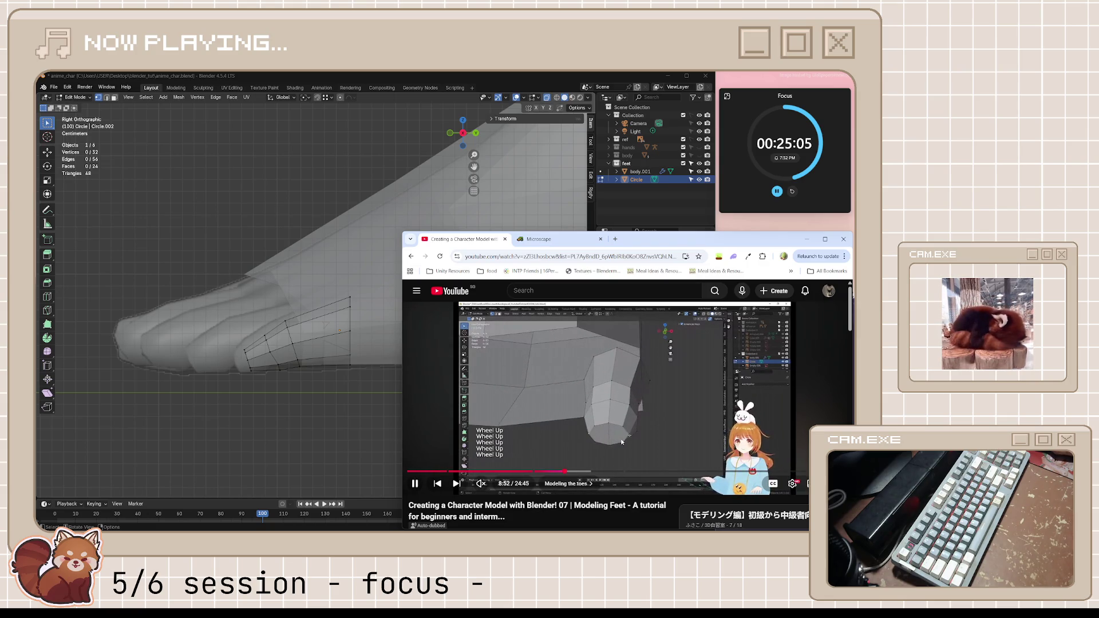
pyautogui.click(666, 445)
# - Select the edge ring behind the toe tip and begin Shrink/Fatten on it
pyautogui.moveTo(355, 321)
pyautogui.mouseDown(button='middle')
pyautogui.moveTo(329, 329)
pyautogui.moveTo(287, 395)
pyautogui.moveTo(354, 394)
pyautogui.mouseUp(button='middle')
pyautogui.keyDown('alt'); pyautogui.click(284, 395); pyautogui.keyUp('alt')
pyautogui.hotkey('alt', 's')
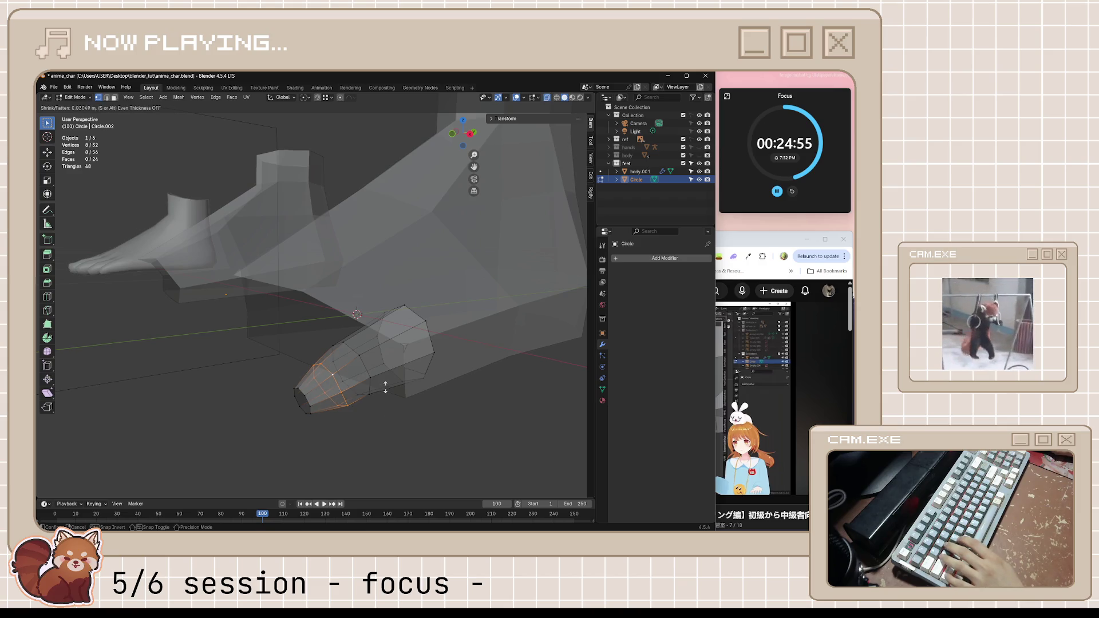
# - Fatten the ring behind the tip and the very tip ring of the toe
pyautogui.click(401, 327)
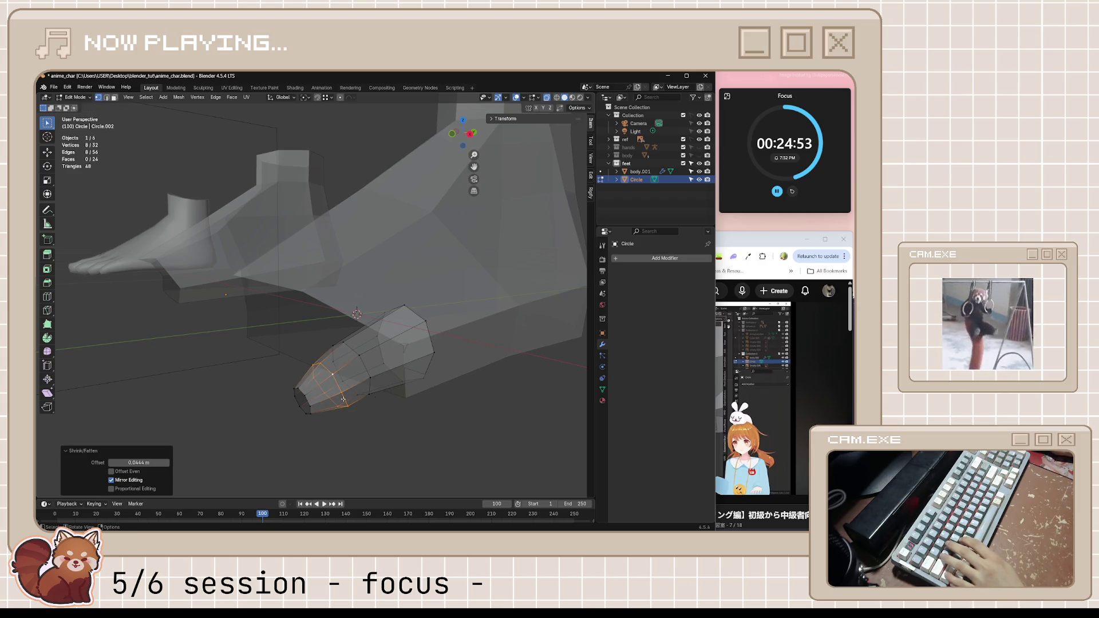
pyautogui.hotkey('alt', 's')
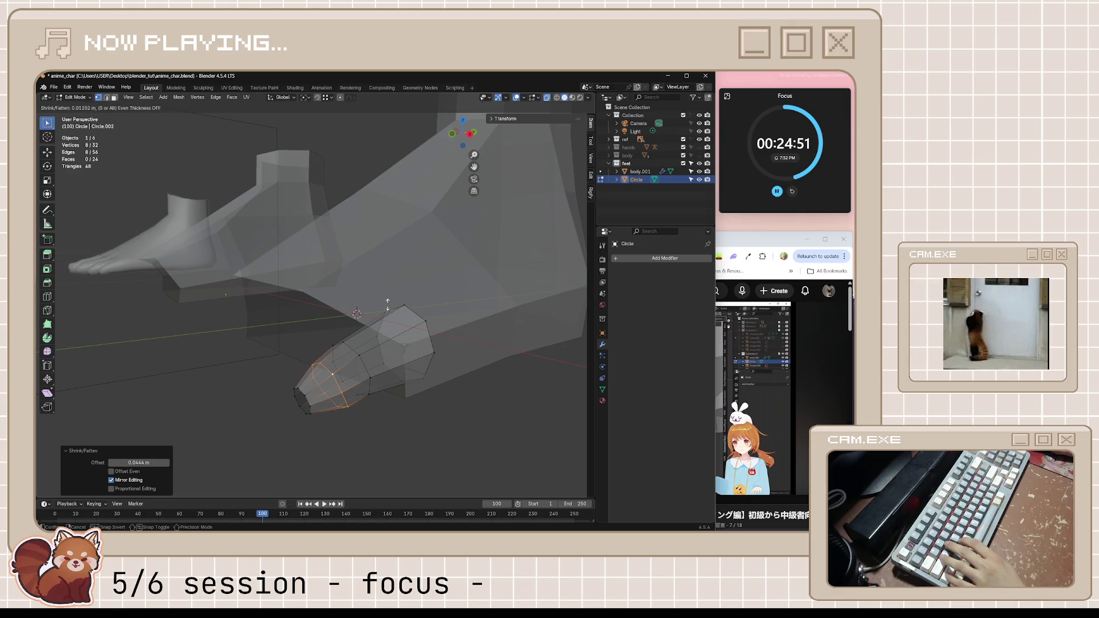
pyautogui.press('Escape')
pyautogui.keyDown('alt'); pyautogui.click(358, 388); pyautogui.keyUp('alt')
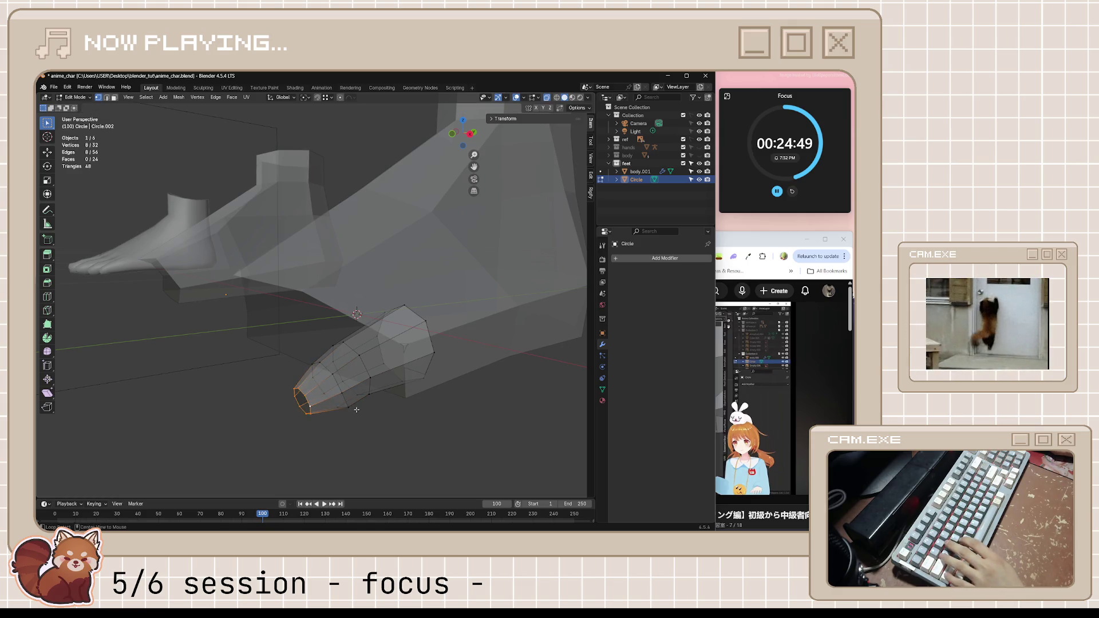
pyautogui.hotkey('alt', 's')
pyautogui.click(360, 169)
pyautogui.moveTo(361, 168)
pyautogui.mouseDown(button='middle')
pyautogui.moveTo(415, 370)
pyautogui.moveTo(409, 340)
pyautogui.moveTo(417, 354)
pyautogui.mouseUp(button='middle')
# - Dissolve the extra inner ring at the toe's end with Ctrl+X, then undo it
pyautogui.click(405, 333)
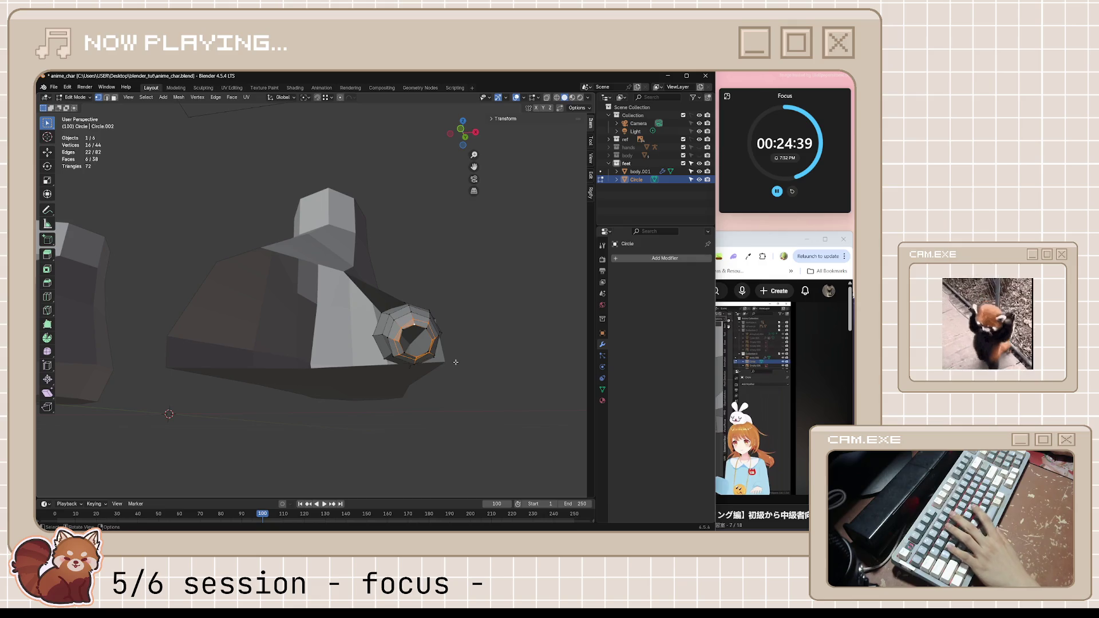
pyautogui.hotkey('ctrl', 'x')
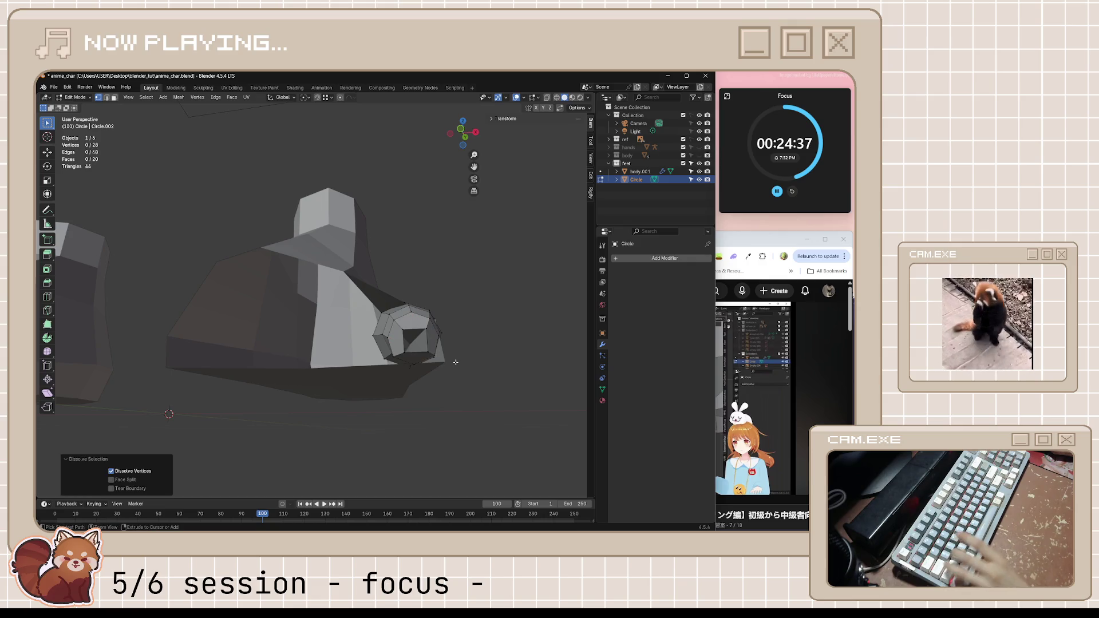
pyautogui.hotkey('ctrl', 'z')
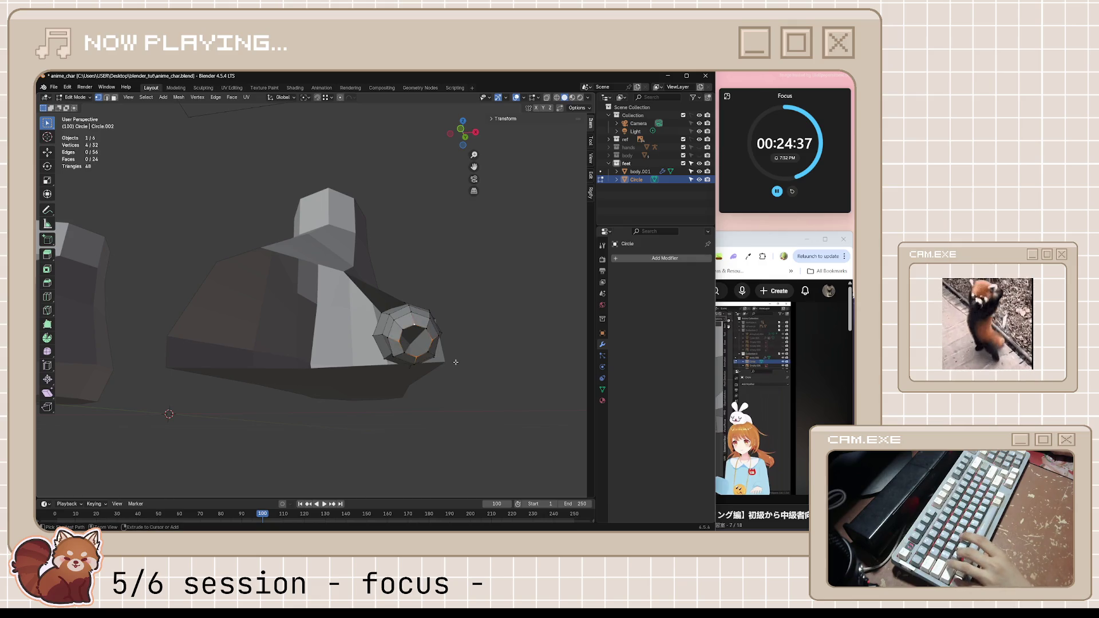
pyautogui.moveTo(459, 352); pyautogui.dragTo(493, 364, button='middle')
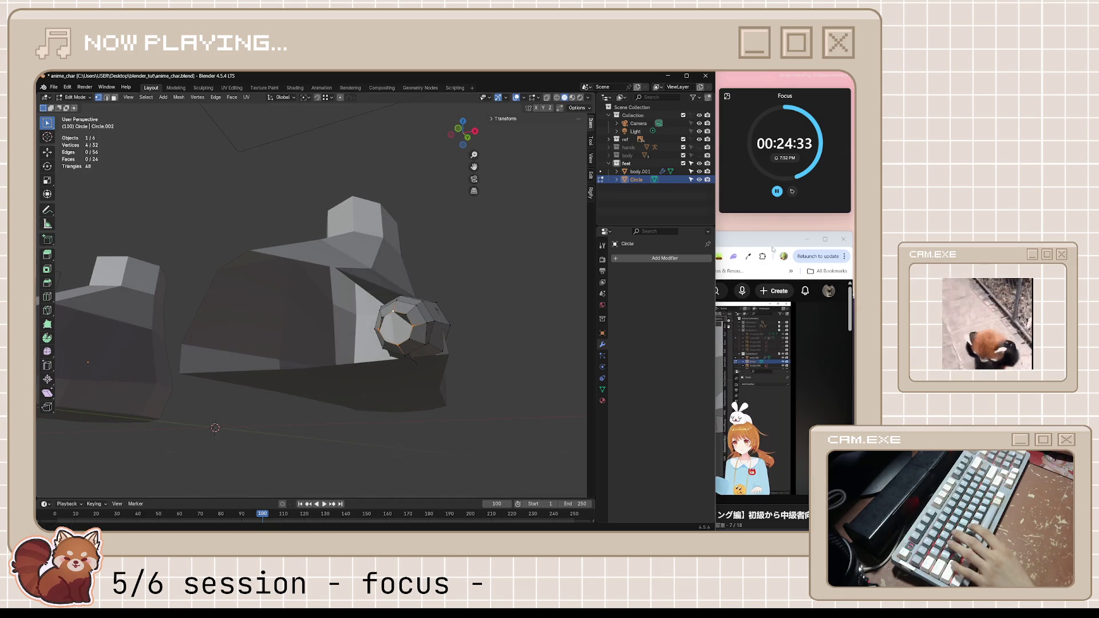
# - Rewind the tutorial ten seconds and resume playing it
pyautogui.hotkey('alt', 'Tab')
pyautogui.press('k')
pyautogui.press('j')
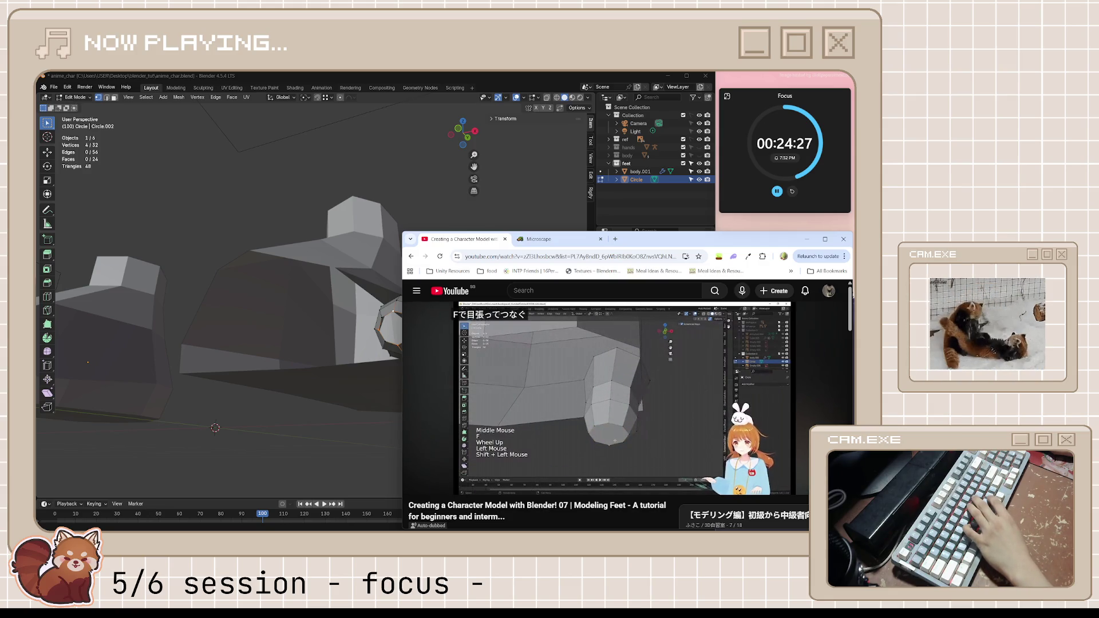
# - Replay the tutorial's toe step, then pause it
pyautogui.press('j')
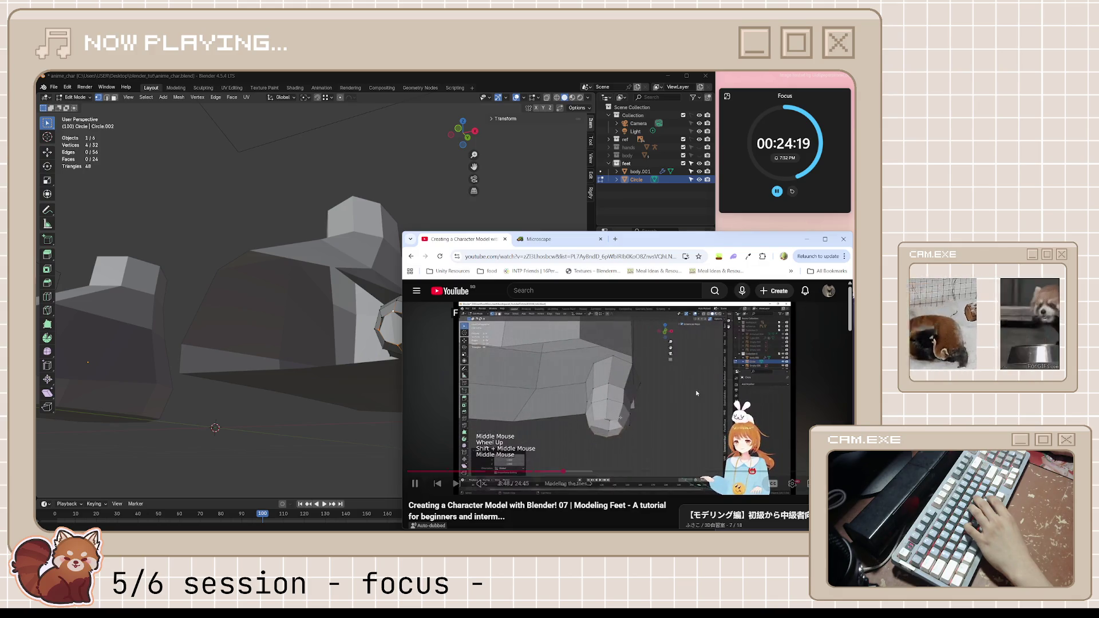
pyautogui.click(688, 426)
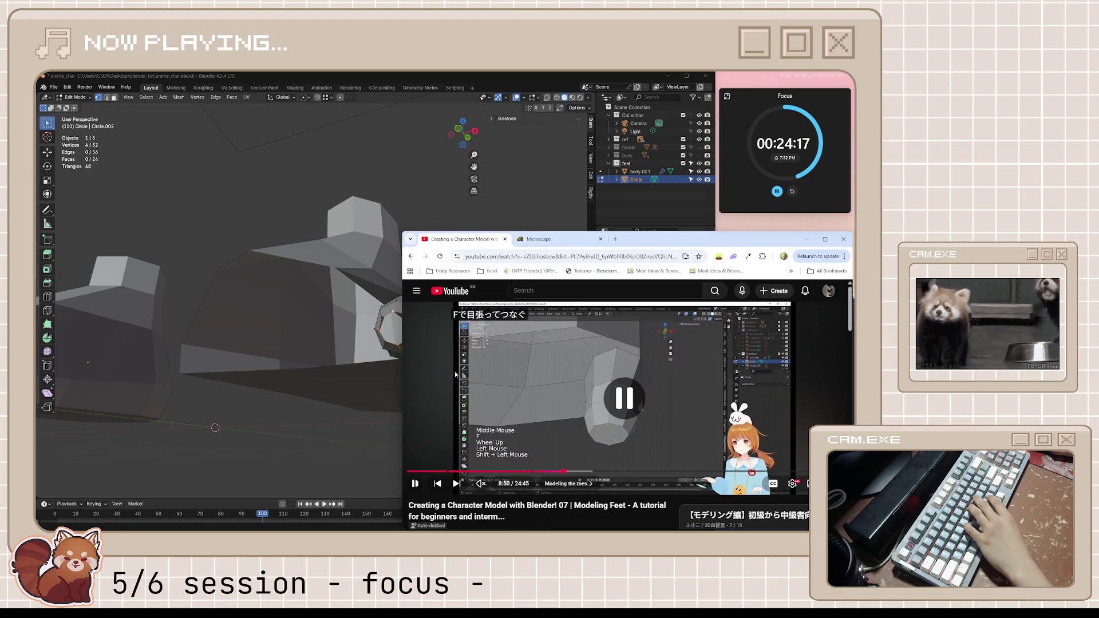
pyautogui.click(354, 348)
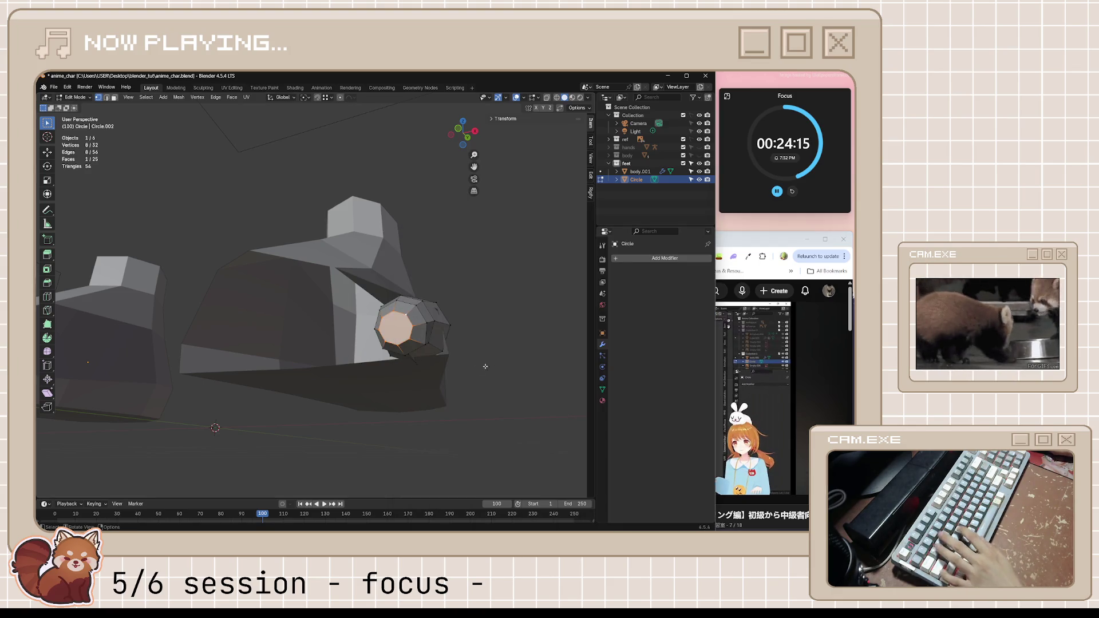
# - Select the toe's end cap and scale it flatter along Z
pyautogui.moveTo(487, 361); pyautogui.dragTo(476, 372, button='middle')
pyautogui.click(380, 357)
pyautogui.moveTo(383, 357); pyautogui.dragTo(422, 351, button='middle')
pyautogui.press('s')
pyautogui.press('z')
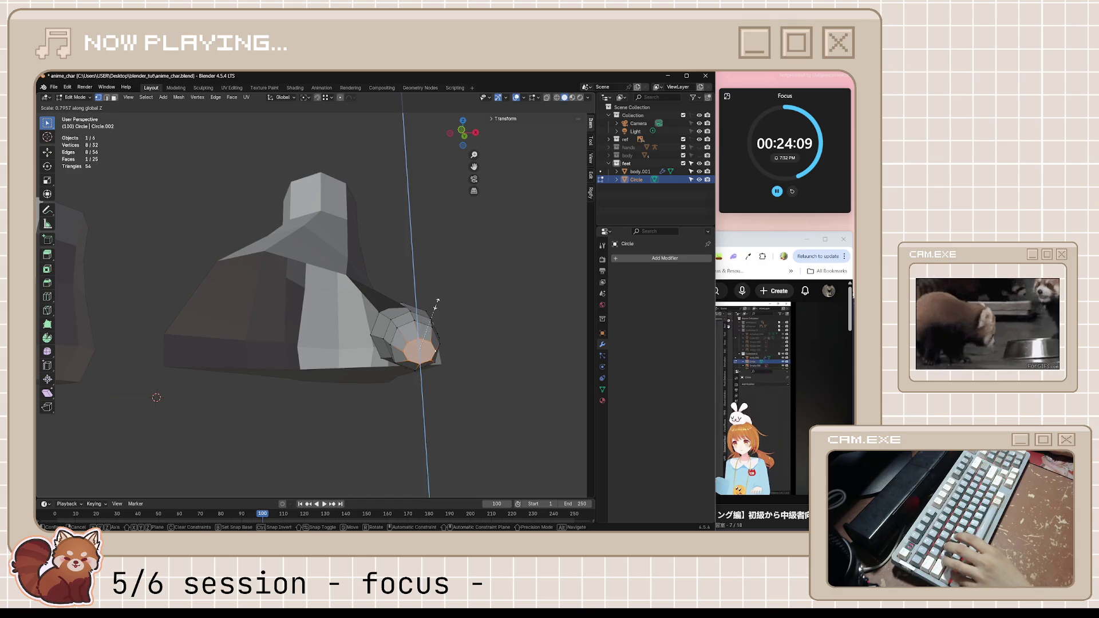
pyautogui.click(437, 296)
pyautogui.moveTo(437, 296)
pyautogui.mouseDown(button='middle')
pyautogui.moveTo(357, 323)
pyautogui.moveTo(525, 338)
pyautogui.moveTo(532, 329)
pyautogui.mouseUp(button='middle')
# - Rotate and move the toe tip into place, then save the file
pyautogui.press('r')
pyautogui.click(493, 381)
pyautogui.press('g')
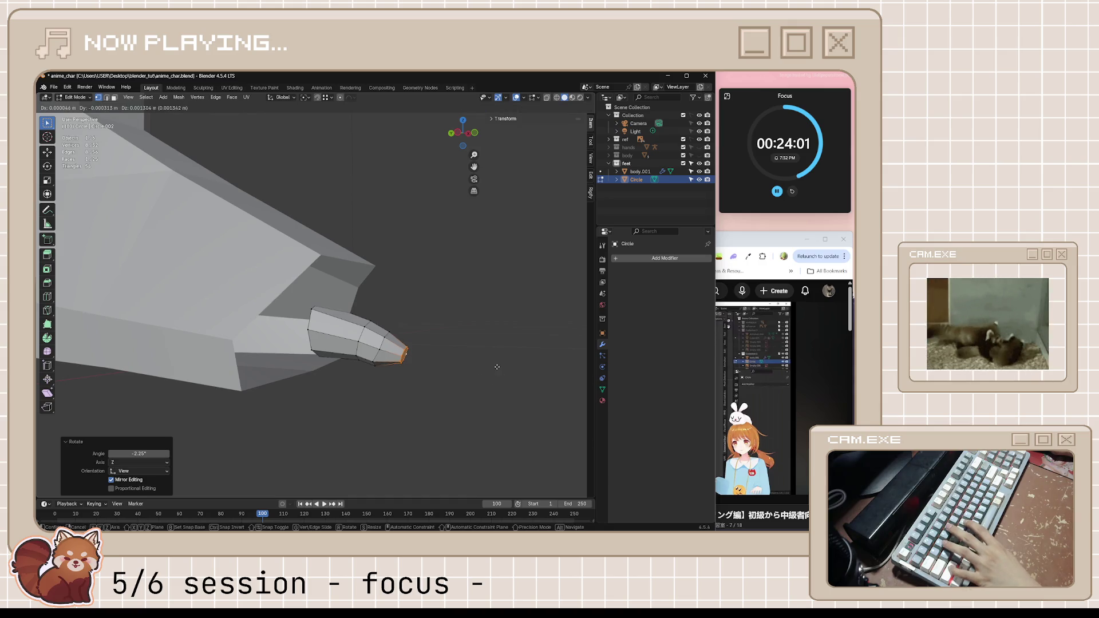
pyautogui.click(495, 370)
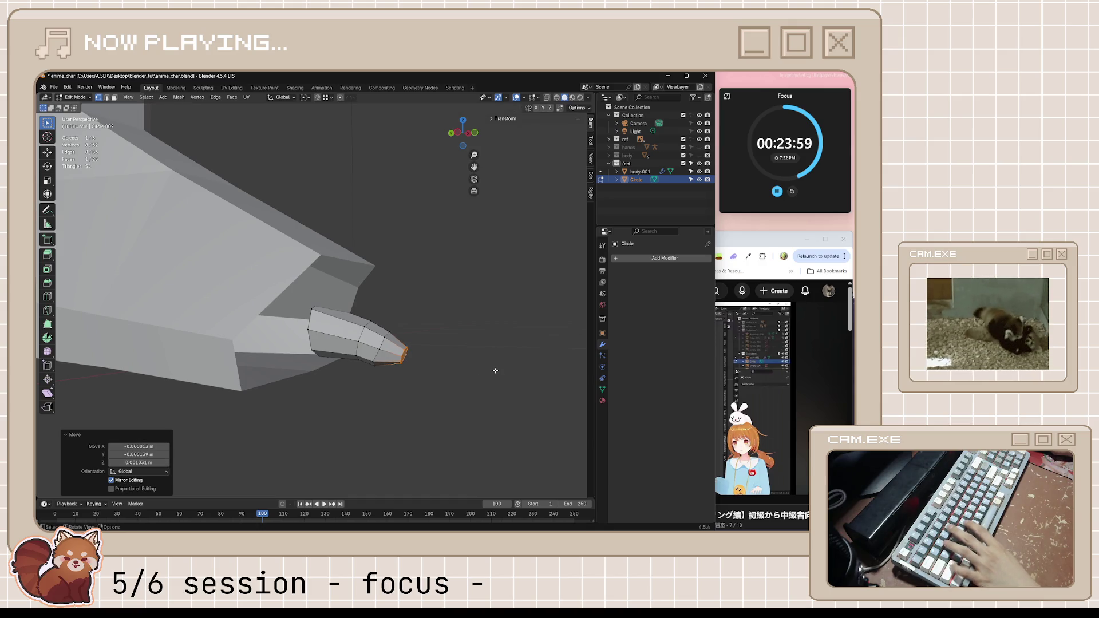
pyautogui.hotkey('ctrl', 's')
pyautogui.moveTo(495, 371); pyautogui.dragTo(421, 381, button='middle')
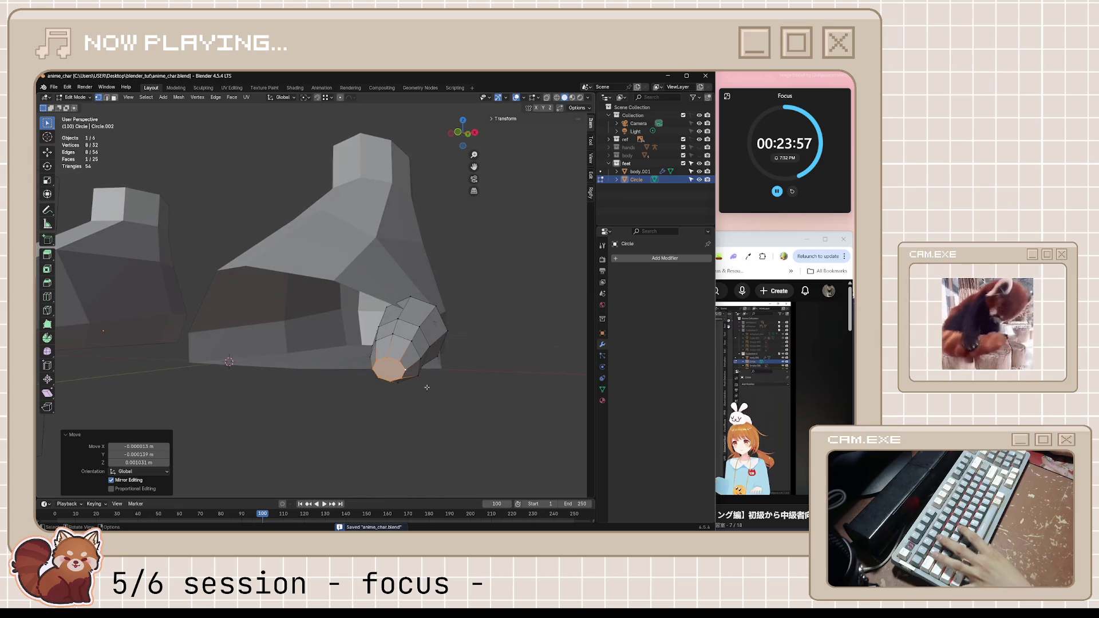
# - Scale the toe end to 0.803 along Z and save the file
pyautogui.press('s')
pyautogui.press('z')
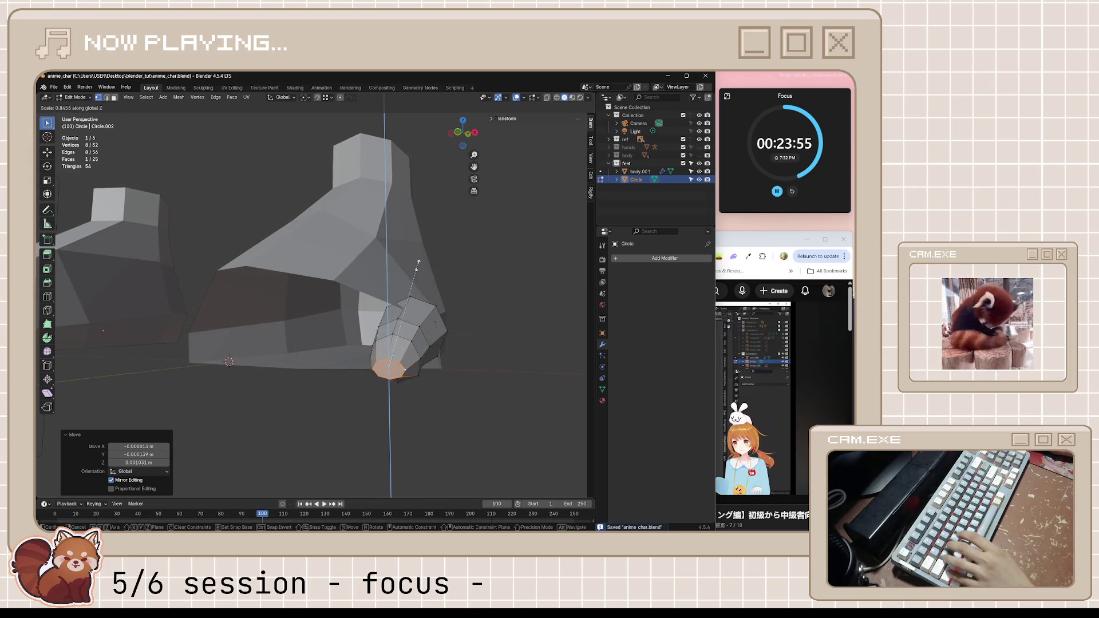
pyautogui.click(422, 191)
pyautogui.moveTo(422, 191)
pyautogui.mouseDown(button='middle')
pyautogui.moveTo(469, 285)
pyautogui.moveTo(552, 366)
pyautogui.mouseUp(button='middle')
pyautogui.hotkey('ctrl', 's')
pyautogui.scroll(2, 556, 371)
# - Watch the next tutorial step, then orbit the model to face the toe end
pyautogui.hotkey('alt', 'Tab')
pyautogui.click(682, 460)
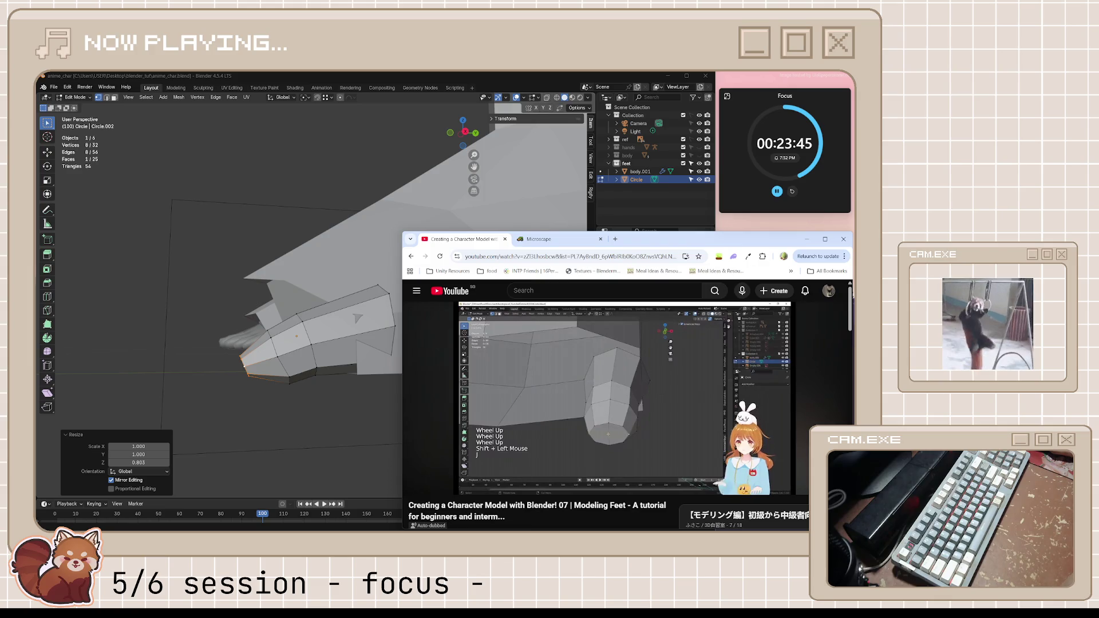
pyautogui.click(642, 452)
pyautogui.hotkey('alt', 'Tab')
pyautogui.moveTo(320, 344)
pyautogui.mouseDown(button='middle')
pyautogui.moveTo(358, 359)
pyautogui.moveTo(395, 346)
pyautogui.moveTo(464, 364)
pyautogui.mouseUp(button='middle')
# - Knife-cut across the toe's end face to split it into four
pyautogui.press('k')
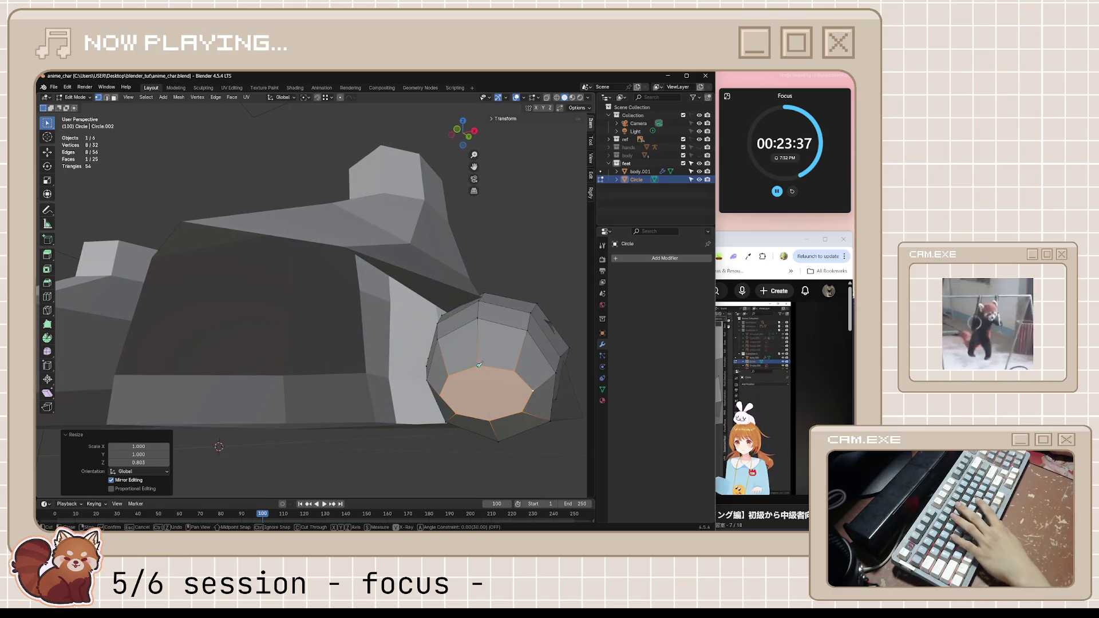
pyautogui.click(490, 420)
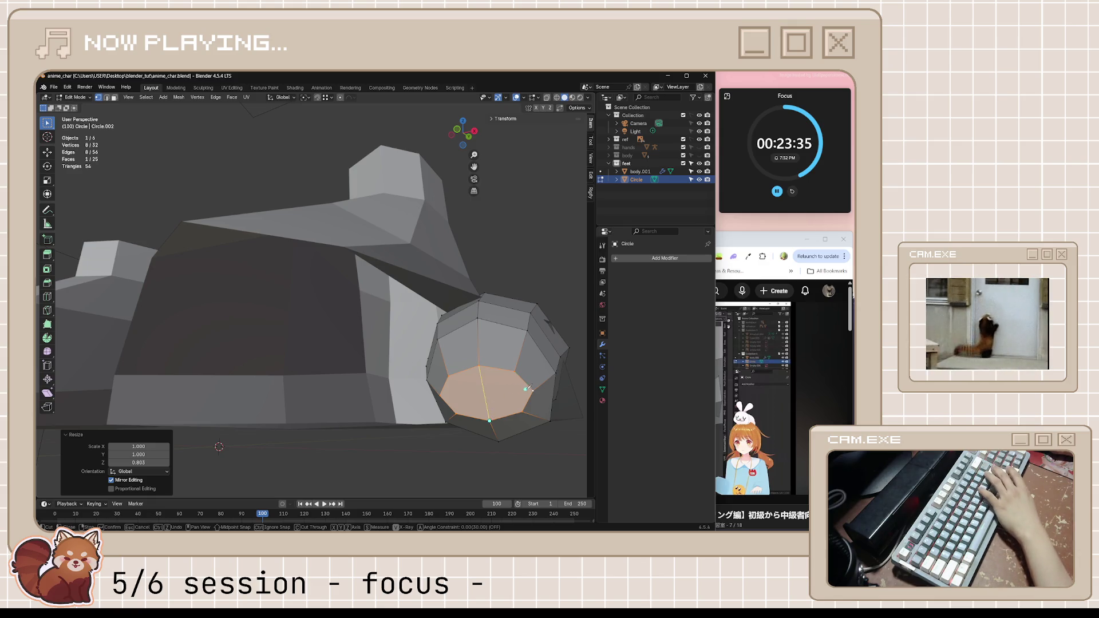
pyautogui.press('Return')
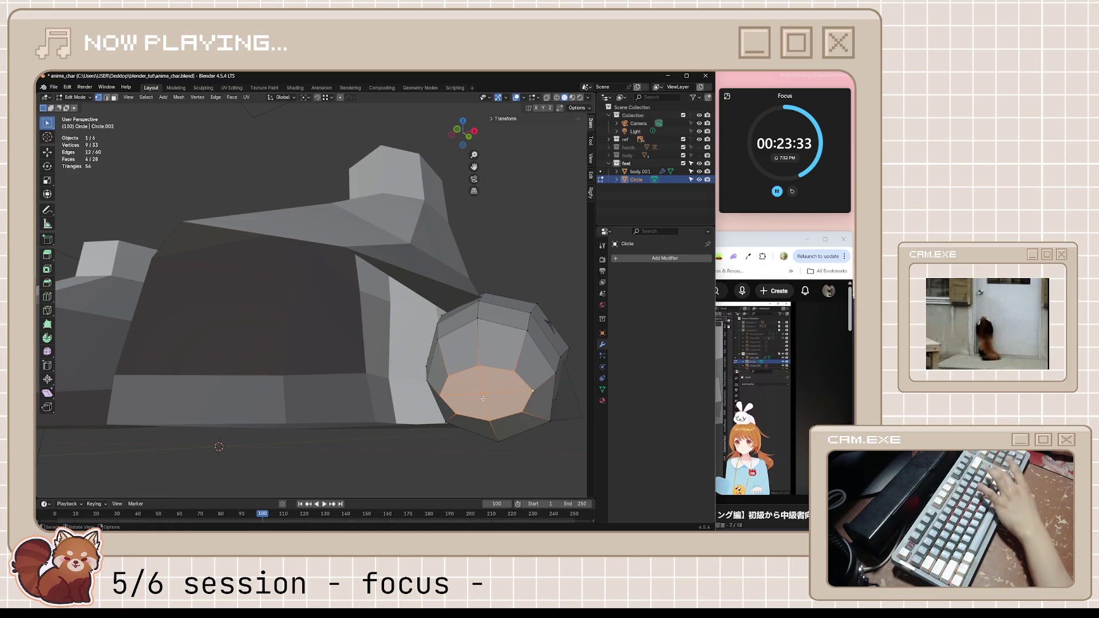
# - Select the four end faces, try Dissolve Faces, then undo it
pyautogui.click(510, 388)
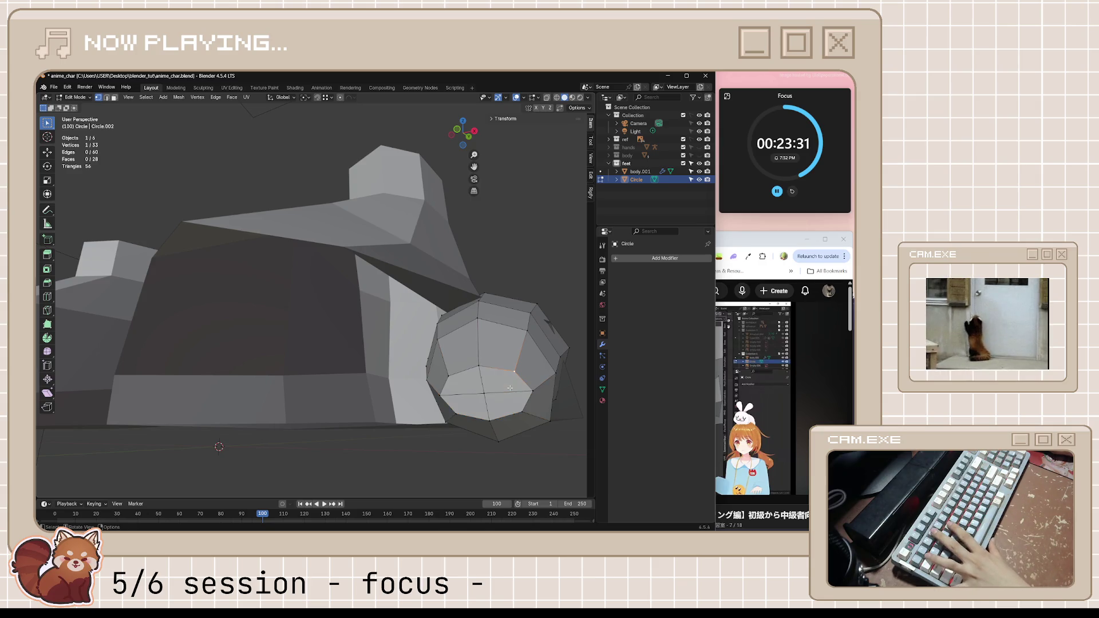
pyautogui.click(515, 379)
pyautogui.keyDown('shift'); pyautogui.click(467, 379); pyautogui.keyUp('shift')
pyautogui.keyDown('shift'); pyautogui.click(467, 405); pyautogui.keyUp('shift')
pyautogui.keyDown('shift'); pyautogui.click(504, 404); pyautogui.keyUp('shift')
pyautogui.press('x')
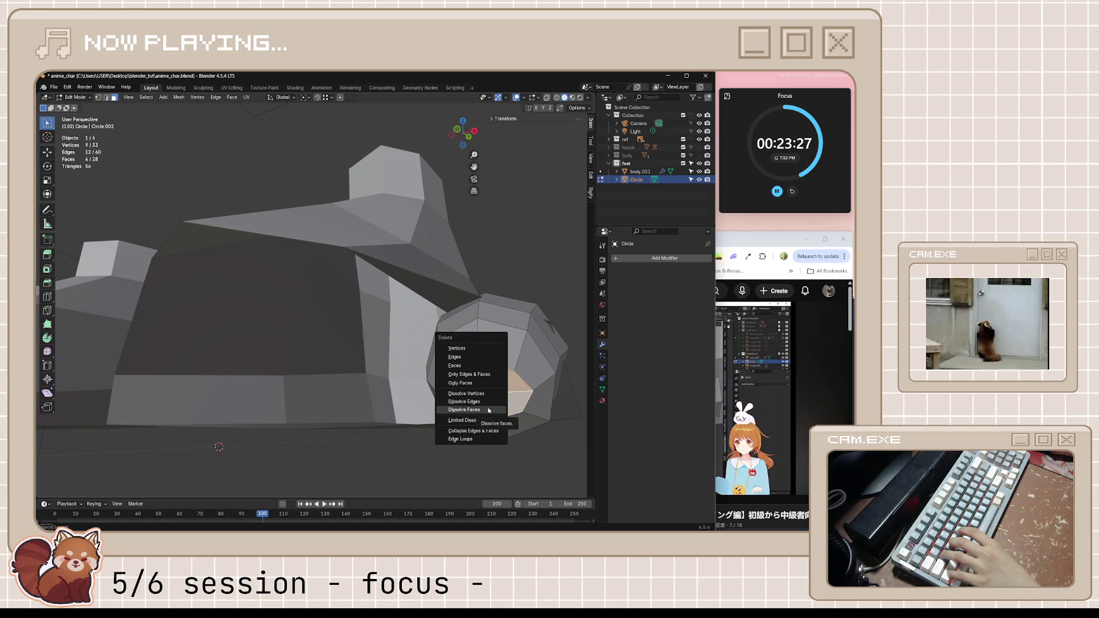
pyautogui.click(489, 410)
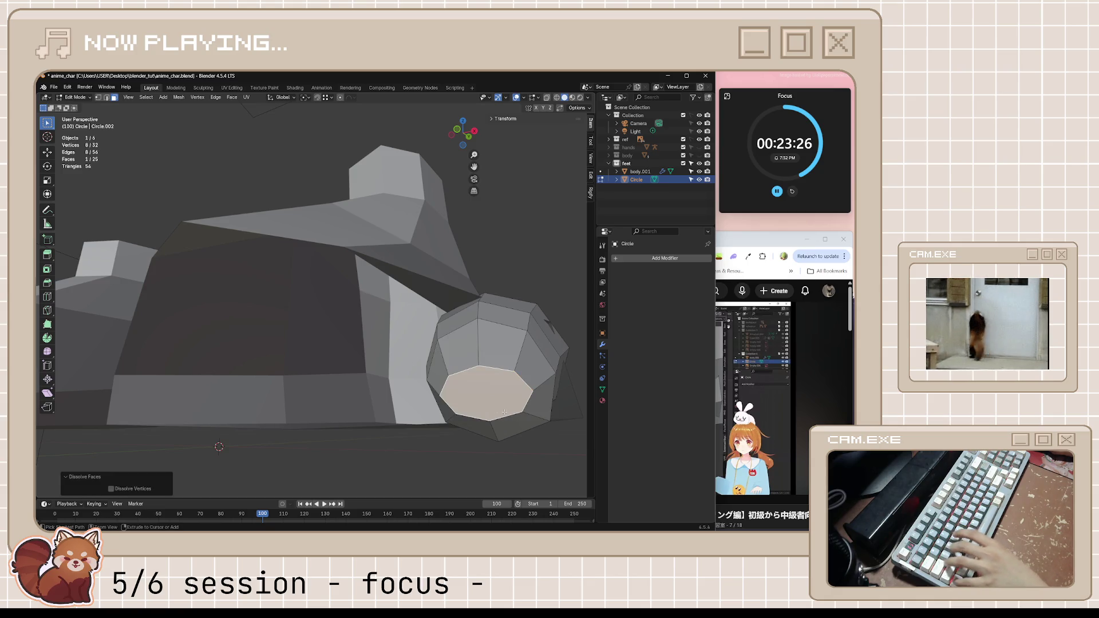
pyautogui.hotkey('ctrl', 'z')
# - Try deleting the four end faces, undo it, and clear the selection
pyautogui.press('1')
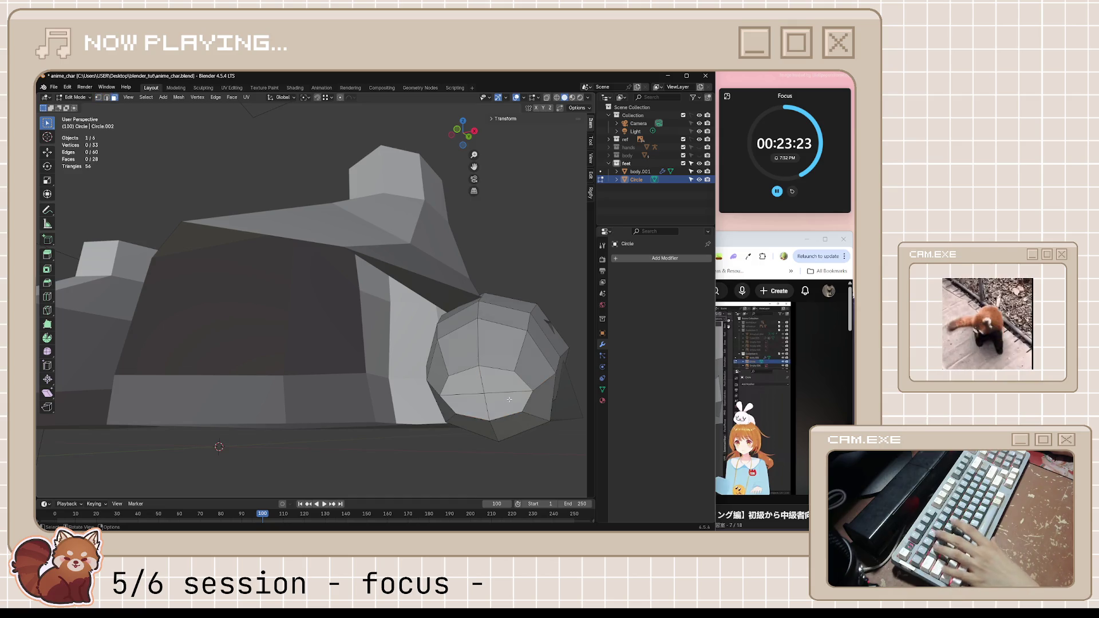
pyautogui.click(509, 399)
pyautogui.keyDown('shift'); pyautogui.click(464, 407); pyautogui.keyUp('shift')
pyautogui.keyDown('shift'); pyautogui.click(460, 381); pyautogui.keyUp('shift')
pyautogui.press('x')
pyautogui.click(485, 336)
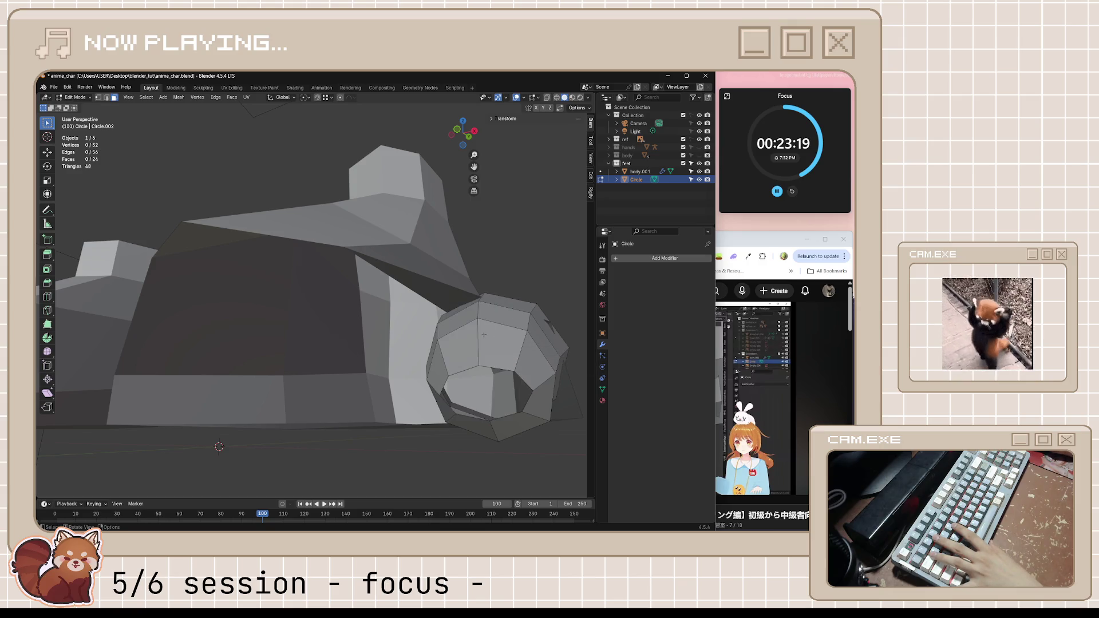
pyautogui.hotkey('ctrl', 'z')
pyautogui.press('x')
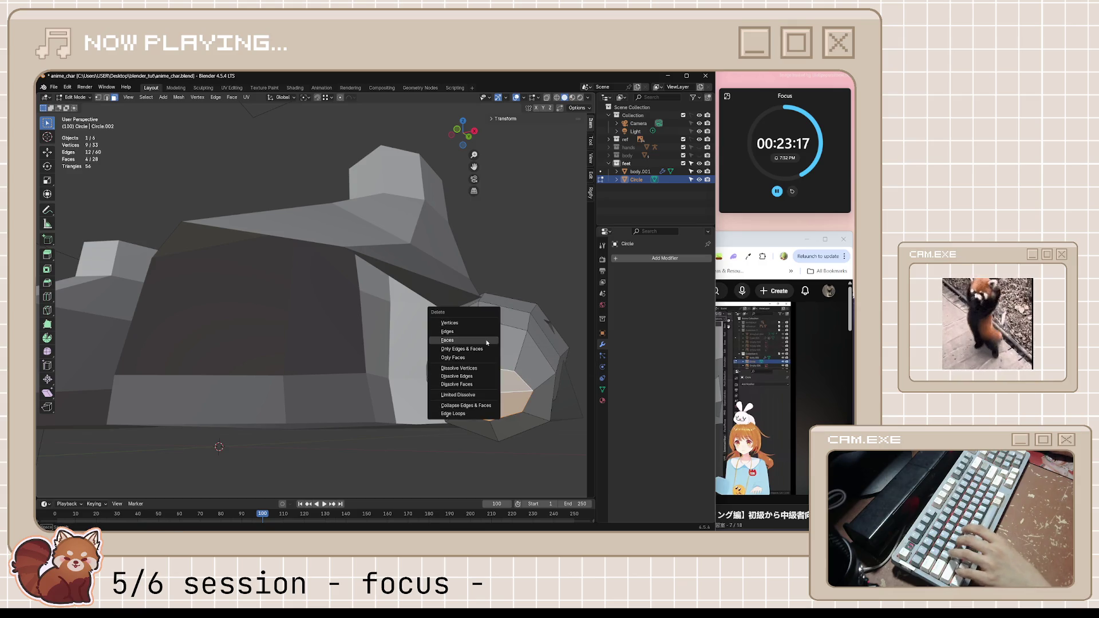
pyautogui.press('Escape')
pyautogui.hotkey('alt', 'a')
pyautogui.moveTo(487, 378); pyautogui.dragTo(487, 435, button='middle')
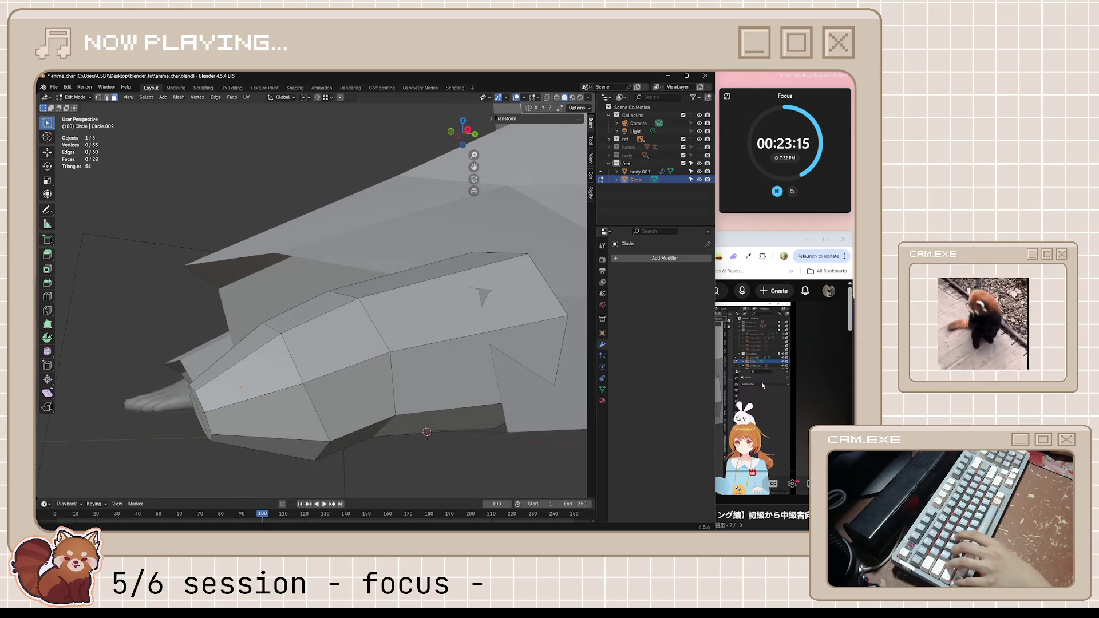
# - Watch the tutorial's tip-widening step, then select the toe's top face
pyautogui.hotkey('alt', 'Tab')
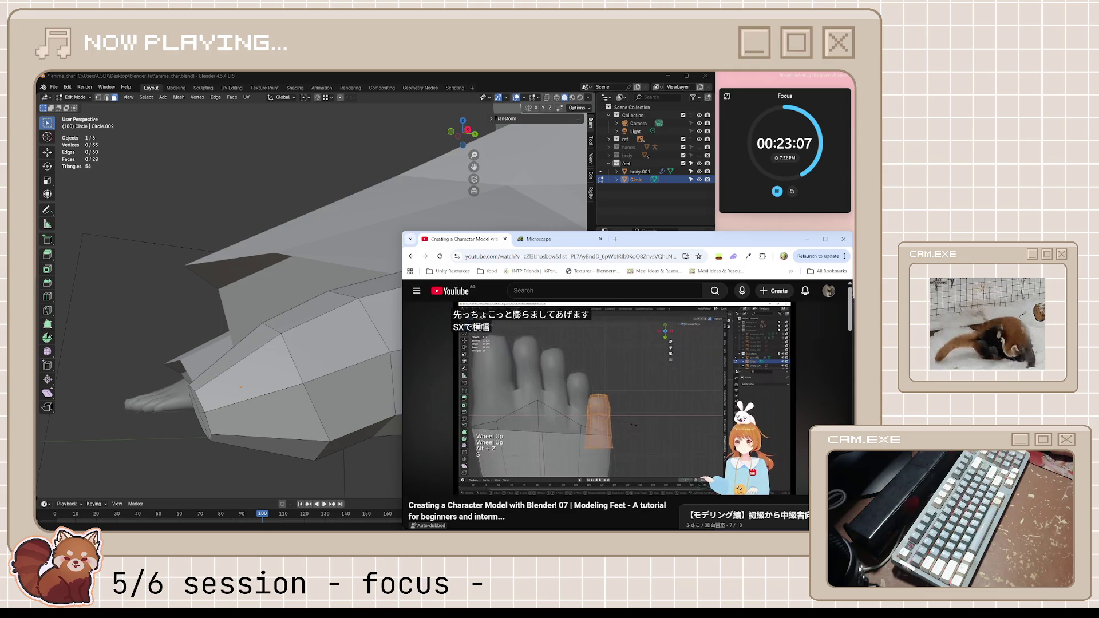
pyautogui.click(607, 400)
pyautogui.moveTo(367, 366)
pyautogui.mouseDown(button='middle')
pyautogui.moveTo(246, 342)
pyautogui.moveTo(326, 373)
pyautogui.mouseUp(button='middle')
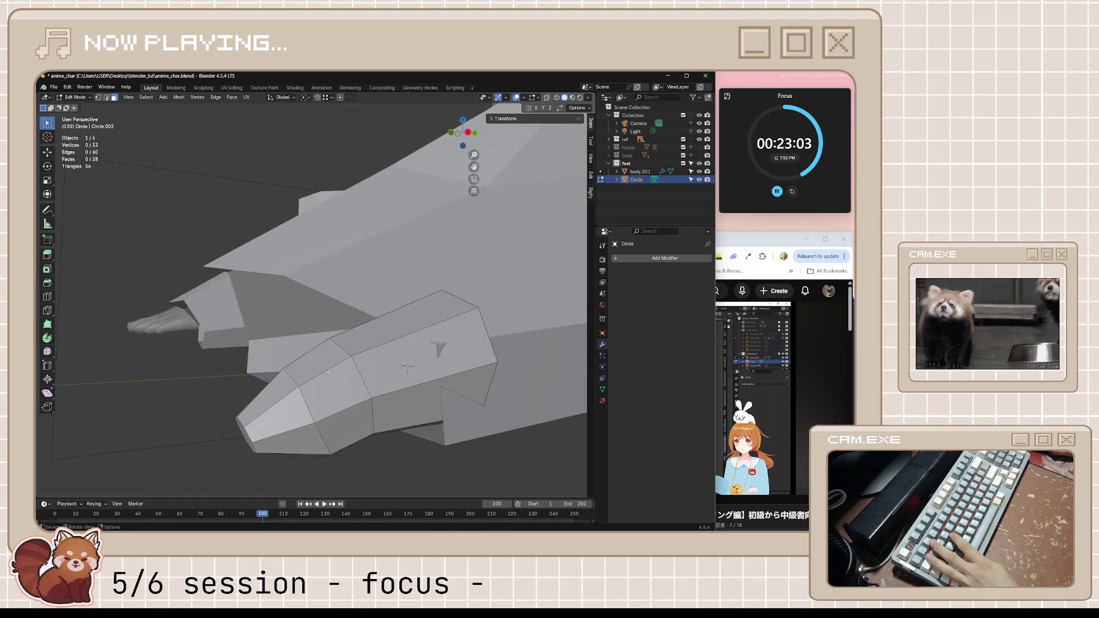
pyautogui.click(360, 371)
# - Pull the first toe edge loop inward by -0.0801 m with Shrink/Fatten
pyautogui.press('1')
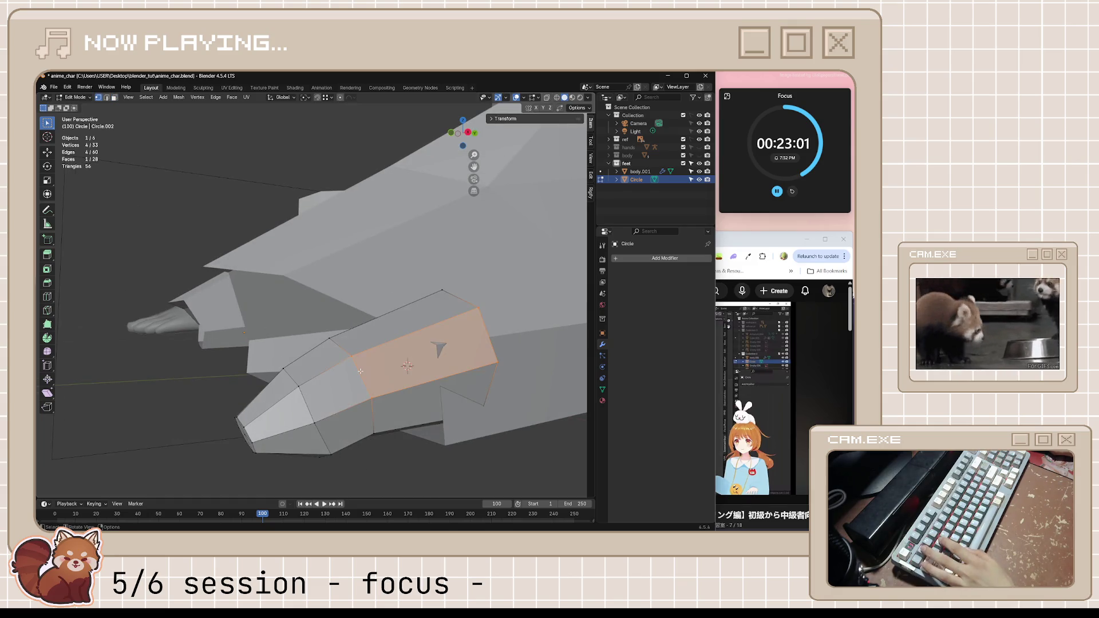
pyautogui.keyDown('alt'); pyautogui.click(360, 373); pyautogui.keyUp('alt')
pyautogui.moveTo(360, 373); pyautogui.dragTo(490, 430, button='middle')
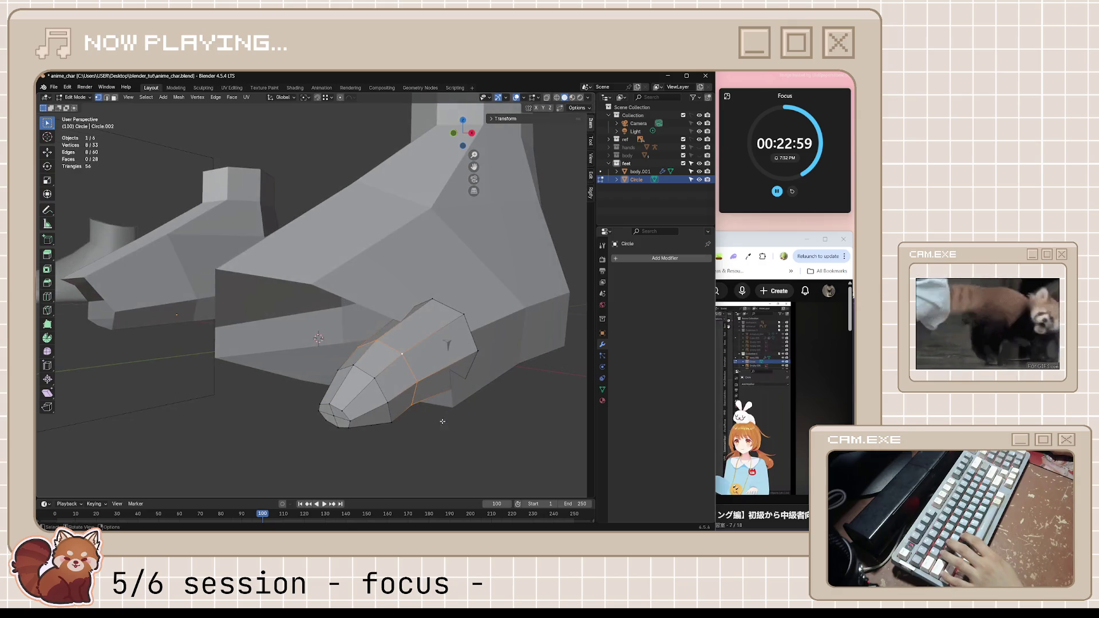
pyautogui.hotkey('alt', 's')
pyautogui.press('Escape')
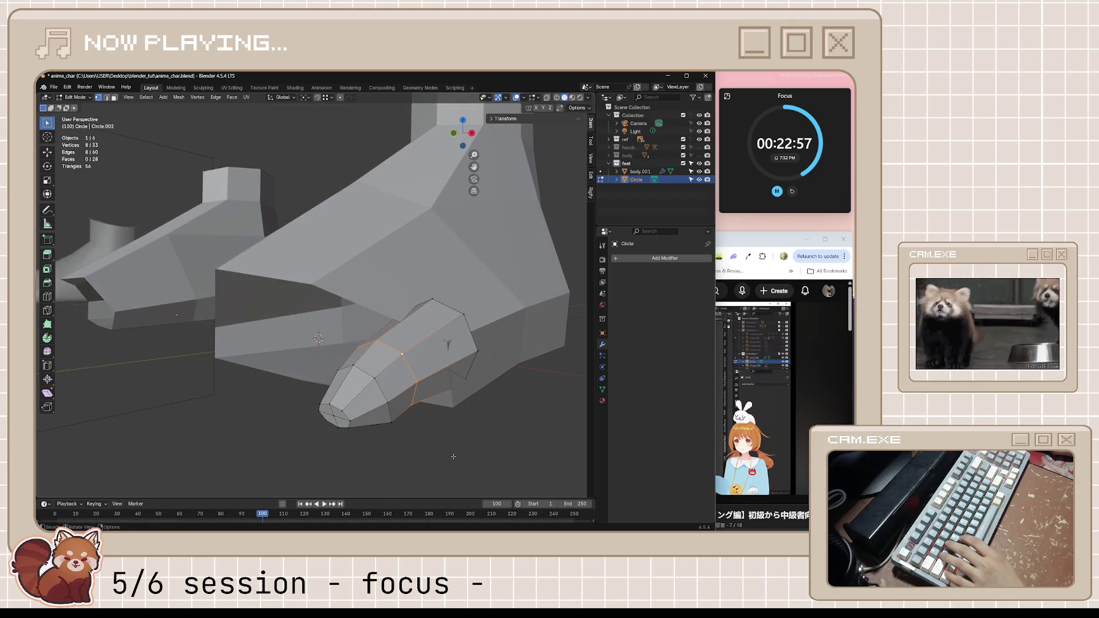
pyautogui.hotkey('alt', 's')
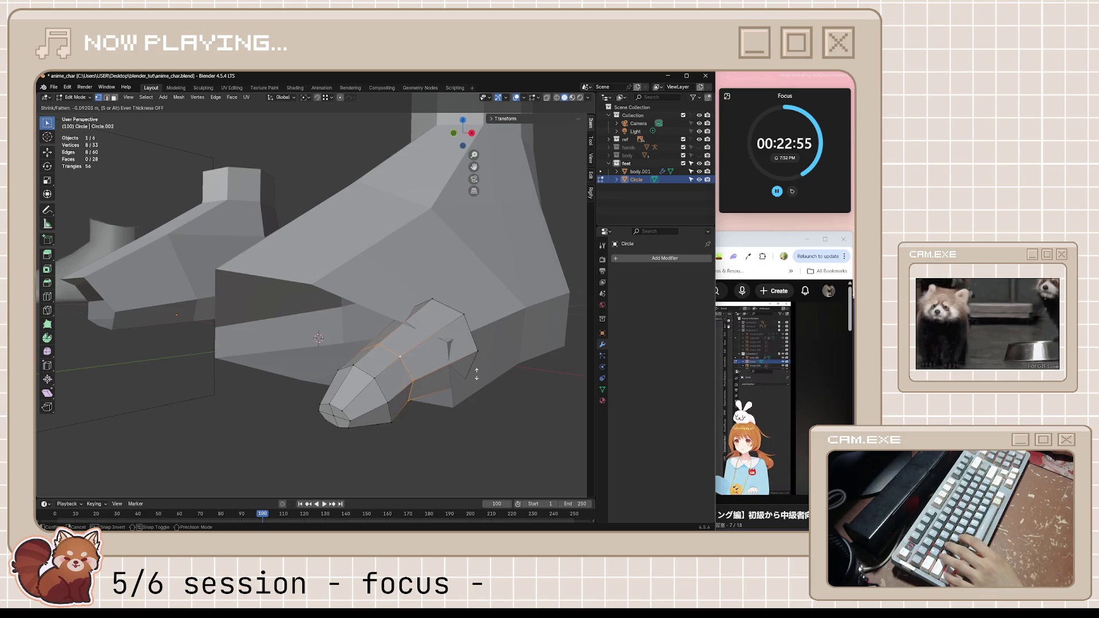
pyautogui.click(478, 362)
pyautogui.moveTo(479, 361)
pyautogui.mouseDown(button='middle')
pyautogui.moveTo(484, 410)
pyautogui.moveTo(503, 422)
pyautogui.moveTo(445, 402)
pyautogui.moveTo(455, 382)
pyautogui.mouseUp(button='middle')
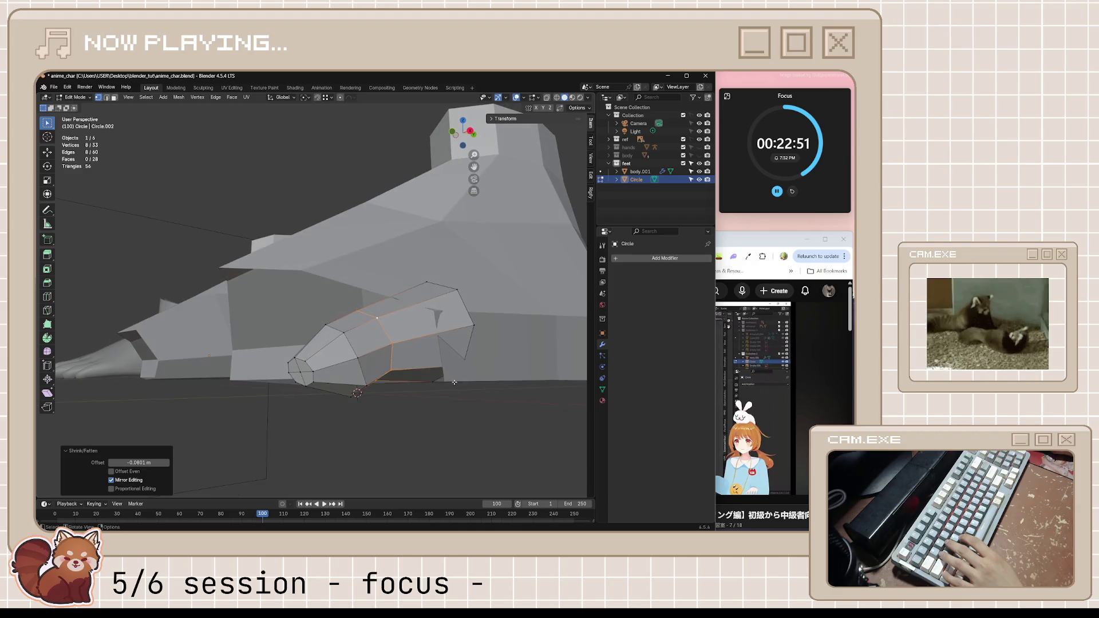
# - Taper a second toe edge loop inward with Shrink/Fatten
pyautogui.click(358, 354)
pyautogui.keyDown('alt'); pyautogui.click(352, 348); pyautogui.keyUp('alt')
pyautogui.moveTo(352, 347); pyautogui.dragTo(441, 386, button='middle')
pyautogui.hotkey('alt', 's')
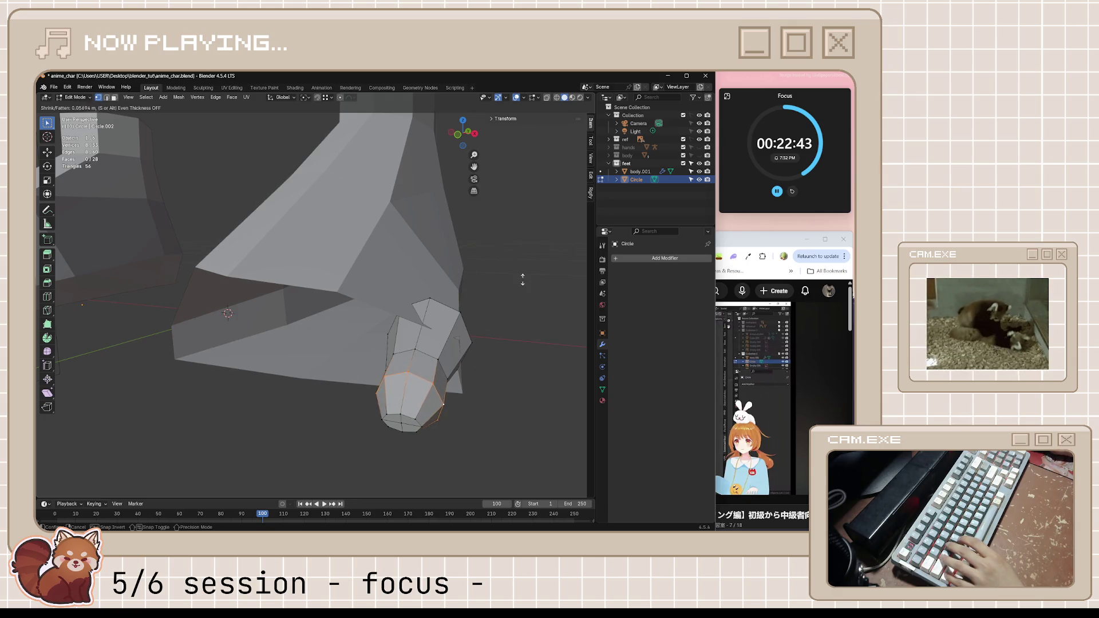
pyautogui.click(536, 197)
pyautogui.moveTo(536, 197)
pyautogui.mouseDown(button='middle')
pyautogui.moveTo(537, 311)
pyautogui.moveTo(432, 365)
pyautogui.mouseUp(button='middle')
# - Fatten the toe tip by 0.0662 m and save the file
pyautogui.click(426, 330)
pyautogui.hotkey('alt', 's')
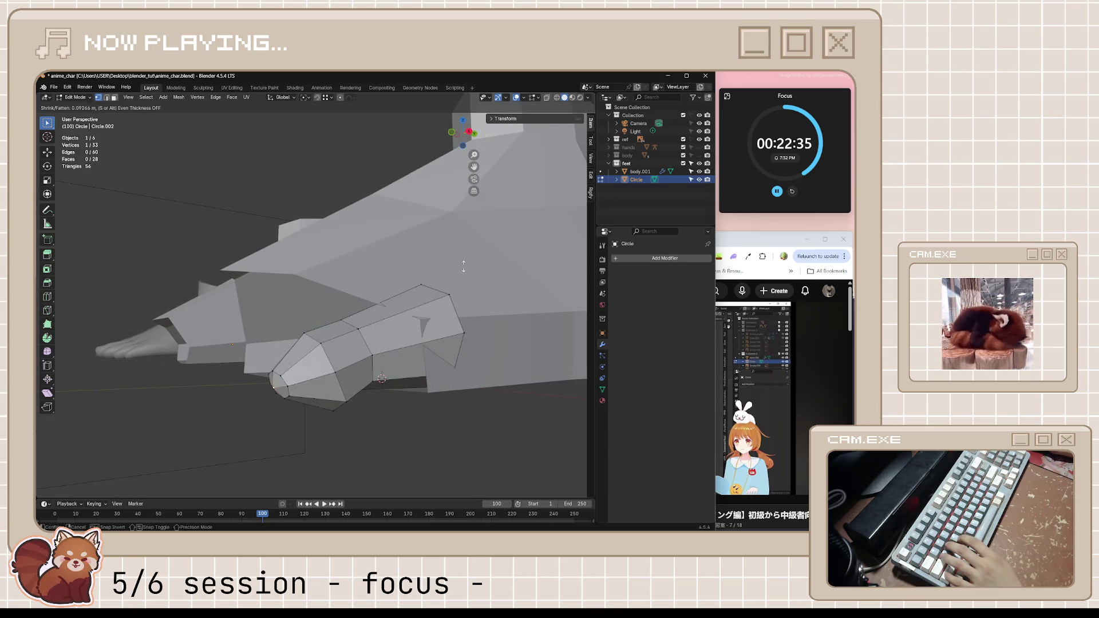
pyautogui.click(463, 295)
pyautogui.moveTo(463, 295)
pyautogui.mouseDown(button='middle')
pyautogui.moveTo(407, 414)
pyautogui.moveTo(544, 396)
pyautogui.moveTo(520, 380)
pyautogui.moveTo(436, 372)
pyautogui.moveTo(421, 392)
pyautogui.moveTo(458, 401)
pyautogui.mouseUp(button='middle')
pyautogui.hotkey('ctrl', 's')
# - Check the tutorial, then fatten the selected toe-top vertices slightly with Alt+S
pyautogui.click(734, 384)
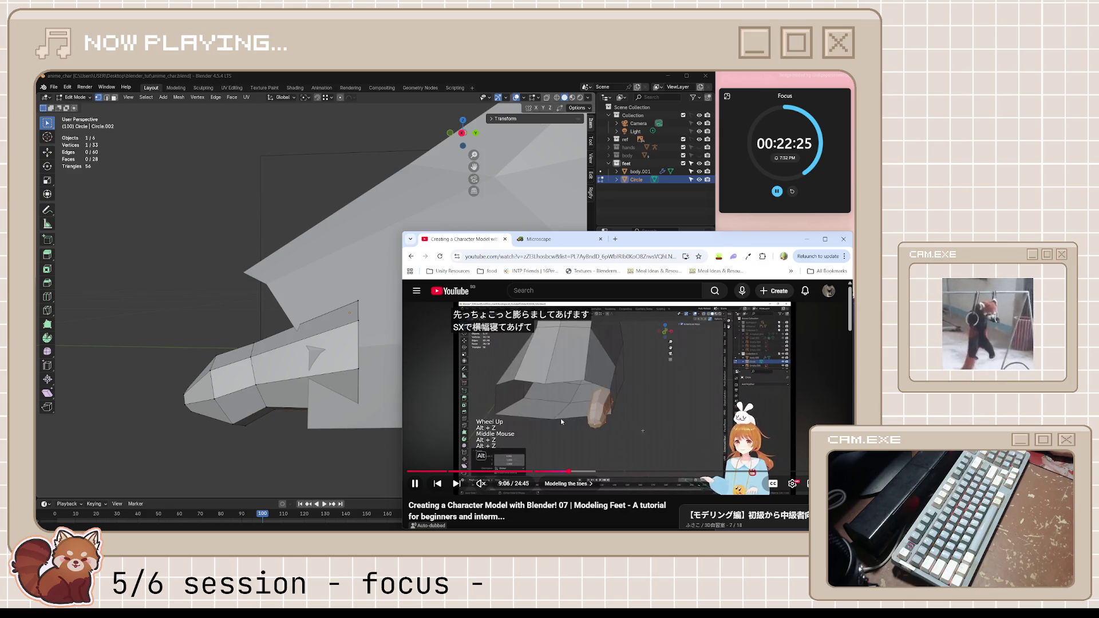
pyautogui.click(611, 424)
pyautogui.moveTo(321, 367)
pyautogui.mouseDown(button='middle')
pyautogui.moveTo(401, 370)
pyautogui.moveTo(424, 341)
pyautogui.moveTo(468, 368)
pyautogui.mouseUp(button='middle')
pyautogui.keyDown('shift'); pyautogui.click(370, 403); pyautogui.keyUp('shift')
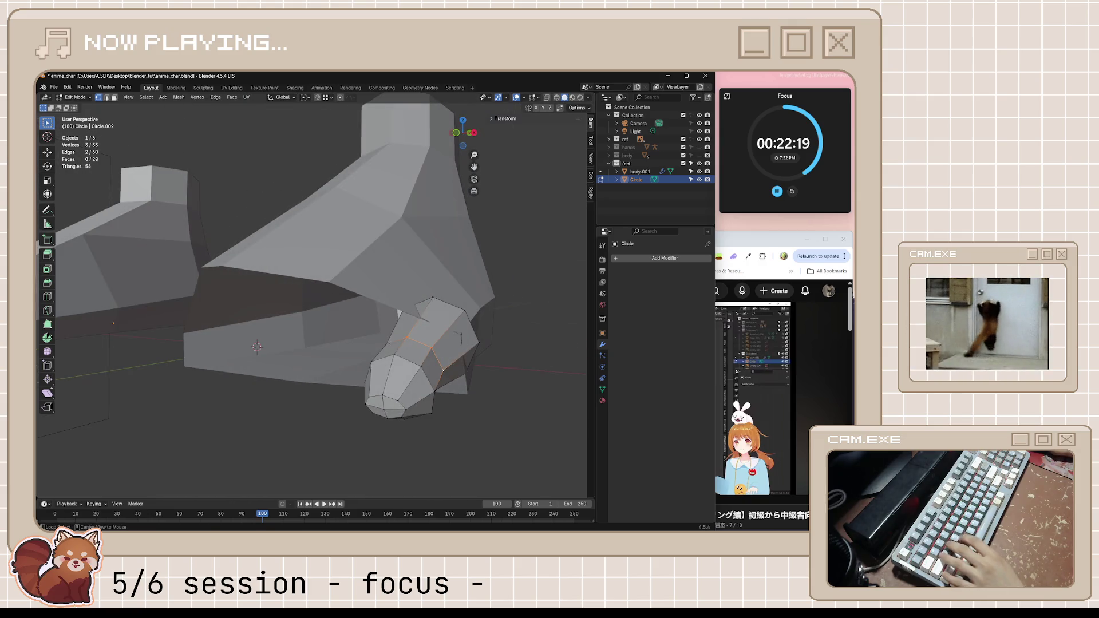
pyautogui.hotkey('alt', 's')
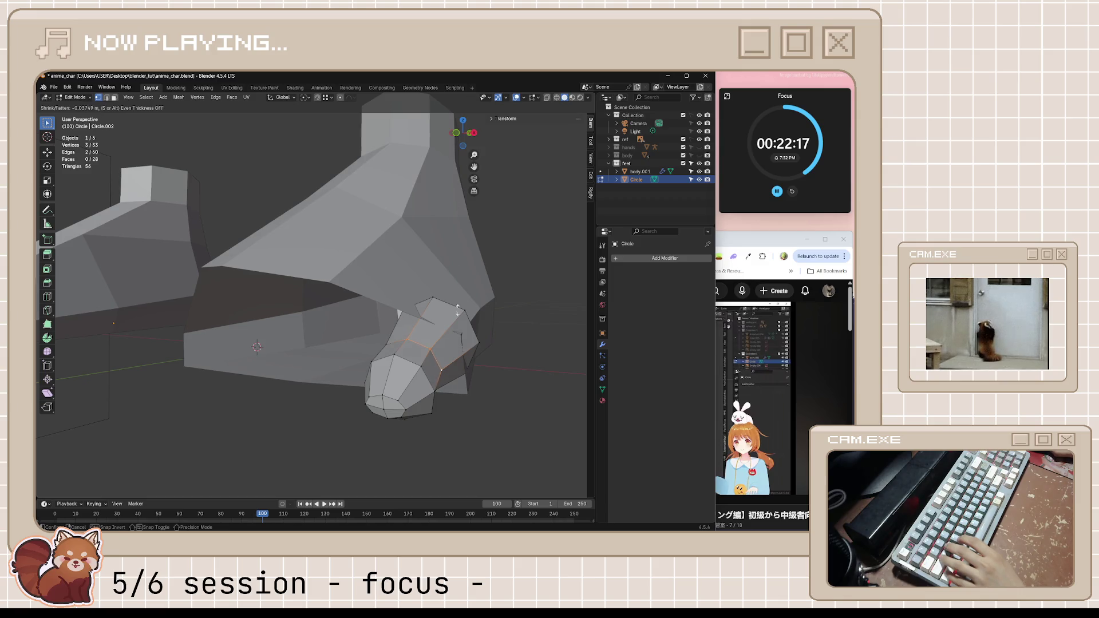
pyautogui.click(493, 305)
pyautogui.moveTo(493, 305)
pyautogui.mouseDown(button='middle')
pyautogui.moveTo(465, 392)
pyautogui.moveTo(421, 366)
pyautogui.moveTo(412, 317)
pyautogui.mouseUp(button='middle')
pyautogui.click(465, 392)
# - Save the file and watch the tutorial on to about 9:29
pyautogui.hotkey('ctrl', 's')
pyautogui.hotkey('alt', 'Tab')
pyautogui.click(674, 388)
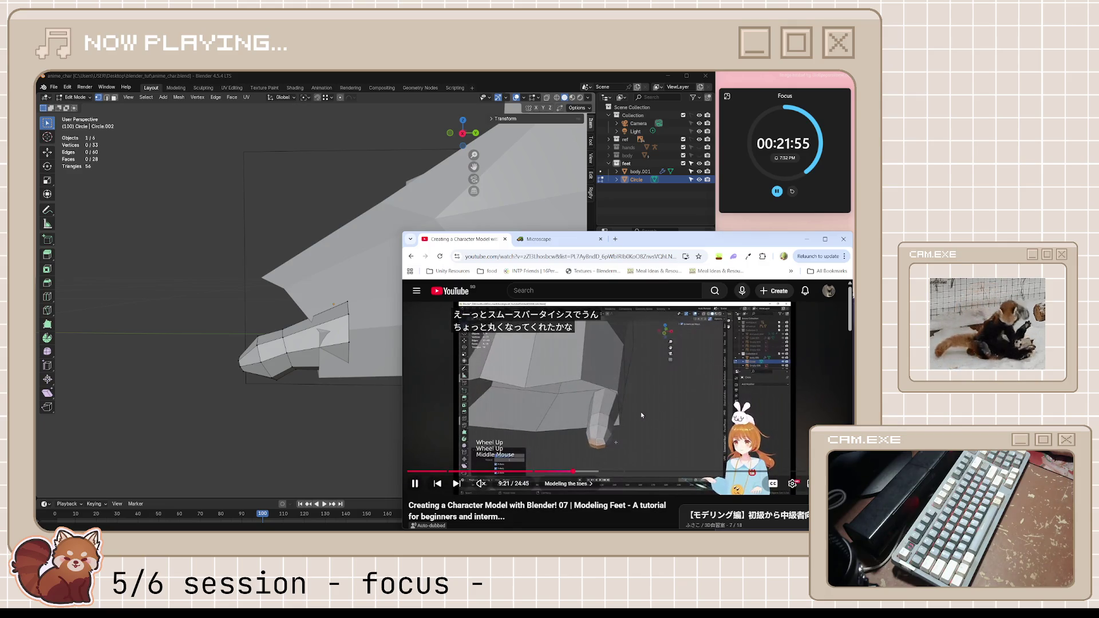
pyautogui.moveTo(622, 409)
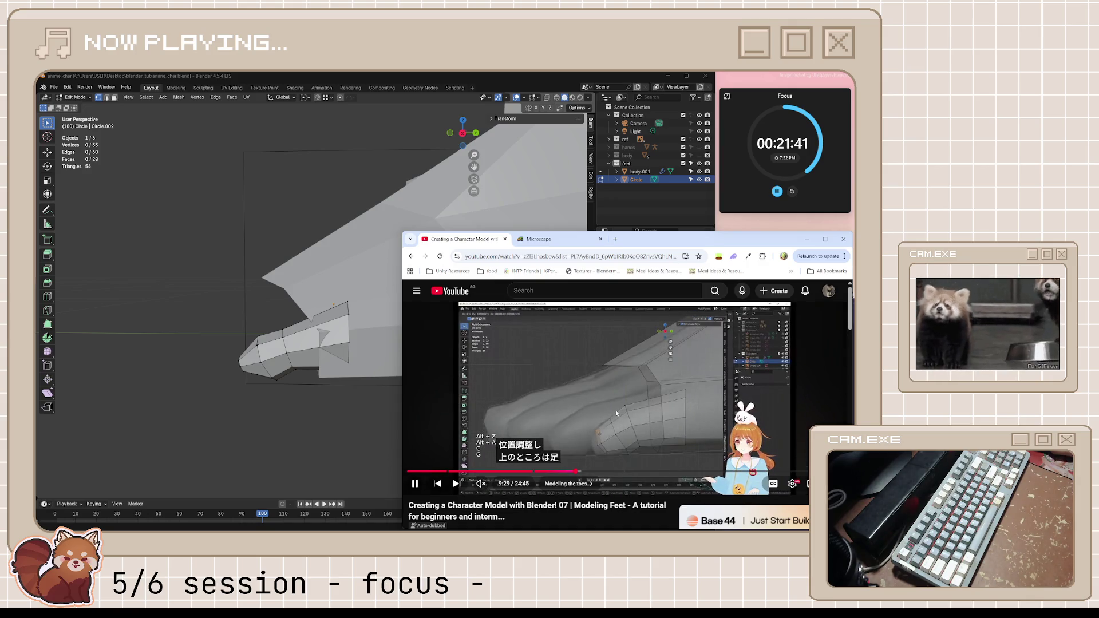
pyautogui.click(616, 410)
# - View the foot orthographically from its right side
pyautogui.click(357, 364)
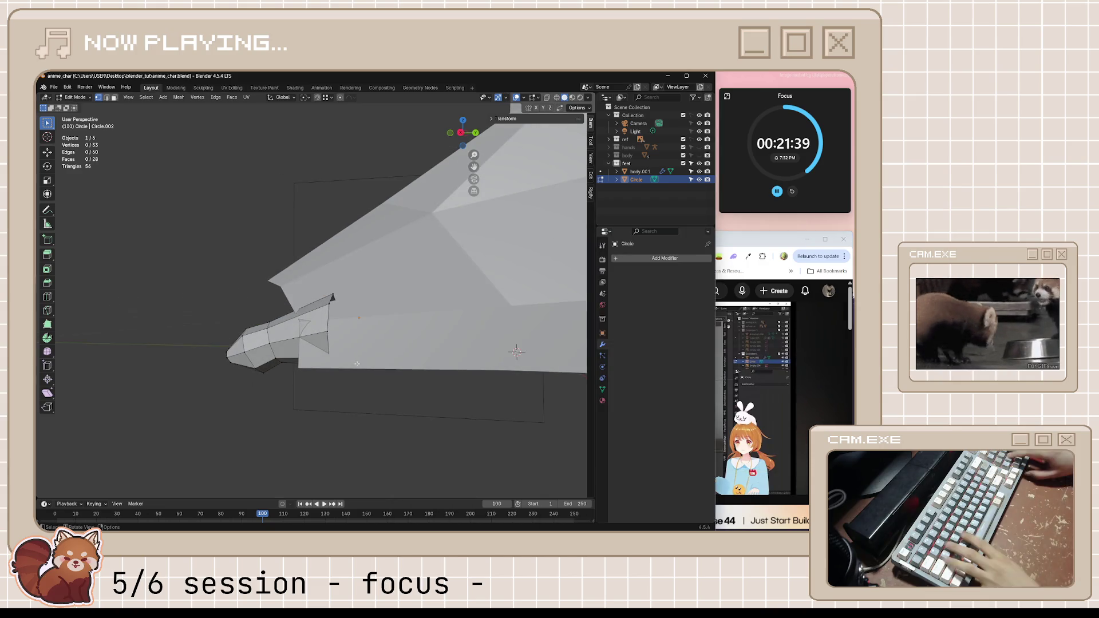
pyautogui.press('ctrl+KP_3')
pyautogui.press('KP_3')
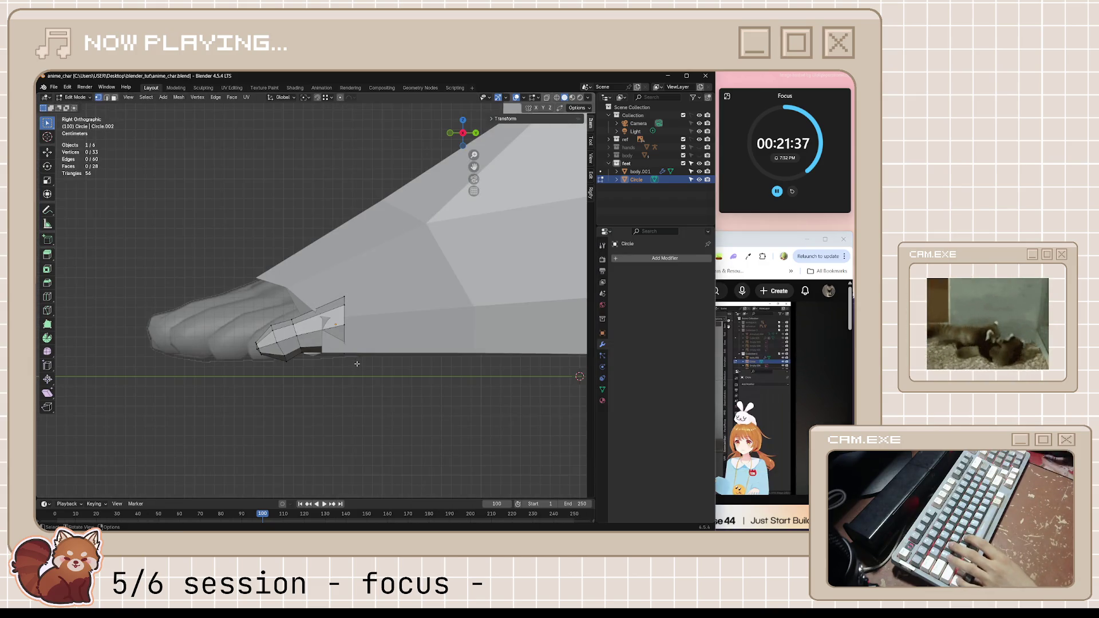
# - Turn on X-ray and frame the toes, comparing with the tutorial
pyautogui.hotkey('alt', 'z')
pyautogui.scroll(3, 356, 364)
pyautogui.keyDown('shift'); pyautogui.moveTo(357, 364); pyautogui.dragTo(386, 294, button='middle'); pyautogui.keyUp('shift')
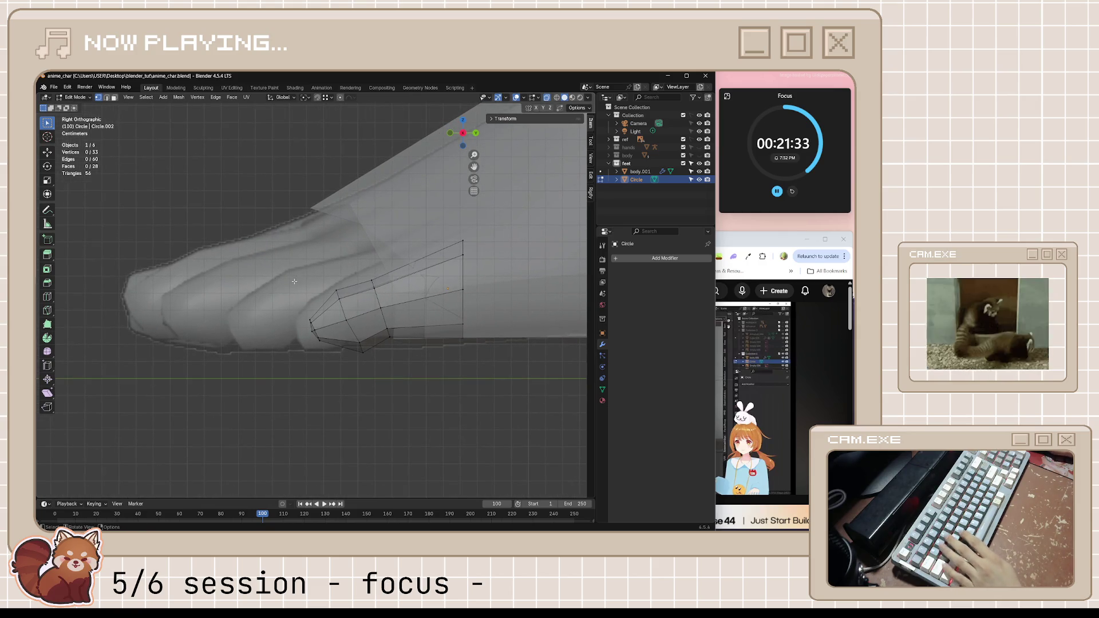
pyautogui.click(770, 235)
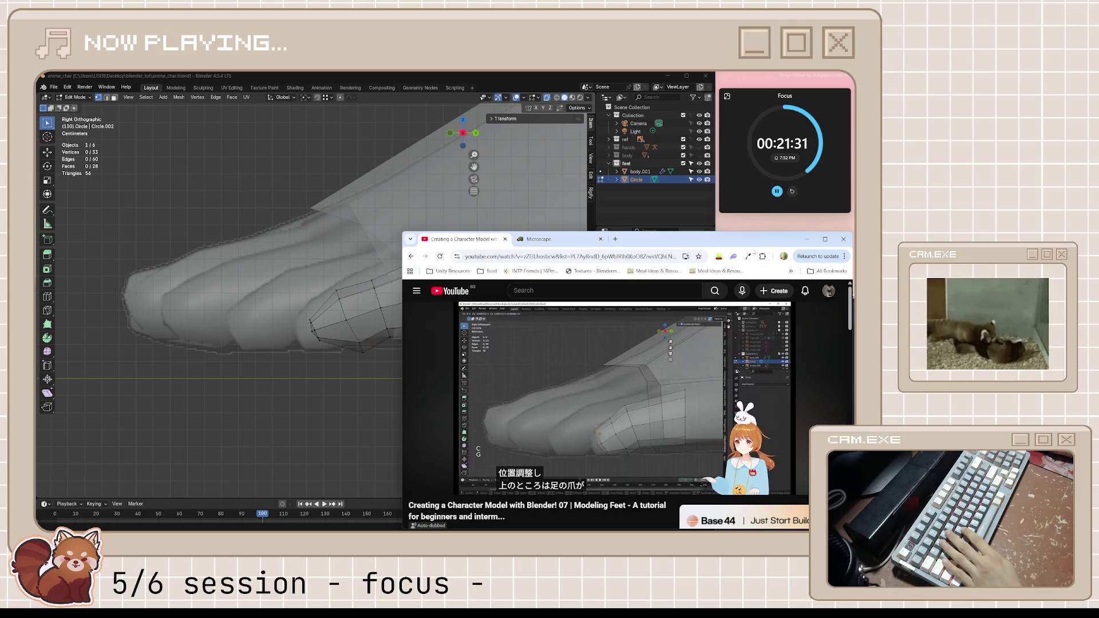
pyautogui.click(519, 78)
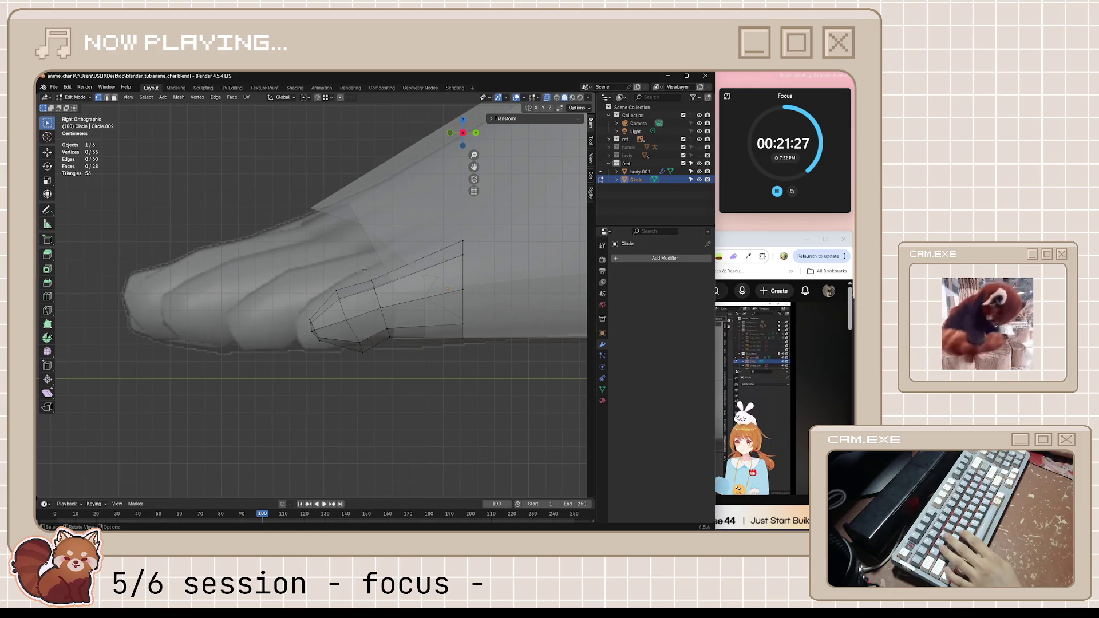
# - Push the toe's upper-edge vertices out 0.275 m, then pull a tip vertex back inward
pyautogui.moveTo(386, 307); pyautogui.dragTo(387, 307)
pyautogui.hotkey('alt', 's')
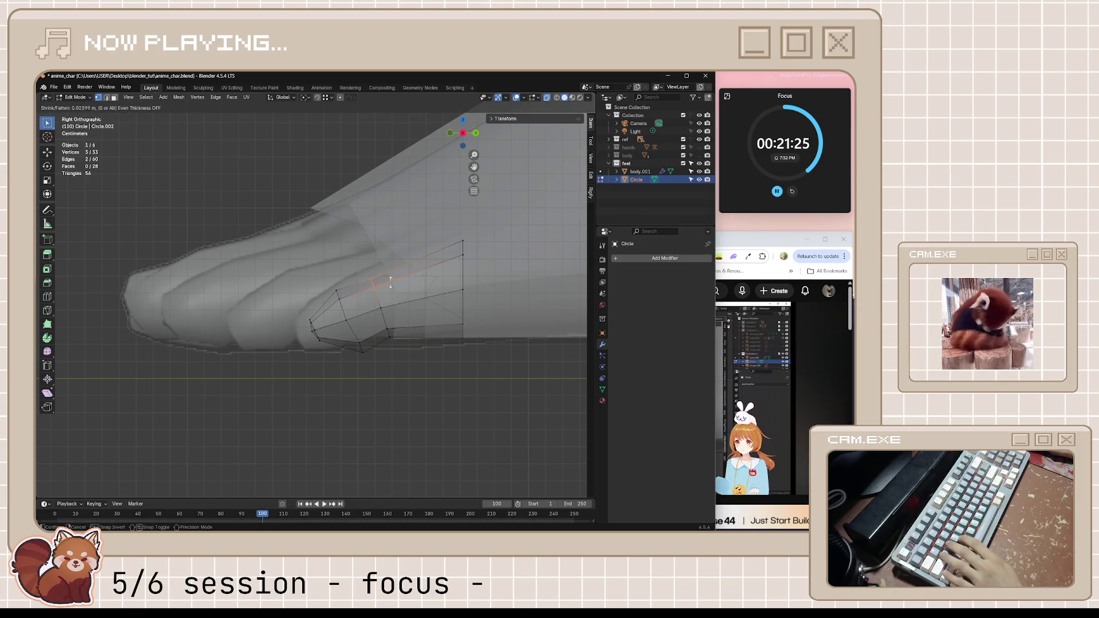
pyautogui.click(372, 475)
pyautogui.click(774, 245)
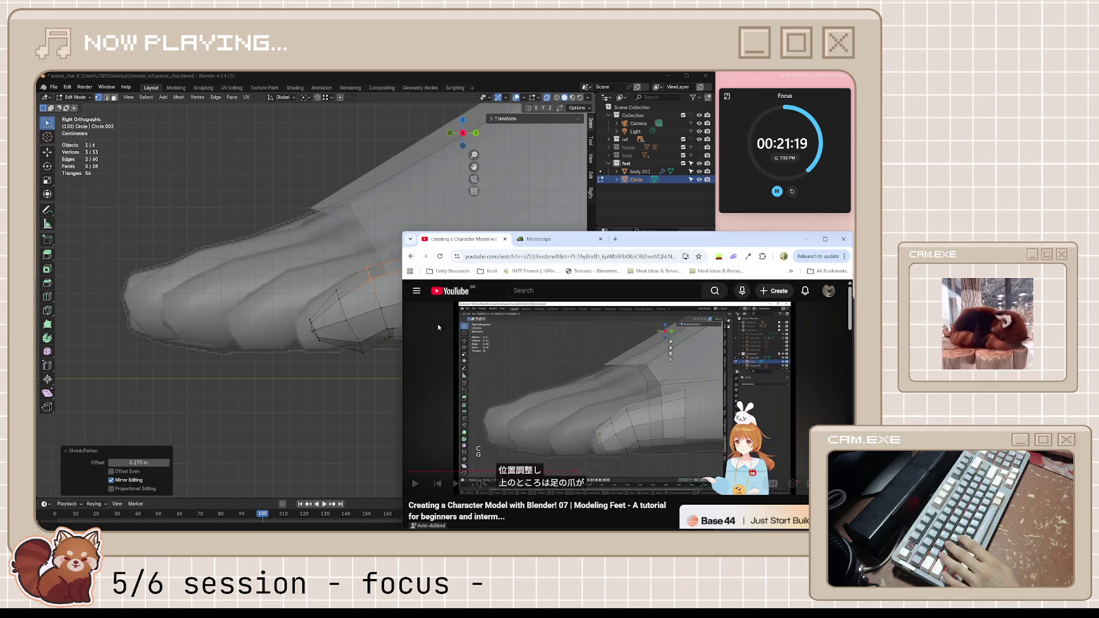
pyautogui.click(340, 293)
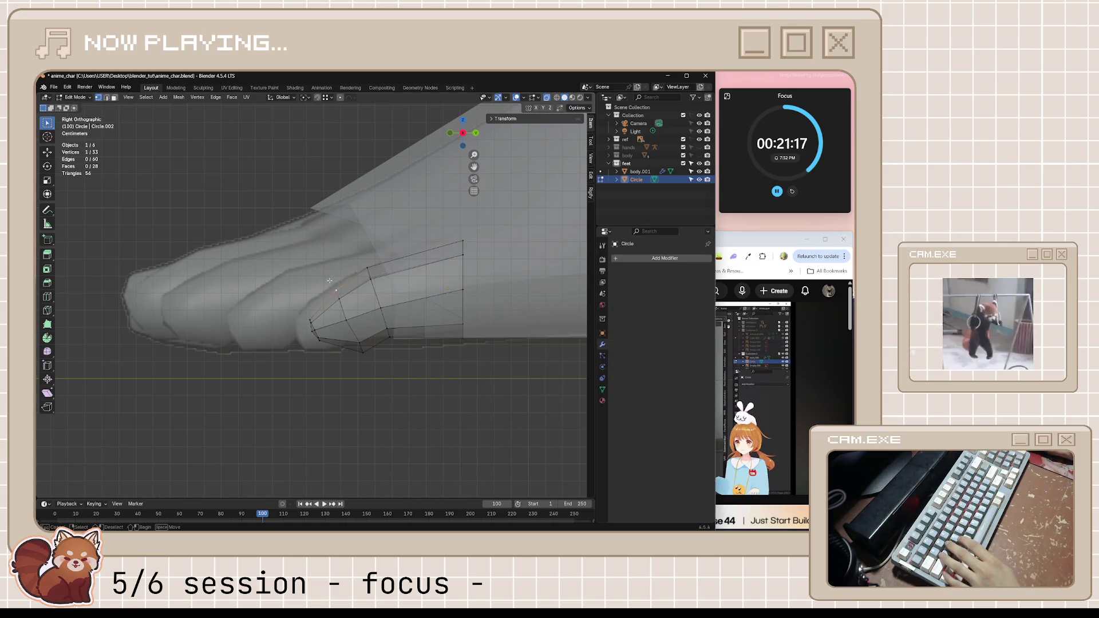
pyautogui.hotkey('alt', 's')
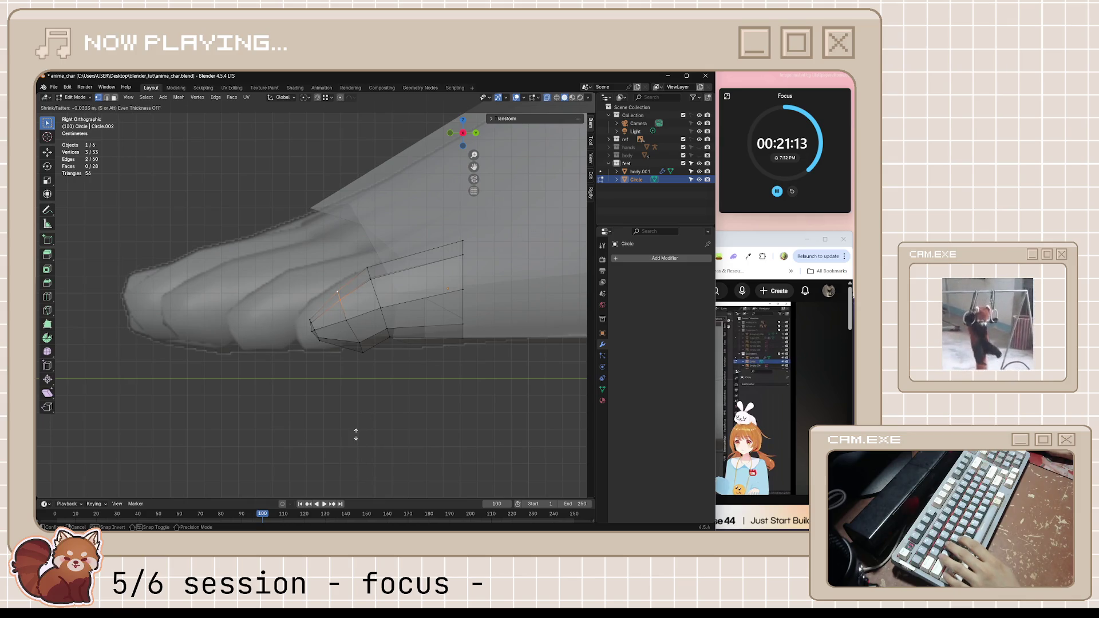
pyautogui.click(357, 438)
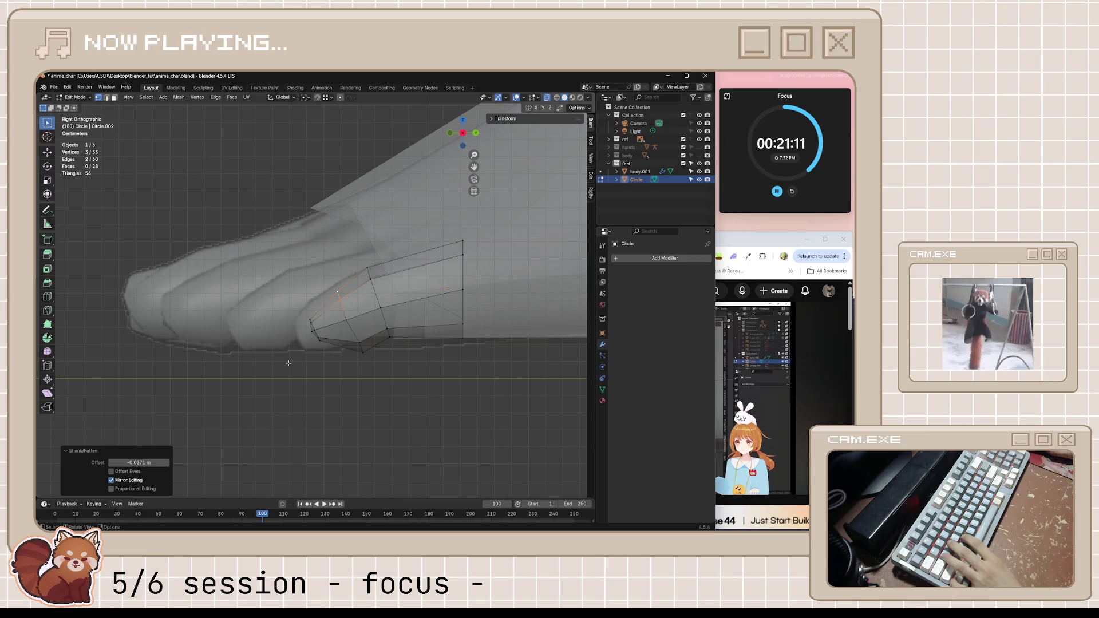
# - Clear the selection and save anime_char.blend
pyautogui.click(346, 361)
pyautogui.hotkey('ctrl', 's')
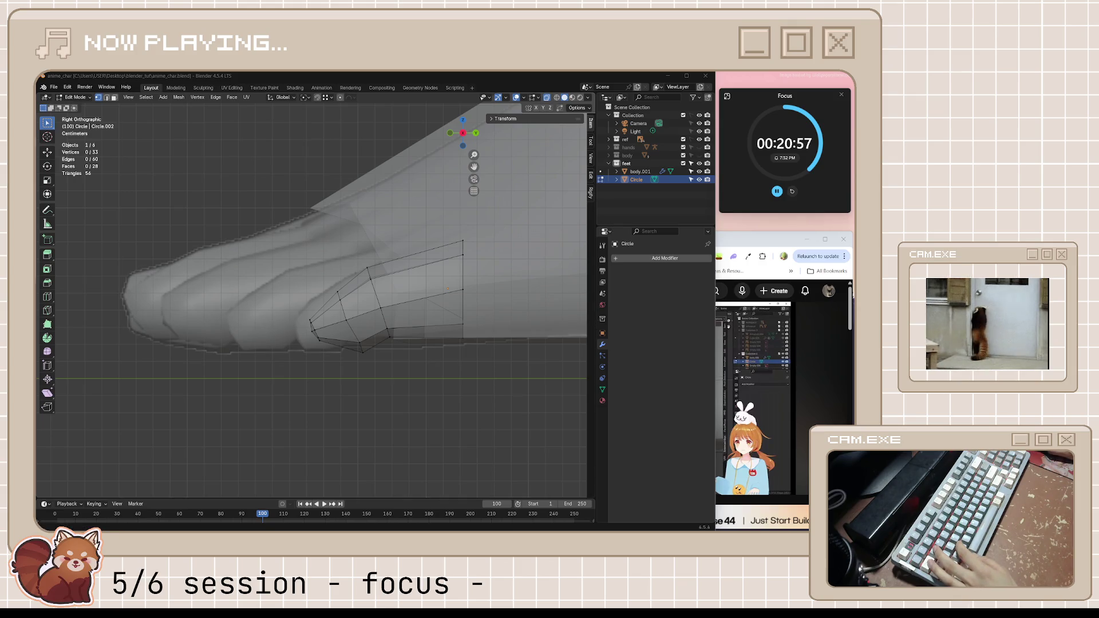
pyautogui.click(824, 401)
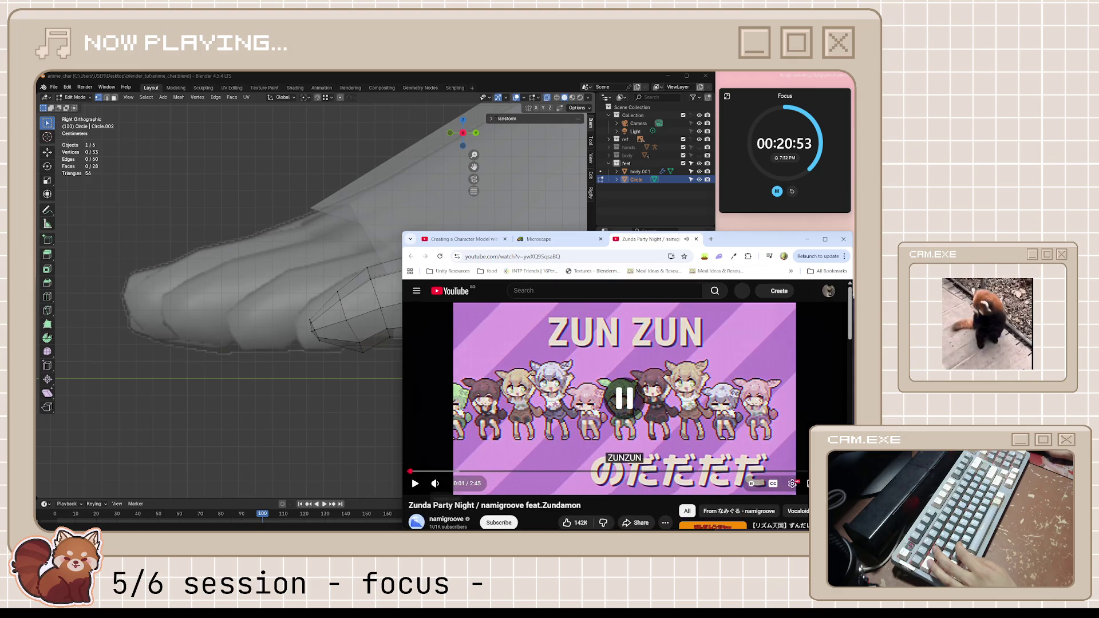
# - Pause the Spotify playlist, play Zunda Party Night on YouTube, and minimize Spotify
pyautogui.click(500, 523)
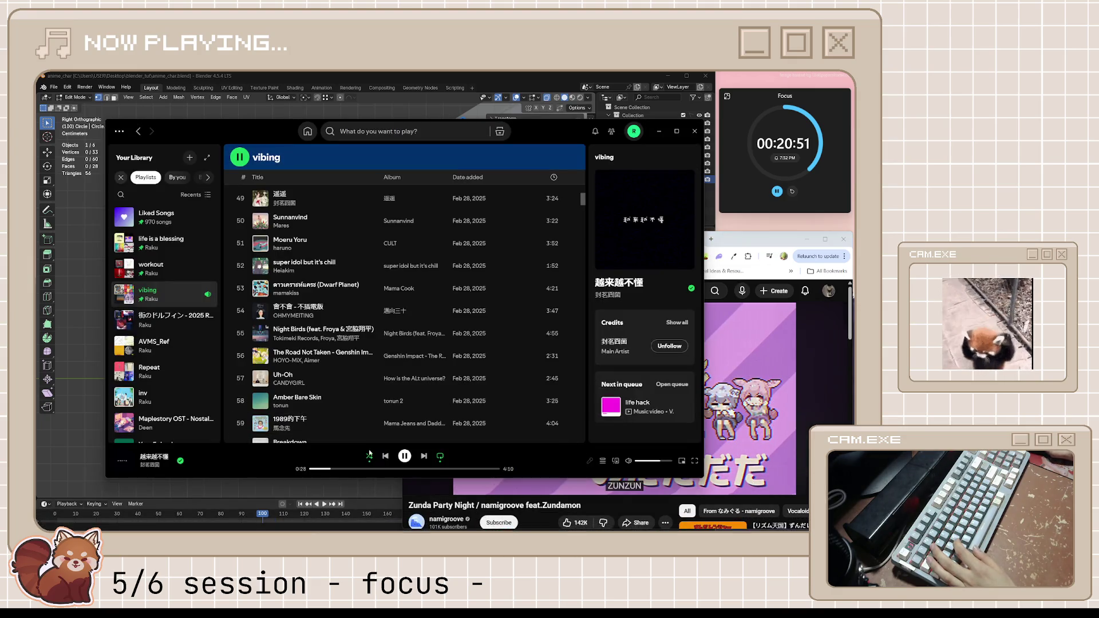
pyautogui.click(761, 372)
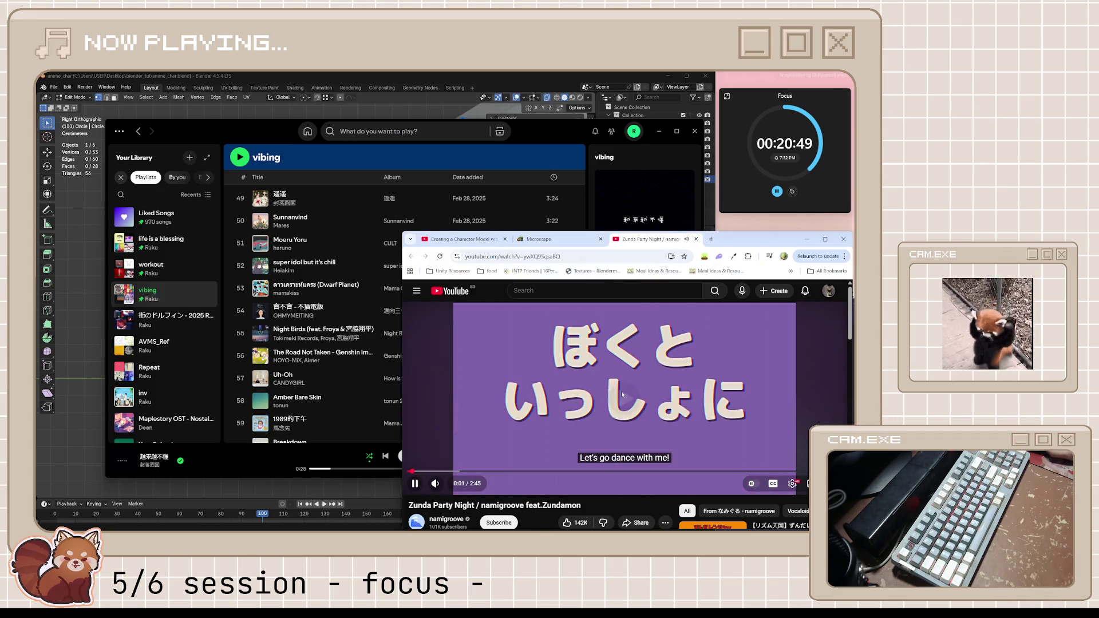
pyautogui.click(661, 130)
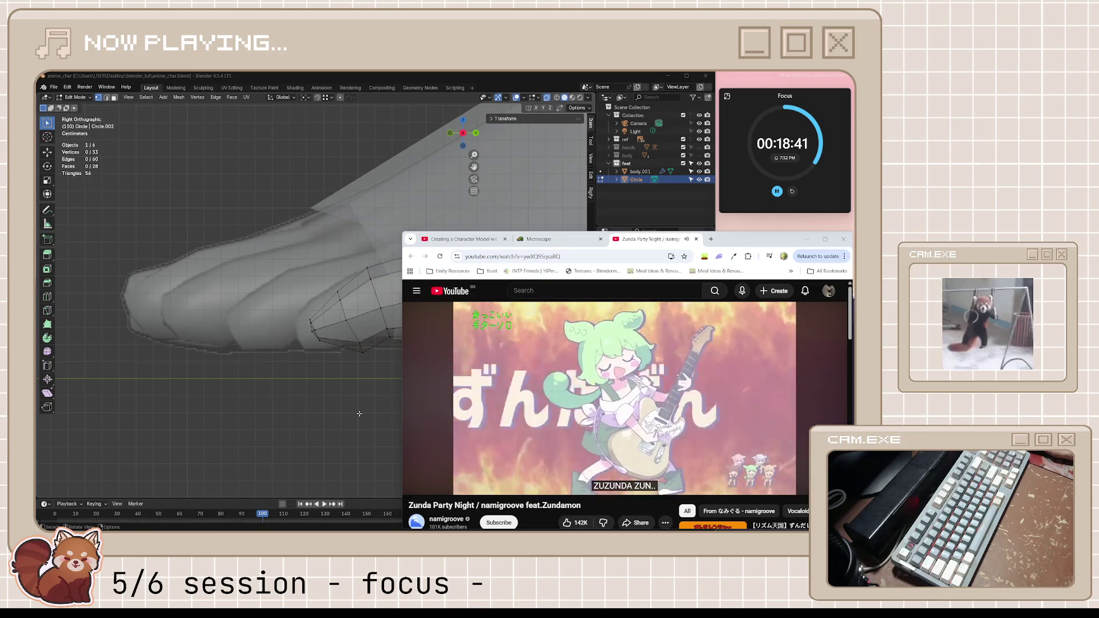
# - Skip Spotify to life hack, close the Zunda Party Night tab, and return to the tutorial
pyautogui.moveTo(367, 530)
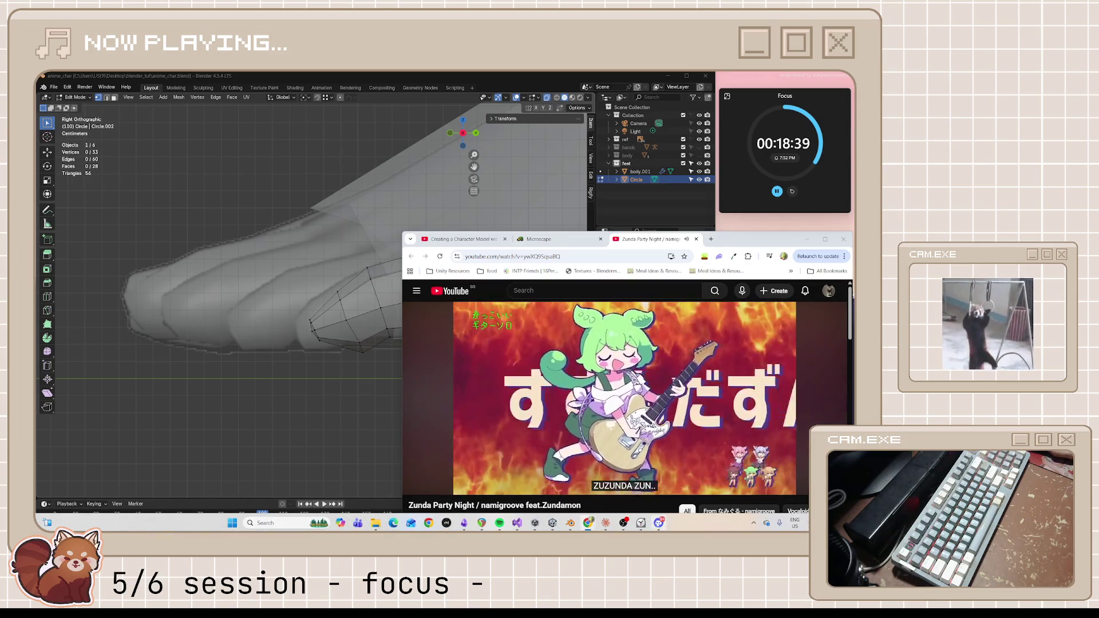
pyautogui.moveTo(624, 523)
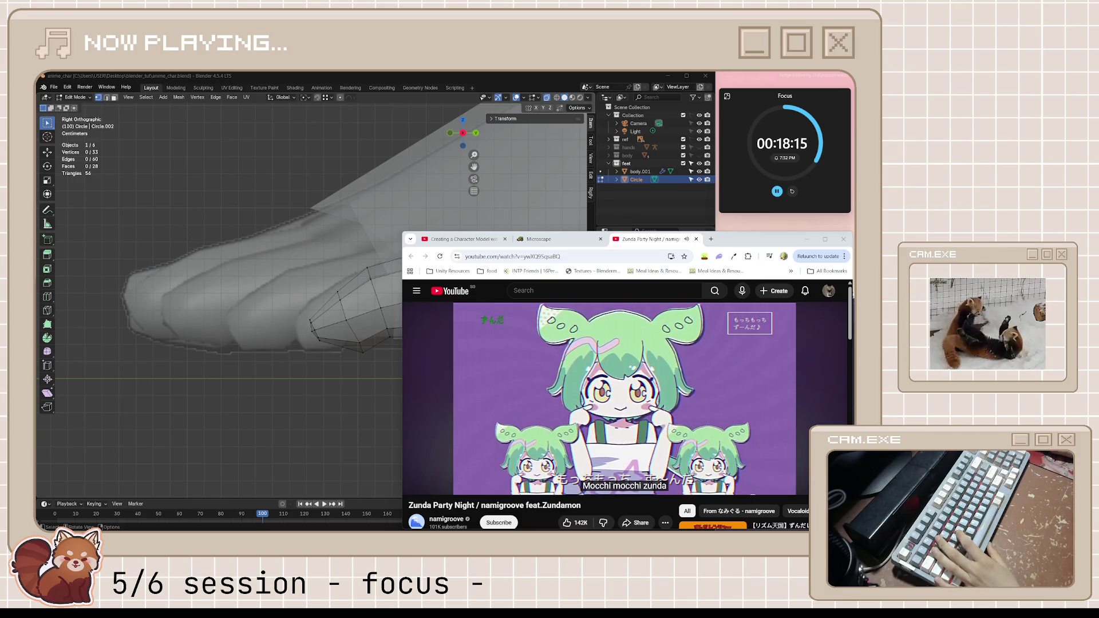
pyautogui.moveTo(535, 376)
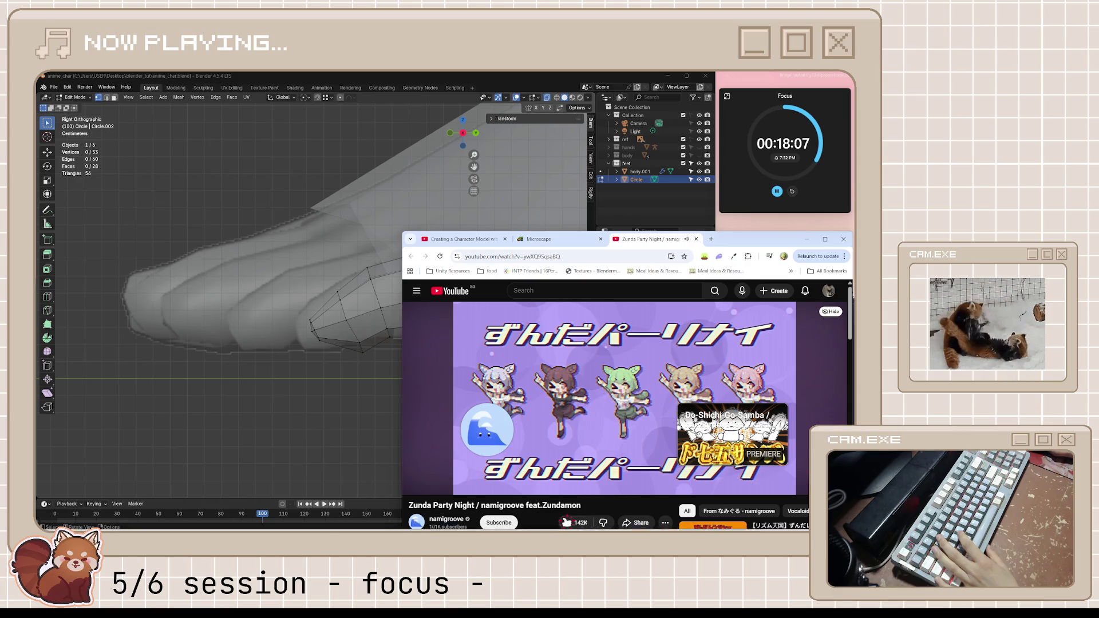
pyautogui.moveTo(567, 529)
pyautogui.click(506, 525)
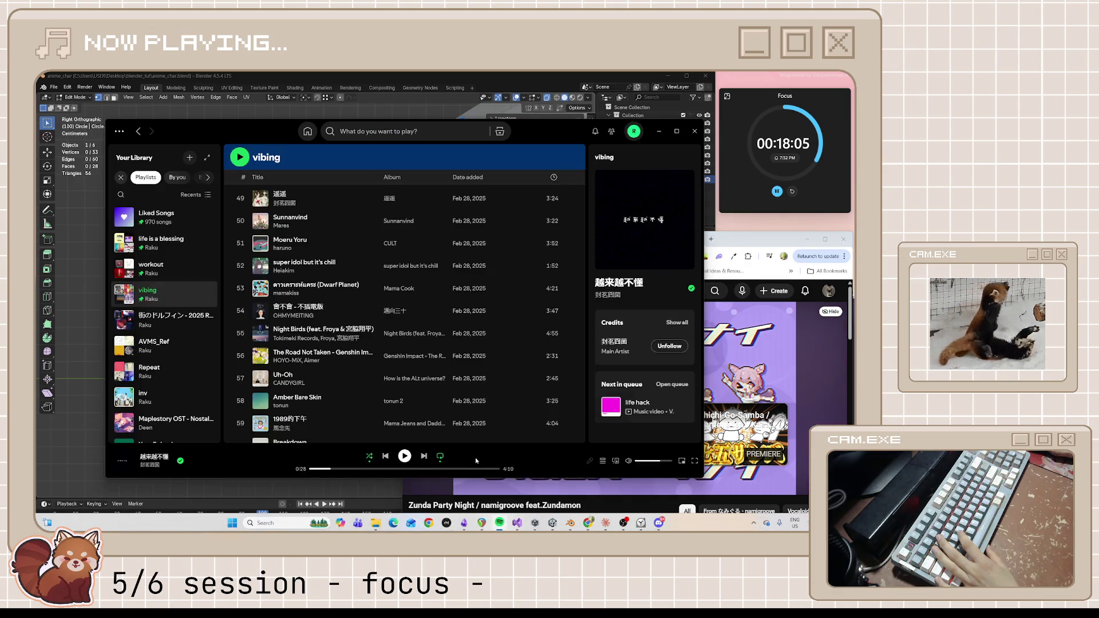
pyautogui.click(424, 457)
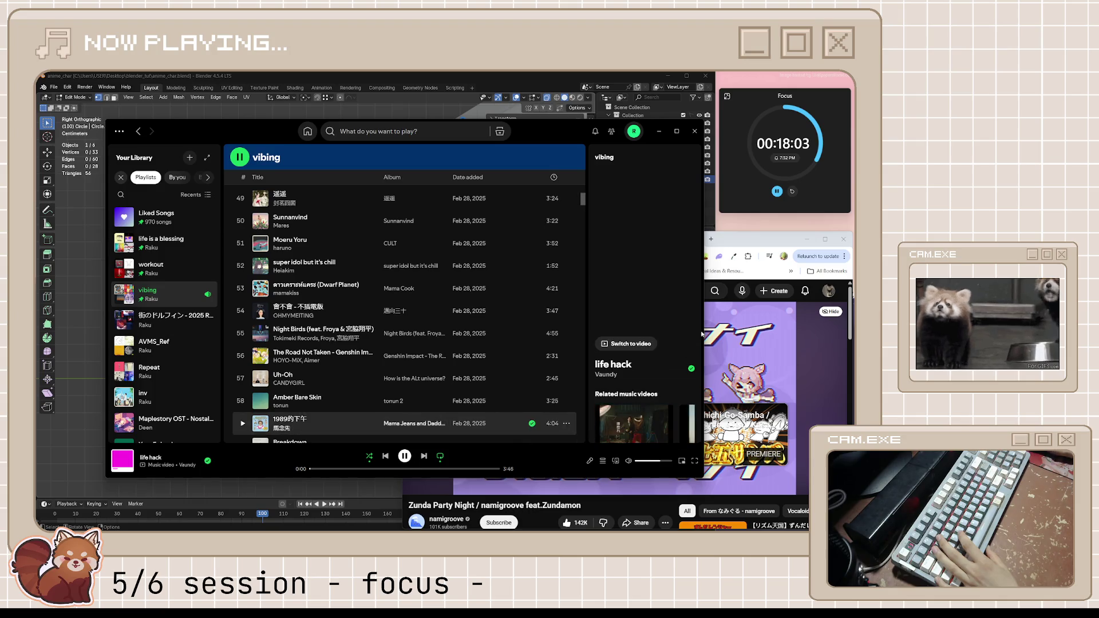
pyautogui.click(659, 131)
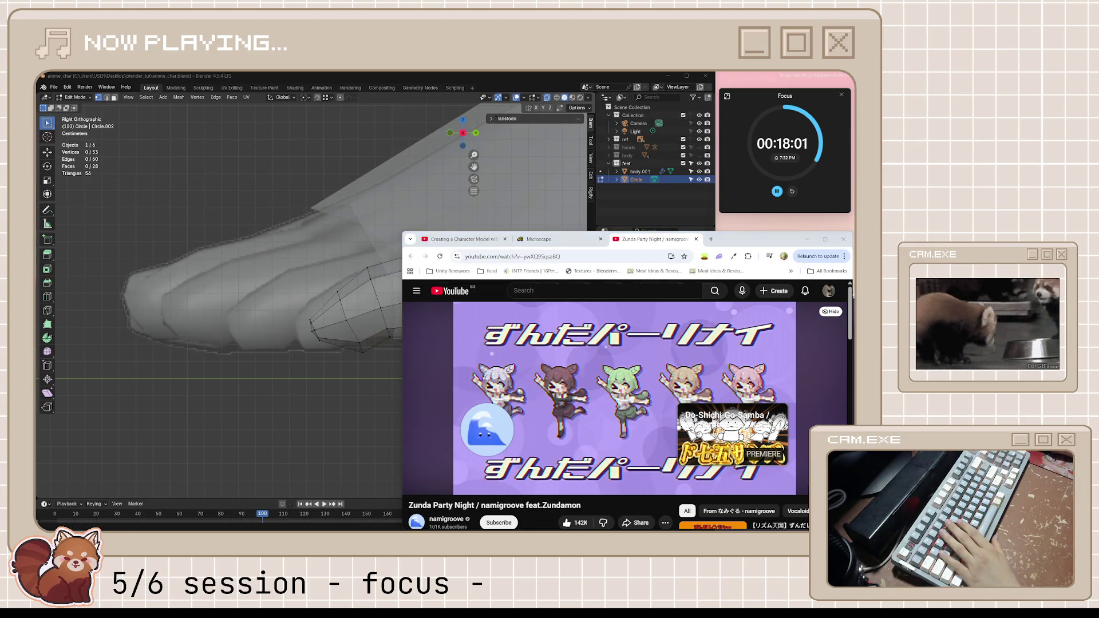
pyautogui.middleClick(633, 243)
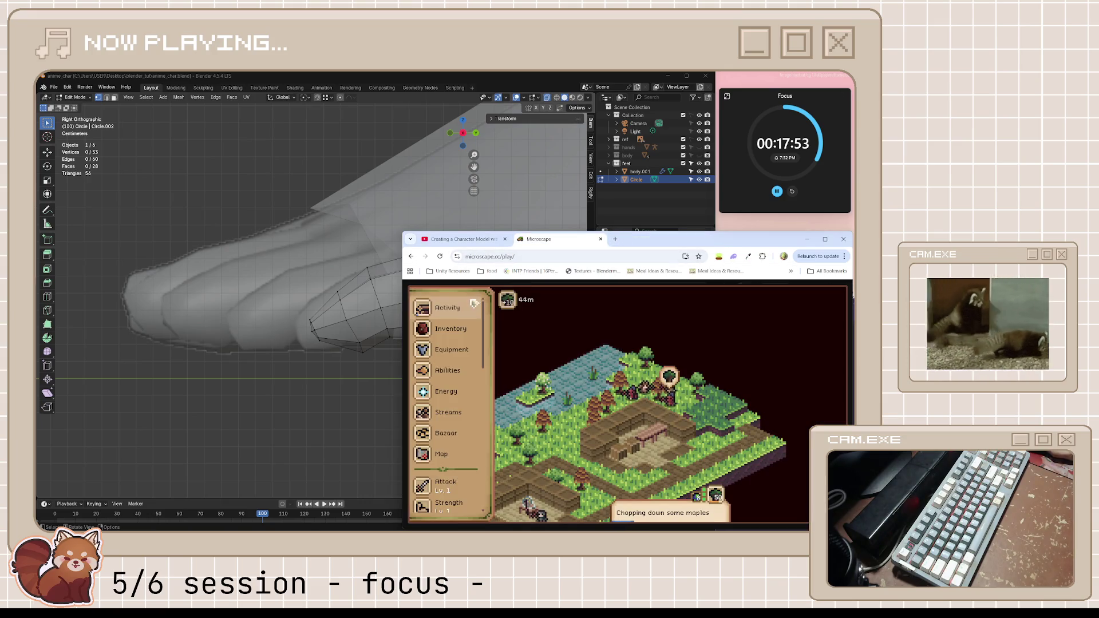
pyautogui.click(459, 242)
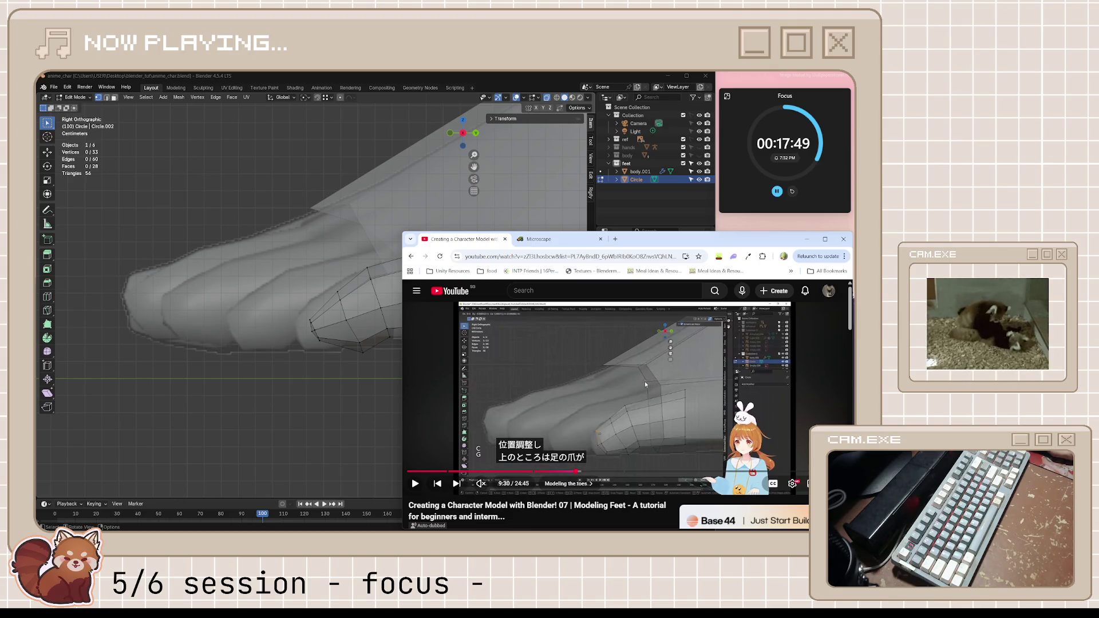
# - Rewind the feet tutorial 10 seconds, watch to 9:42, then orbit the foot into perspective
pyautogui.click(594, 387)
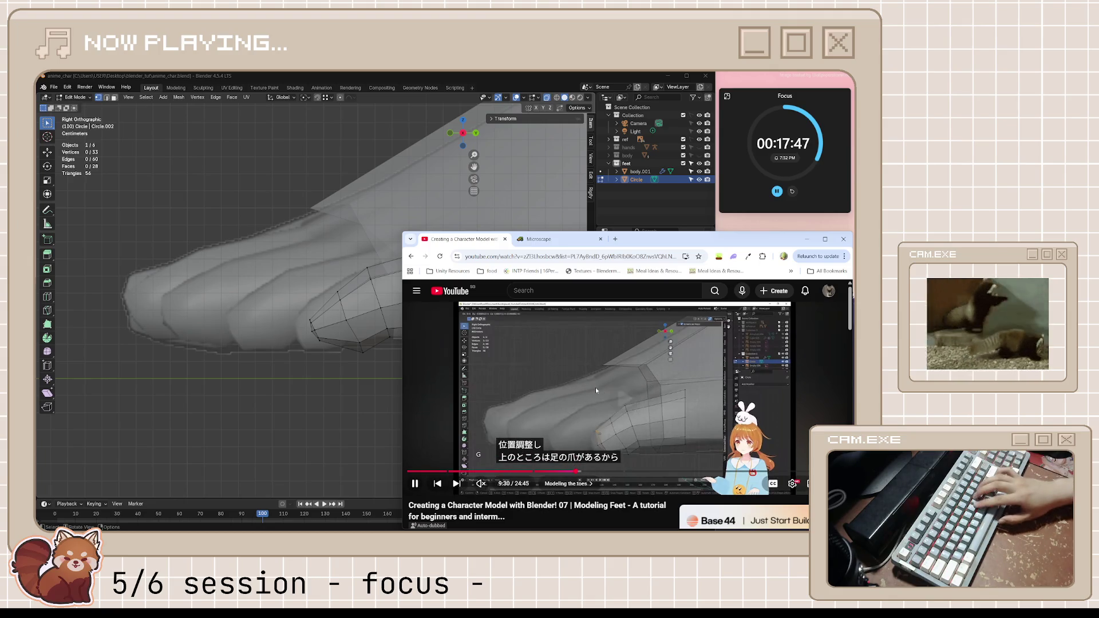
pyautogui.press('j')
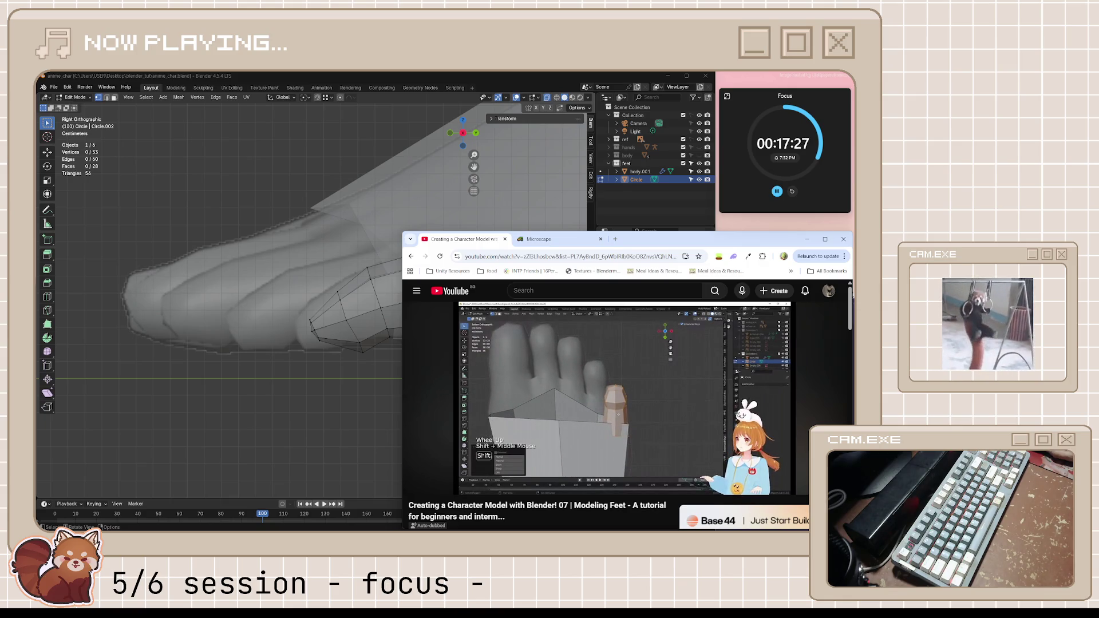
pyautogui.click(534, 392)
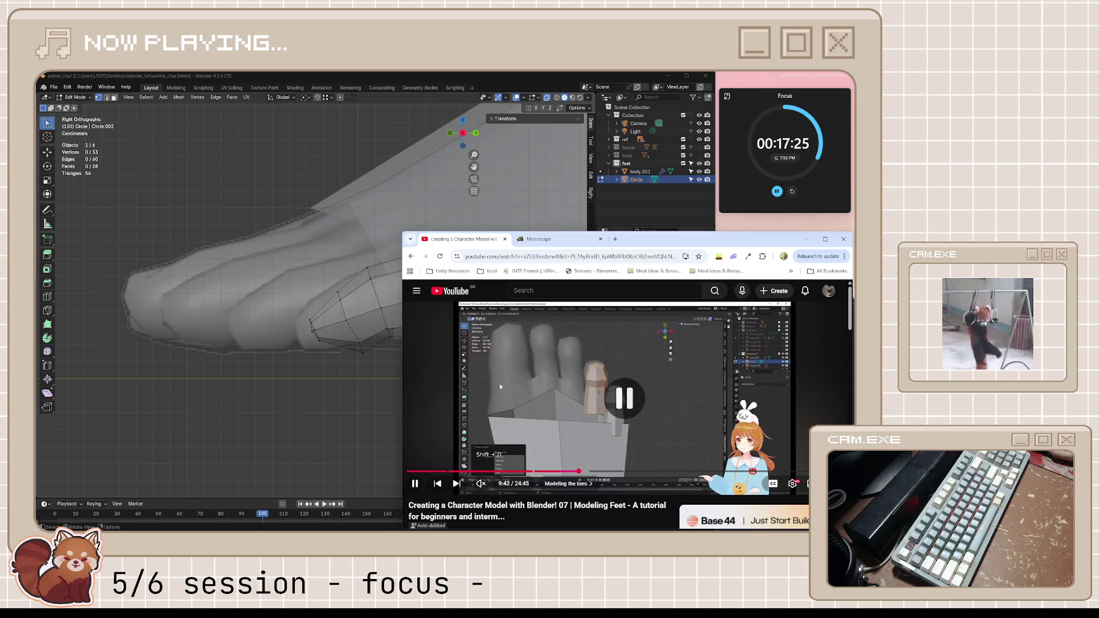
pyautogui.click(357, 298)
pyautogui.moveTo(356, 299); pyautogui.dragTo(370, 343, button='middle')
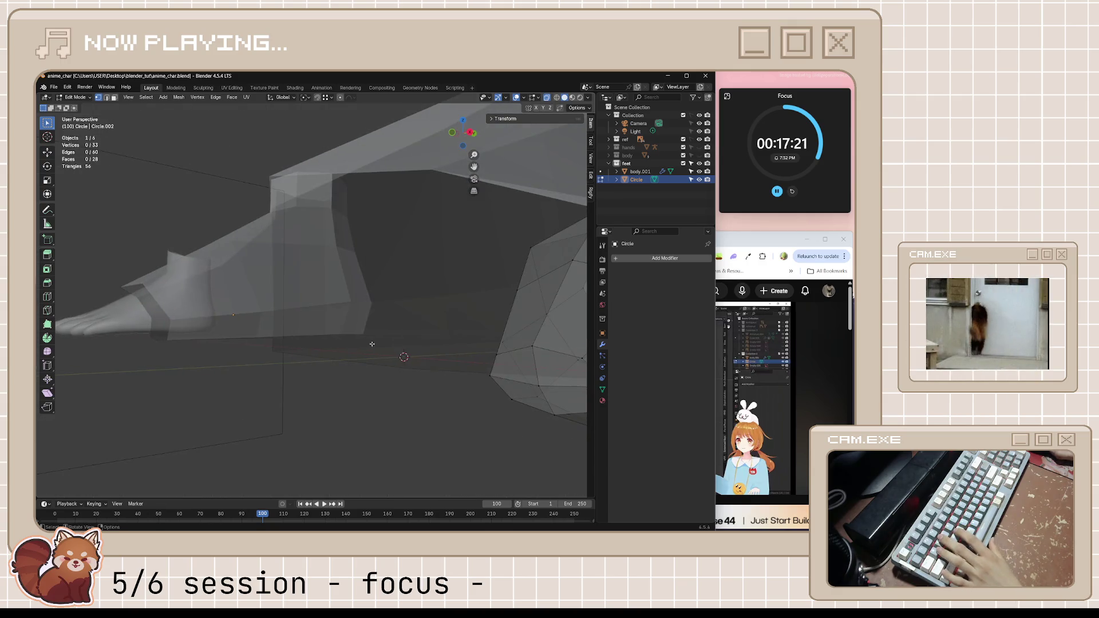
# - Select the faces at the little toe's tip and move them lower and further back
pyautogui.press('3')
pyautogui.click(515, 366)
pyautogui.keyDown('shift'); pyautogui.click(527, 395); pyautogui.keyUp('shift')
pyautogui.keyDown('shift'); pyautogui.click(550, 401); pyautogui.keyUp('shift')
pyautogui.keyDown('shift'); pyautogui.click(553, 366); pyautogui.keyUp('shift')
pyautogui.moveTo(533, 372); pyautogui.dragTo(524, 377, button='middle')
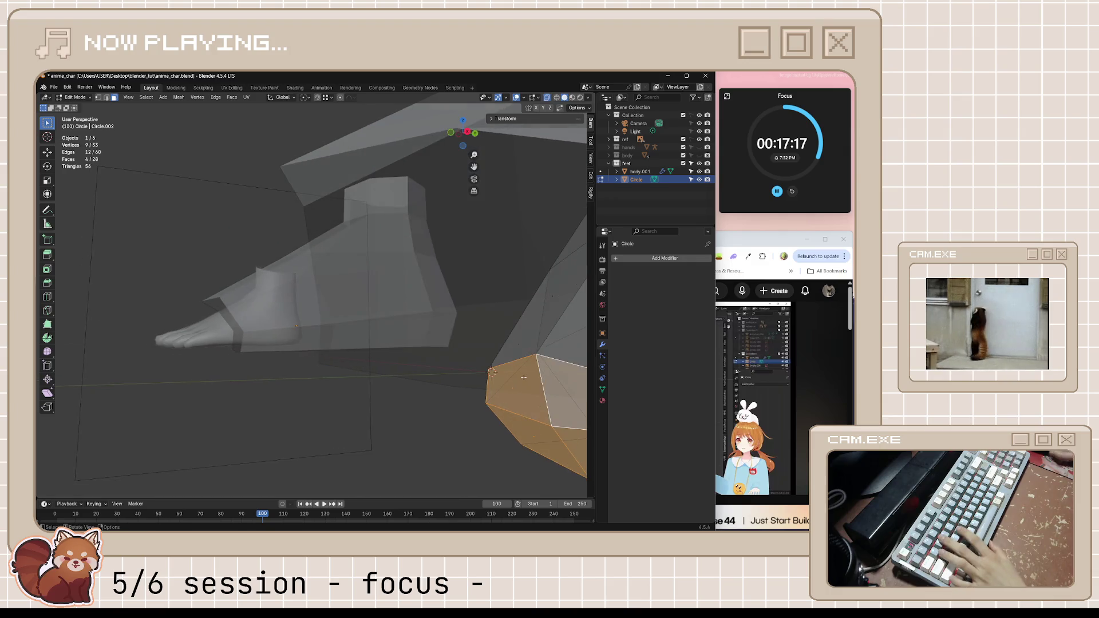
pyautogui.press('KP_3')
pyautogui.press('g')
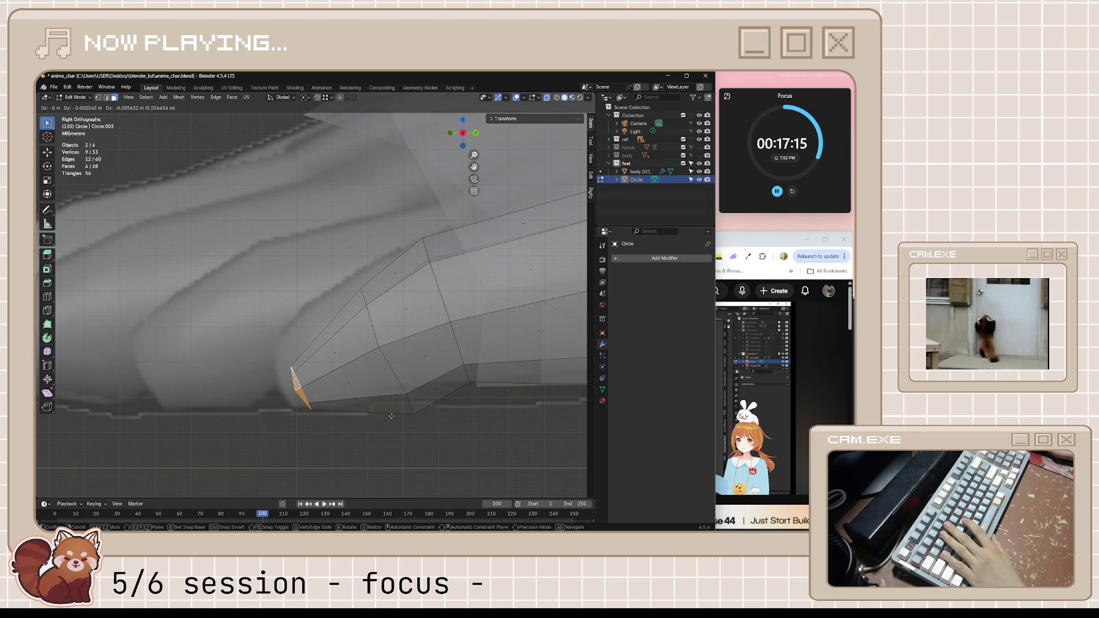
pyautogui.click(387, 413)
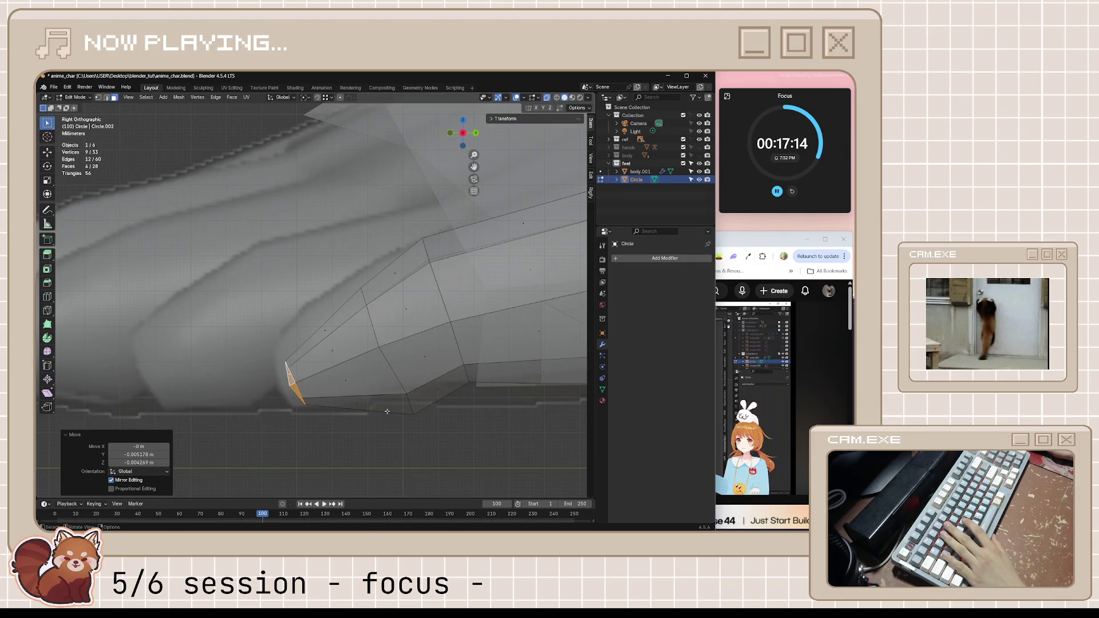
# - Reposition the toe's front-tip vertices and settle the toe mesh at the foot's edge
pyautogui.click(287, 344)
pyautogui.press('g')
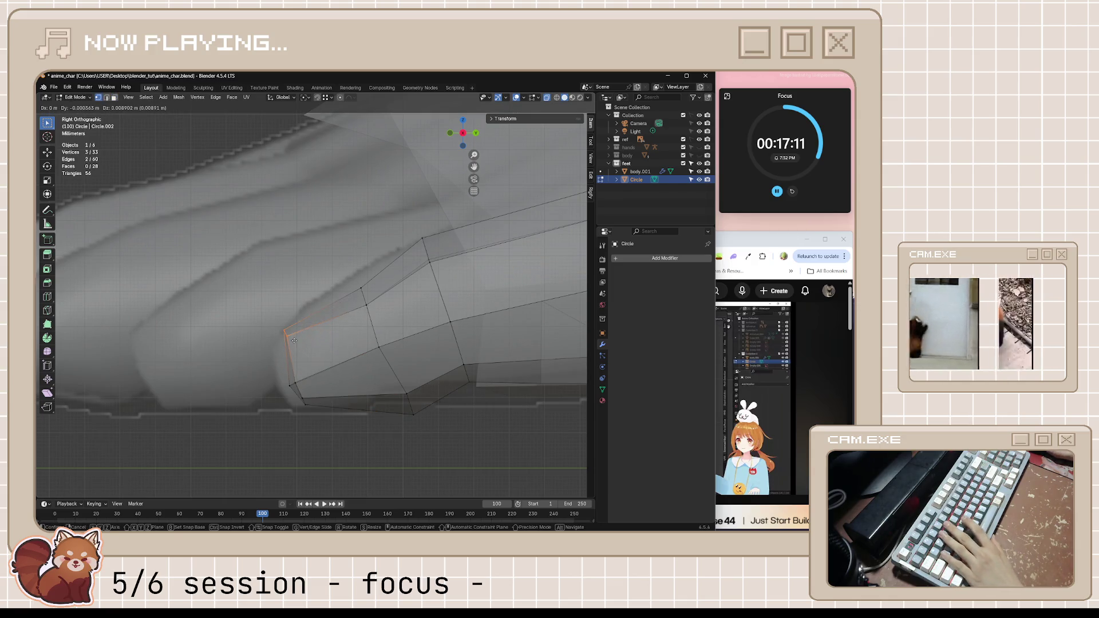
pyautogui.click(294, 346)
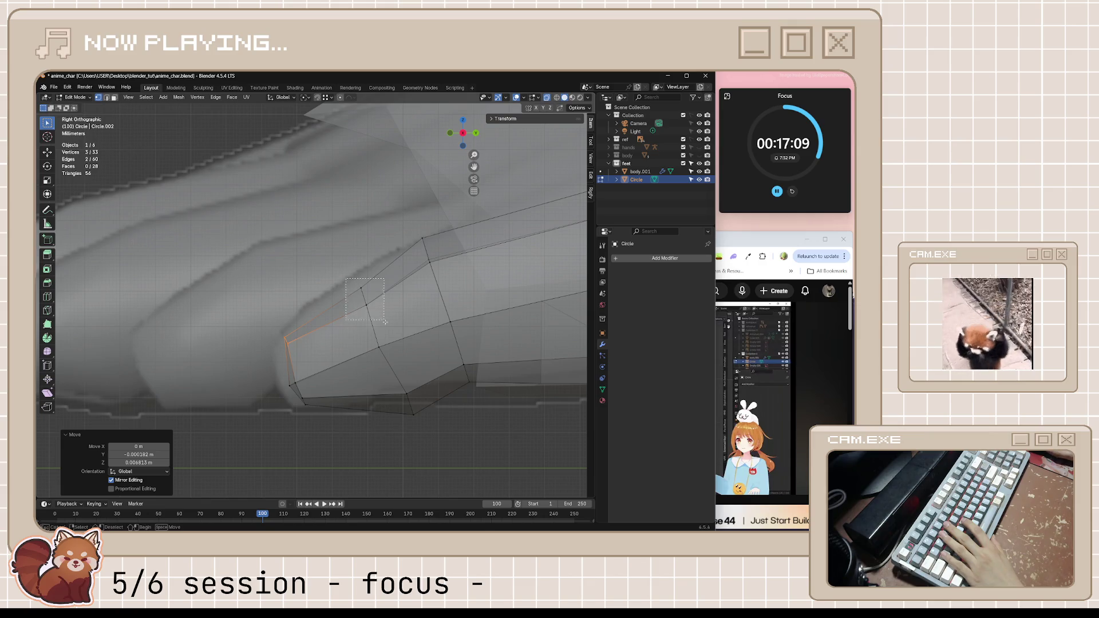
pyautogui.press('g')
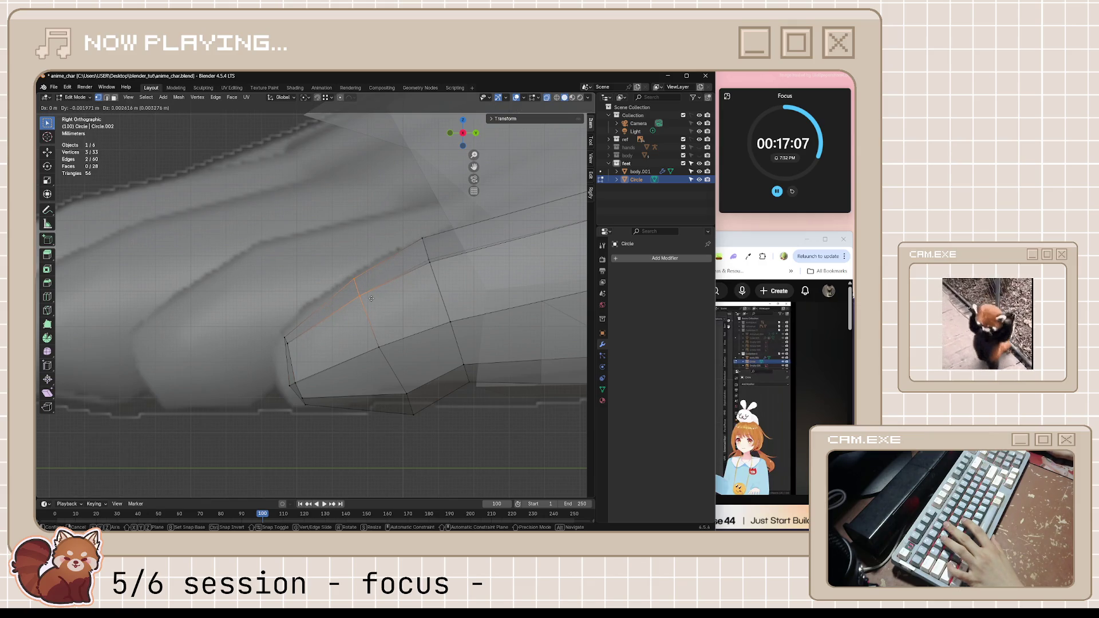
pyautogui.click(371, 299)
pyautogui.scroll(-5, 371, 299)
pyautogui.click(405, 390)
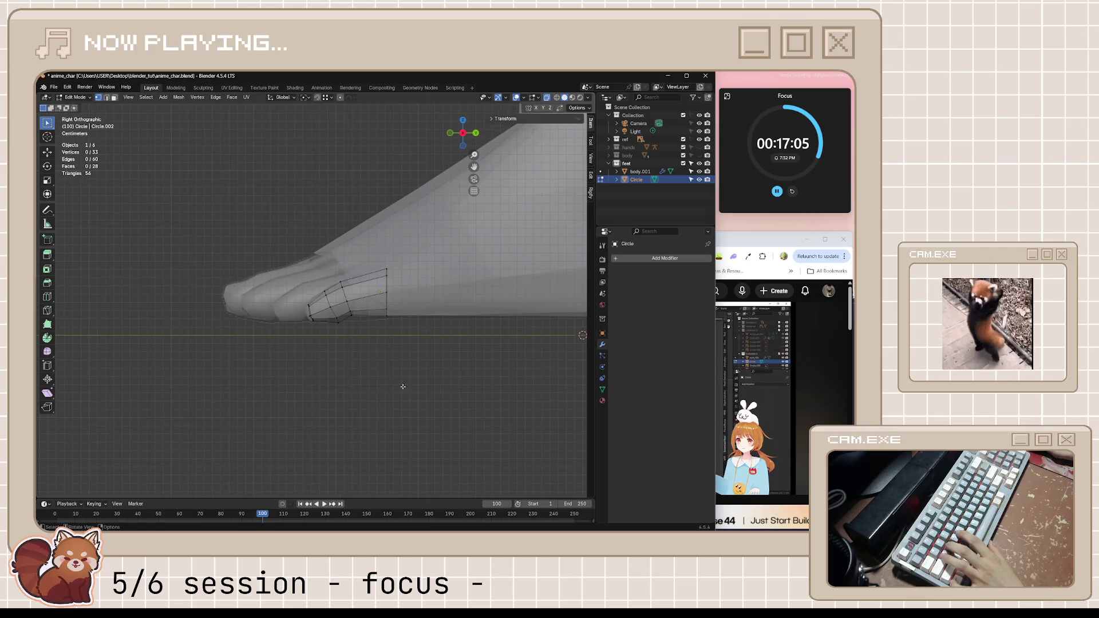
pyautogui.scroll(4, 357, 308)
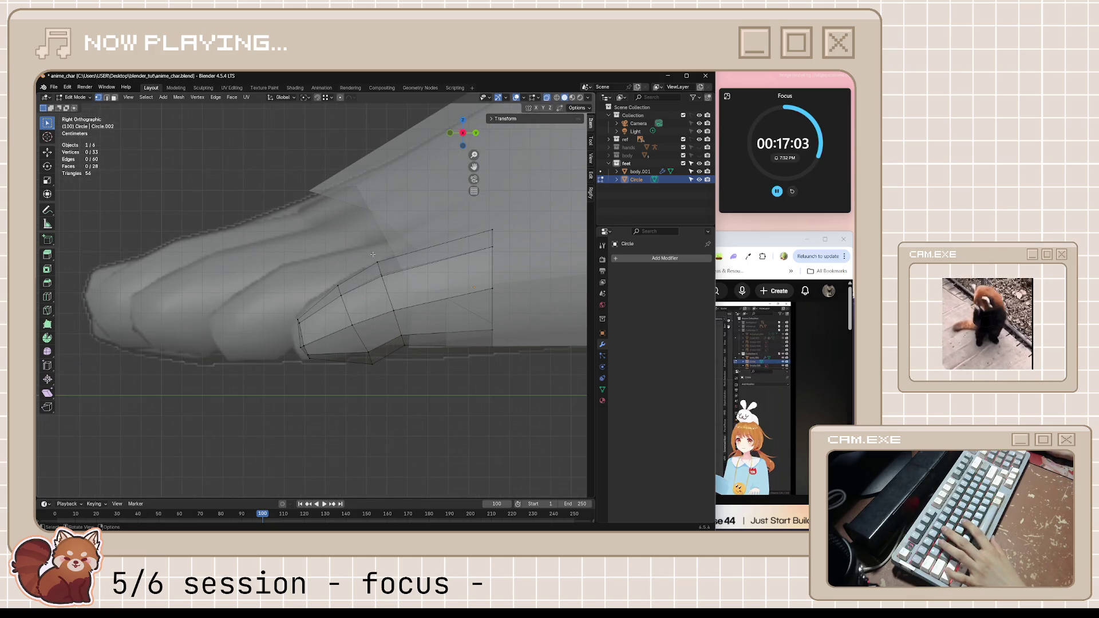
pyautogui.scroll(-4, 495, 332)
# - View the toes from above, return to Object Mode, and select the foot body
pyautogui.moveTo(404, 361)
pyautogui.mouseDown(button='middle')
pyautogui.moveTo(401, 311)
pyautogui.moveTo(422, 304)
pyautogui.mouseUp(button='middle')
pyautogui.press('KP_7')
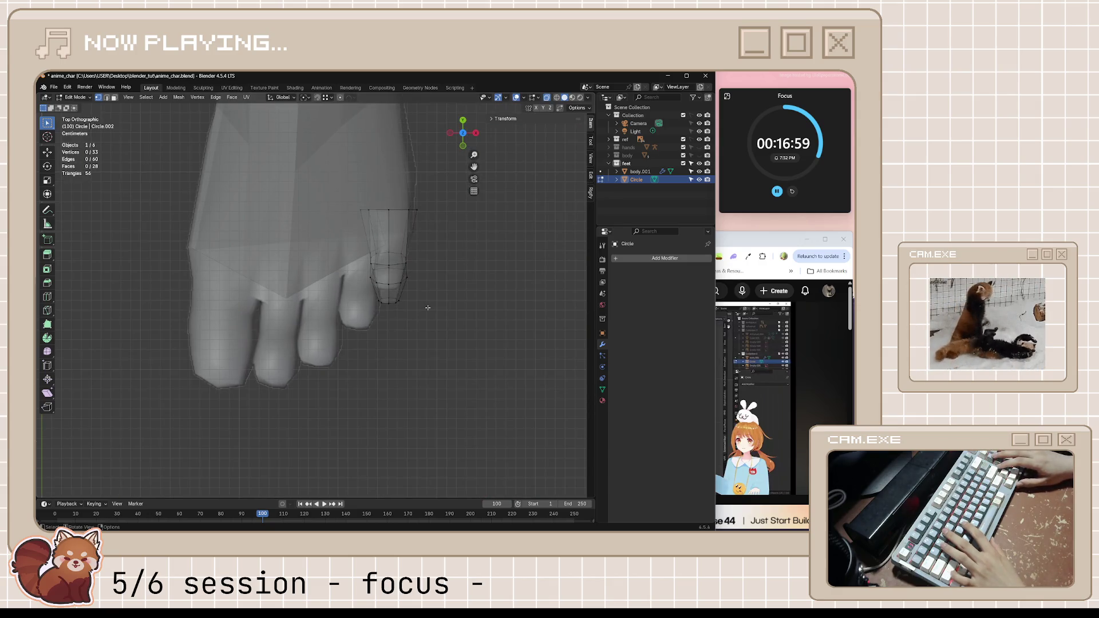
pyautogui.scroll(-3, 427, 307)
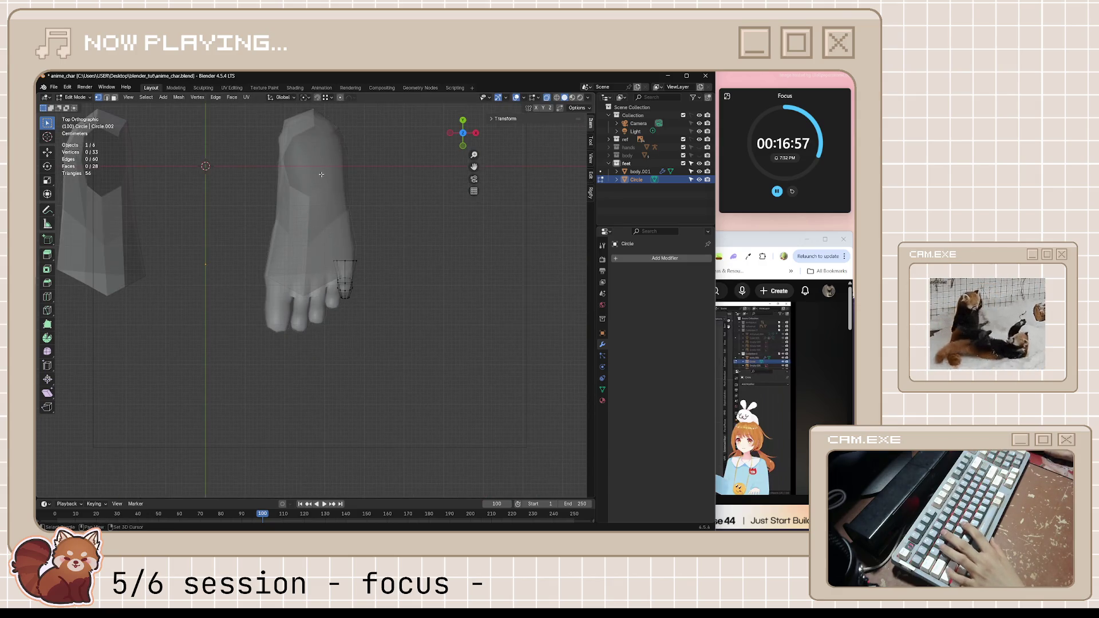
pyautogui.scroll(3, 353, 257)
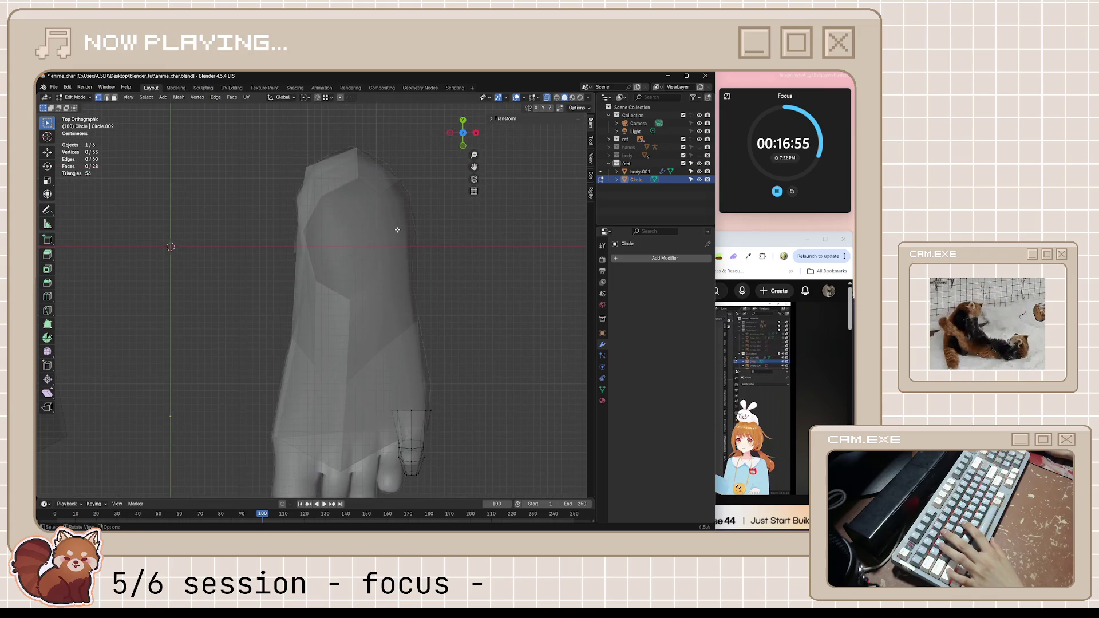
pyautogui.scroll(-2, 397, 230)
pyautogui.press('Tab')
pyautogui.click(379, 265)
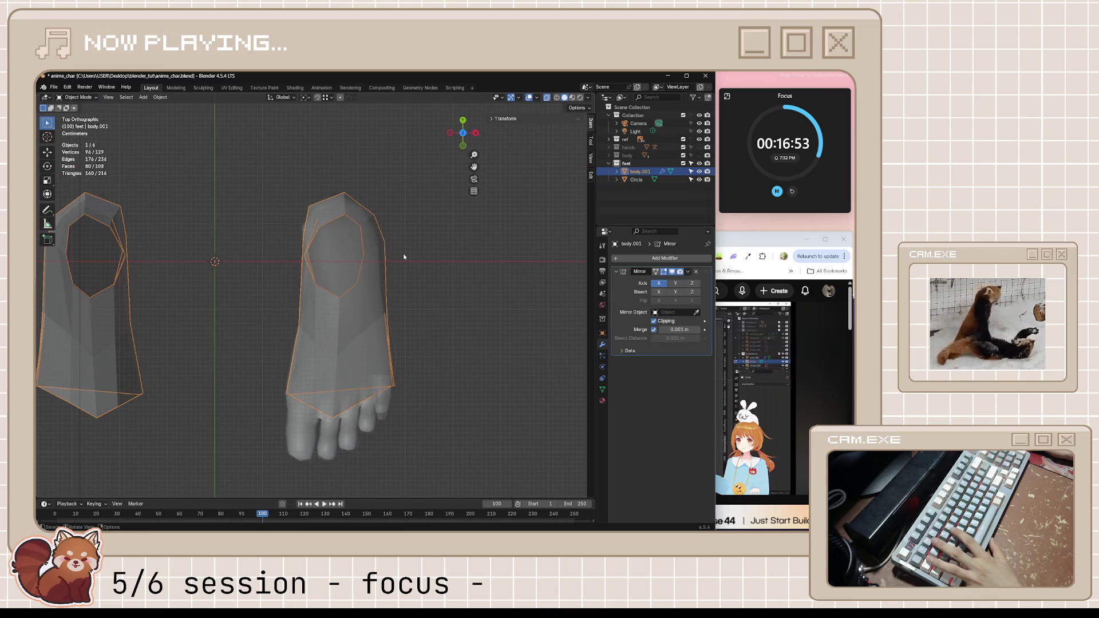
# - Inspect the foot from the side, front, and straight below the sole
pyautogui.scroll(2, 407, 321)
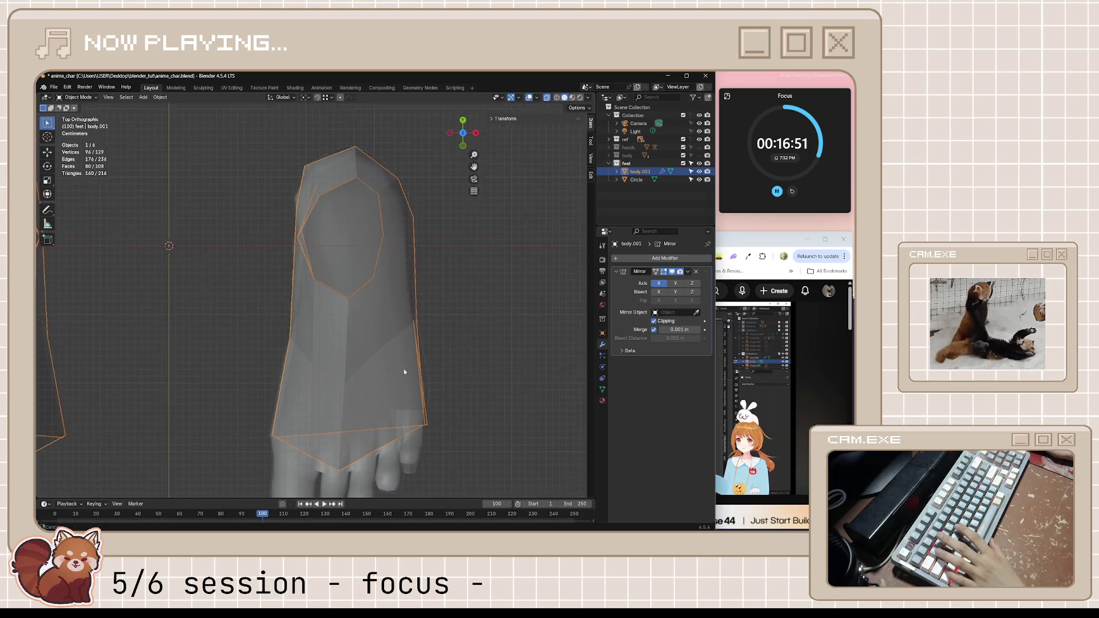
pyautogui.keyDown('shift'); pyautogui.moveTo(406, 371); pyautogui.dragTo(386, 218, button='middle'); pyautogui.keyUp('shift')
pyautogui.scroll(2, 413, 285)
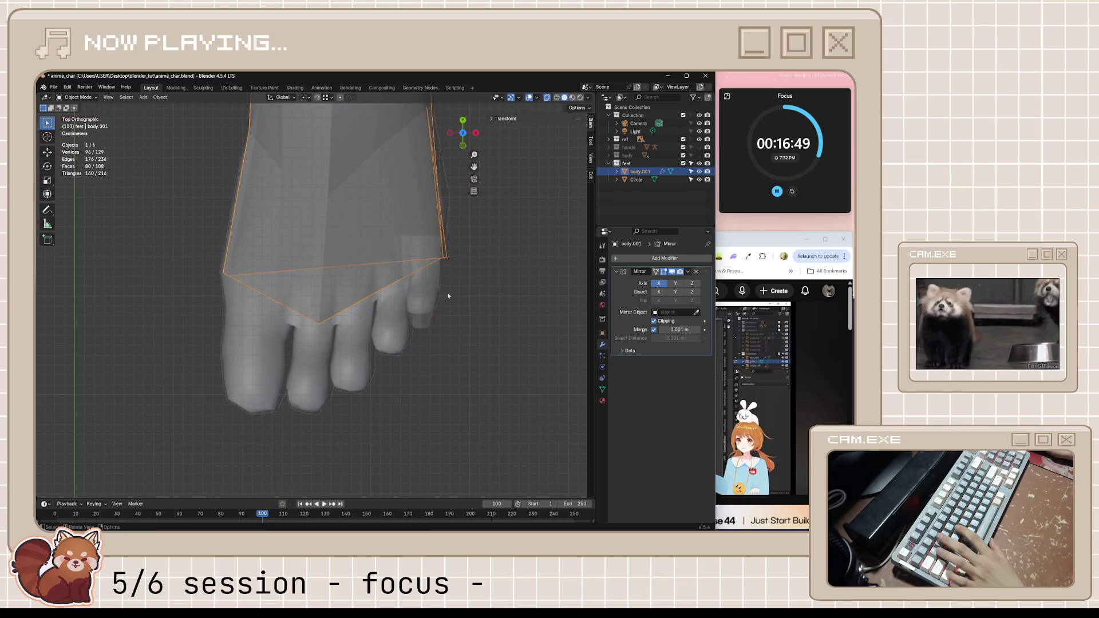
pyautogui.press('KP_3')
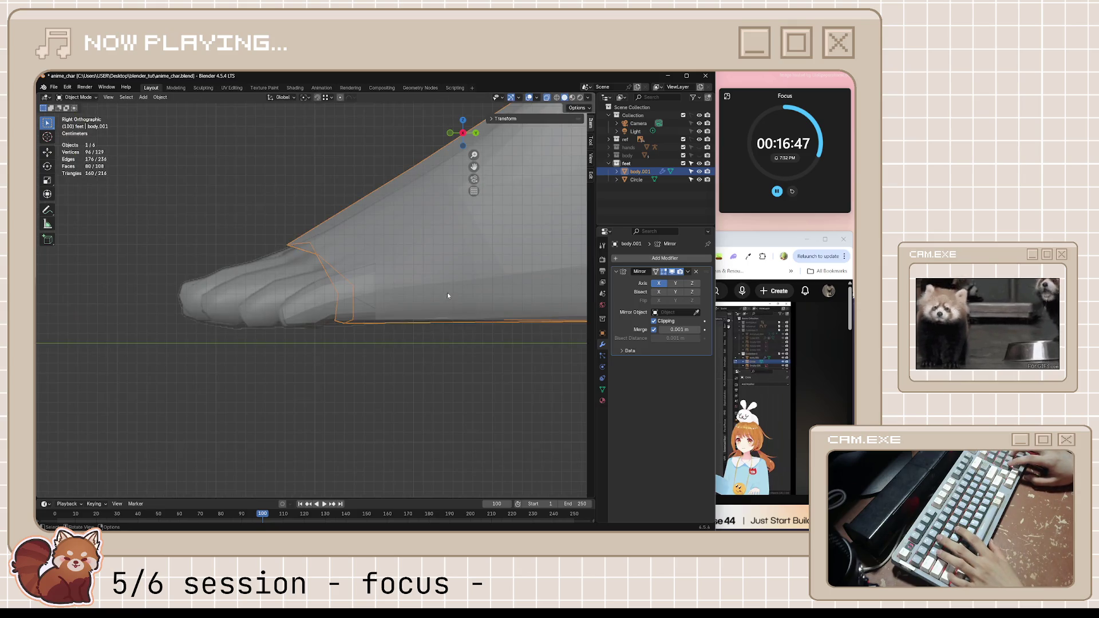
pyautogui.press('KP_1')
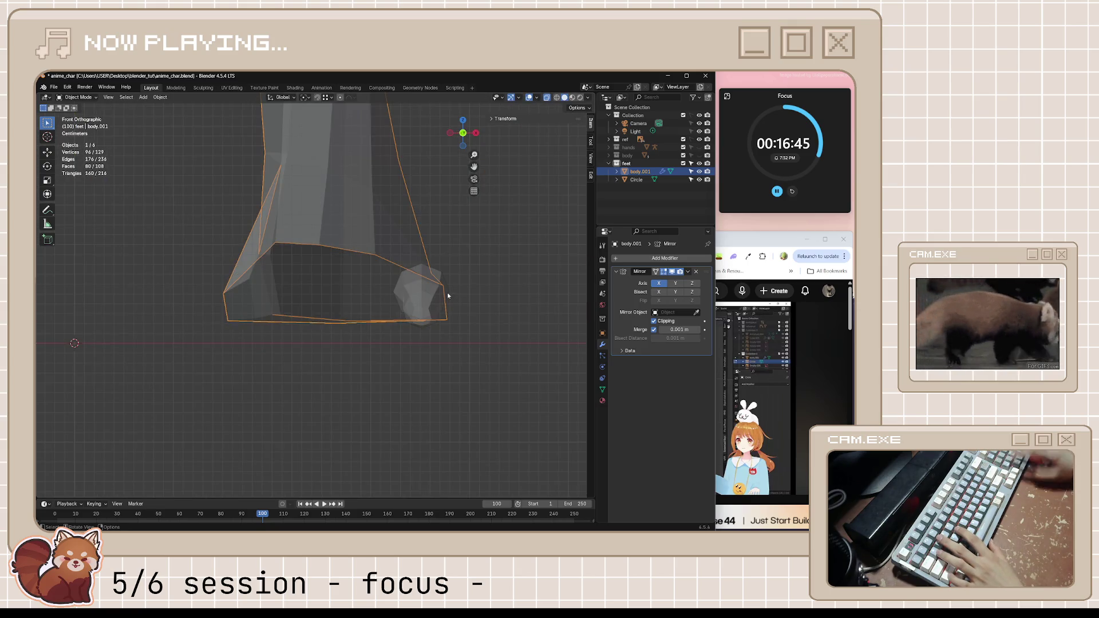
pyautogui.scroll(-4, 273, 310)
pyautogui.click(272, 310)
pyautogui.moveTo(273, 310)
pyautogui.mouseDown(button='middle')
pyautogui.moveTo(326, 336)
pyautogui.moveTo(310, 255)
pyautogui.moveTo(334, 252)
pyautogui.moveTo(300, 273)
pyautogui.moveTo(286, 320)
pyautogui.moveTo(261, 311)
pyautogui.moveTo(306, 272)
pyautogui.moveTo(323, 386)
pyautogui.moveTo(326, 372)
pyautogui.moveTo(274, 336)
pyautogui.moveTo(343, 326)
pyautogui.moveTo(440, 258)
pyautogui.mouseUp(button='middle')
pyautogui.scroll(5, 366, 315)
pyautogui.press('ctrl+KP_7')
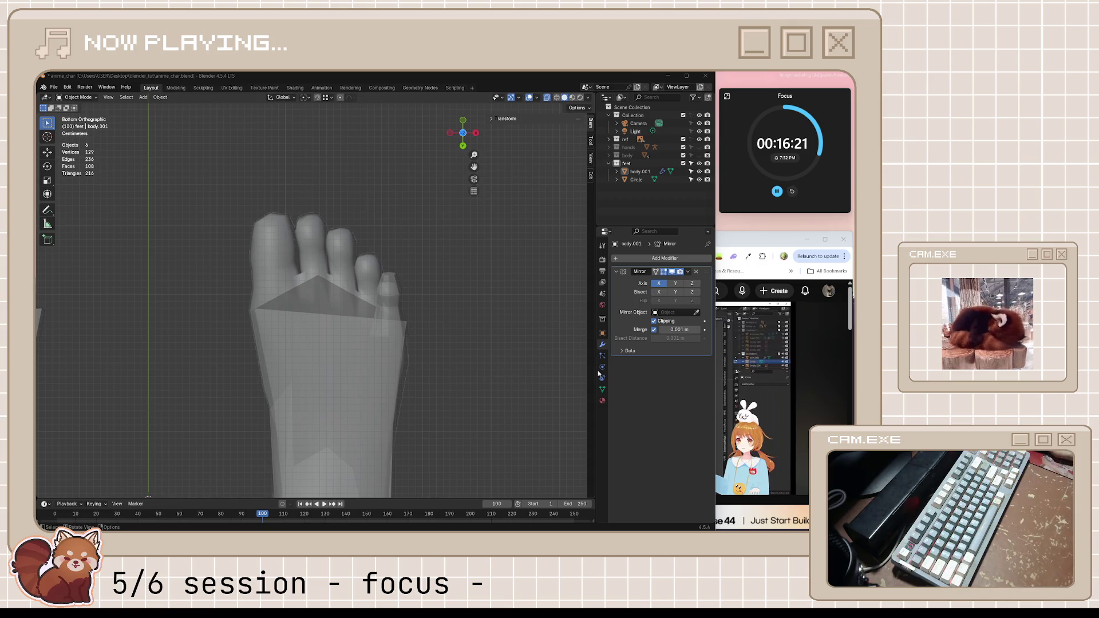
# - Watch the tutorial to about 9:57, then select the little-toe Circle mesh in Blender
pyautogui.hotkey('alt', 'Tab')
pyautogui.press('space')
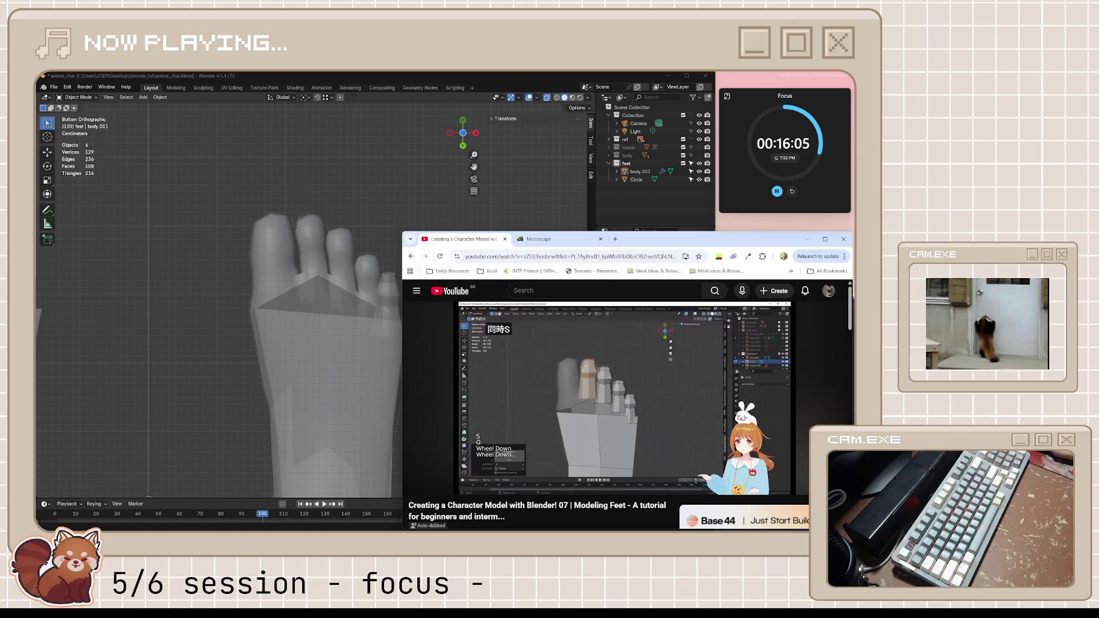
pyautogui.moveTo(653, 367)
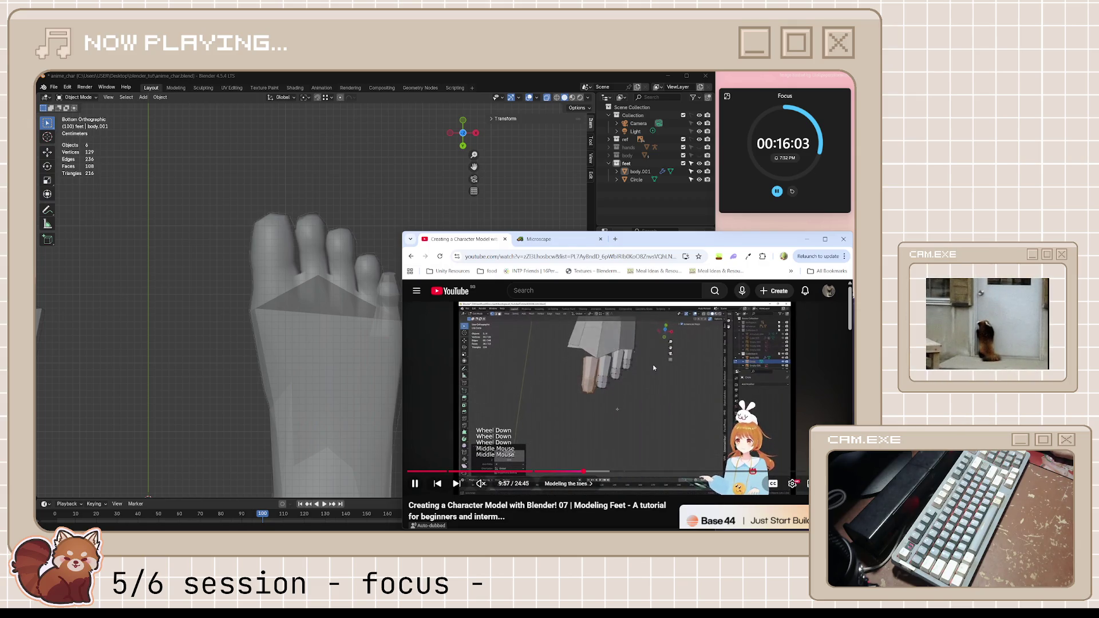
pyautogui.click(586, 332)
pyautogui.click(483, 82)
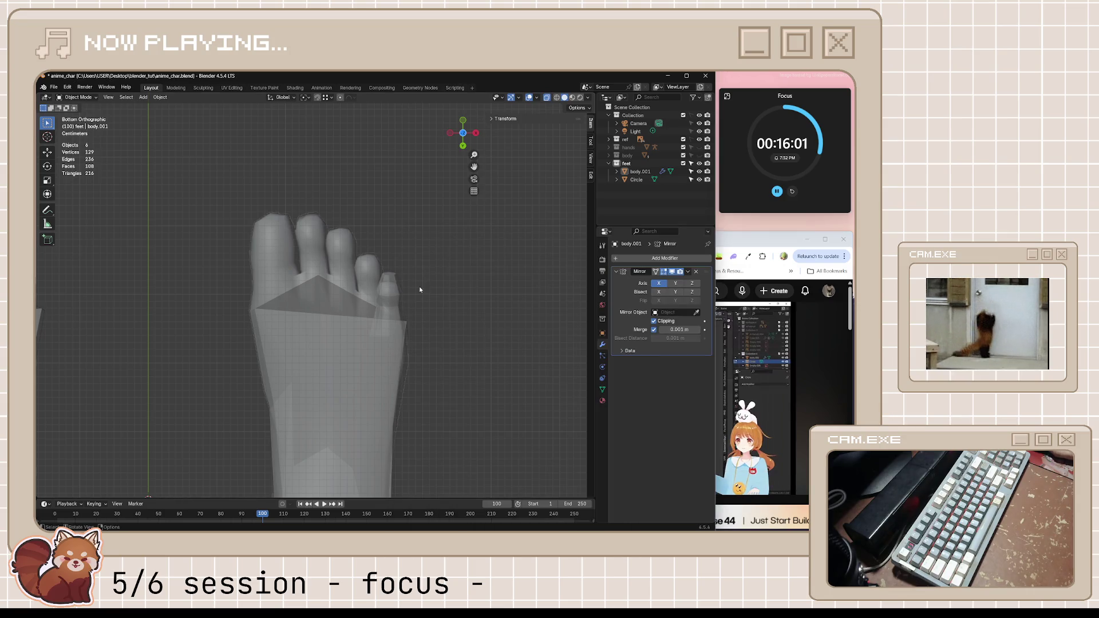
pyautogui.click(393, 310)
# - Duplicate the whole little toe into a slightly larger fourth toe beside it
pyautogui.press('Tab')
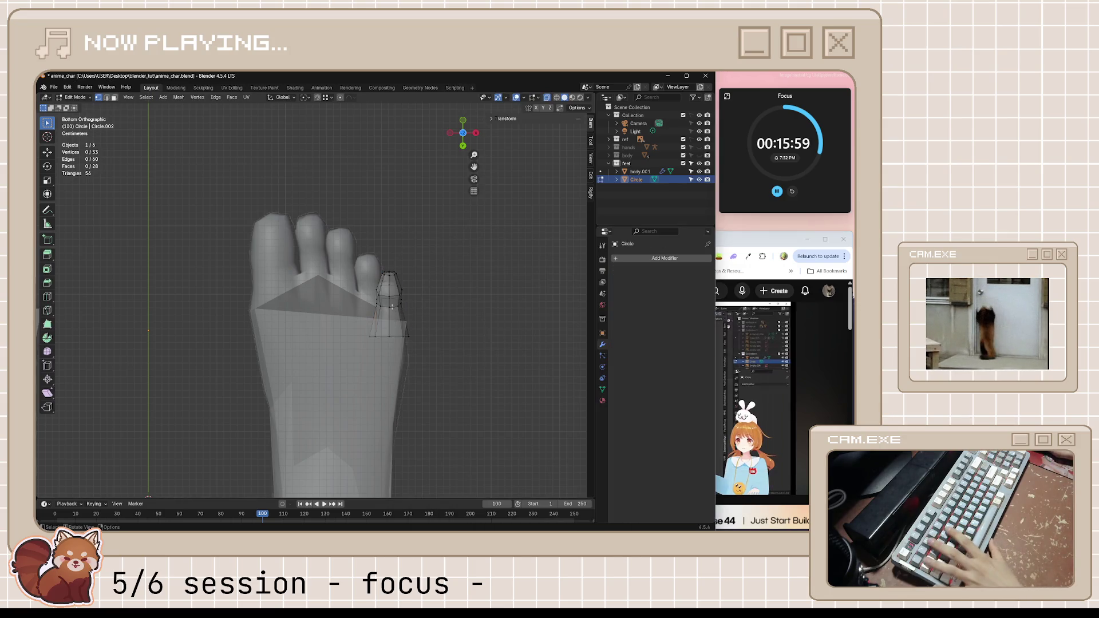
pyautogui.press('a')
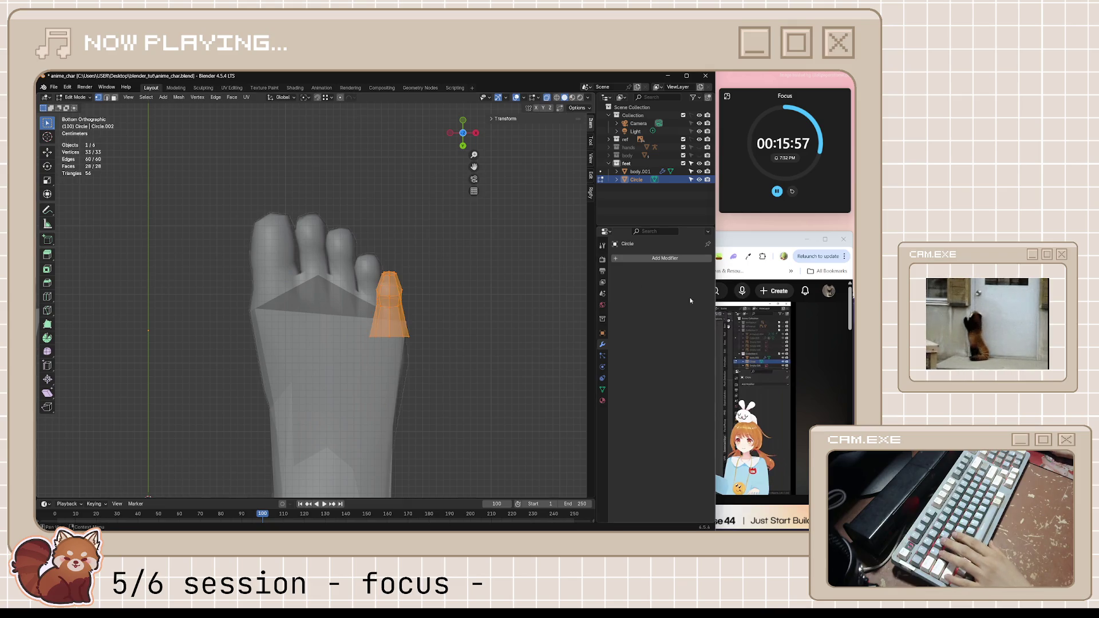
pyautogui.click(753, 243)
pyautogui.hotkey('alt', 'Tab')
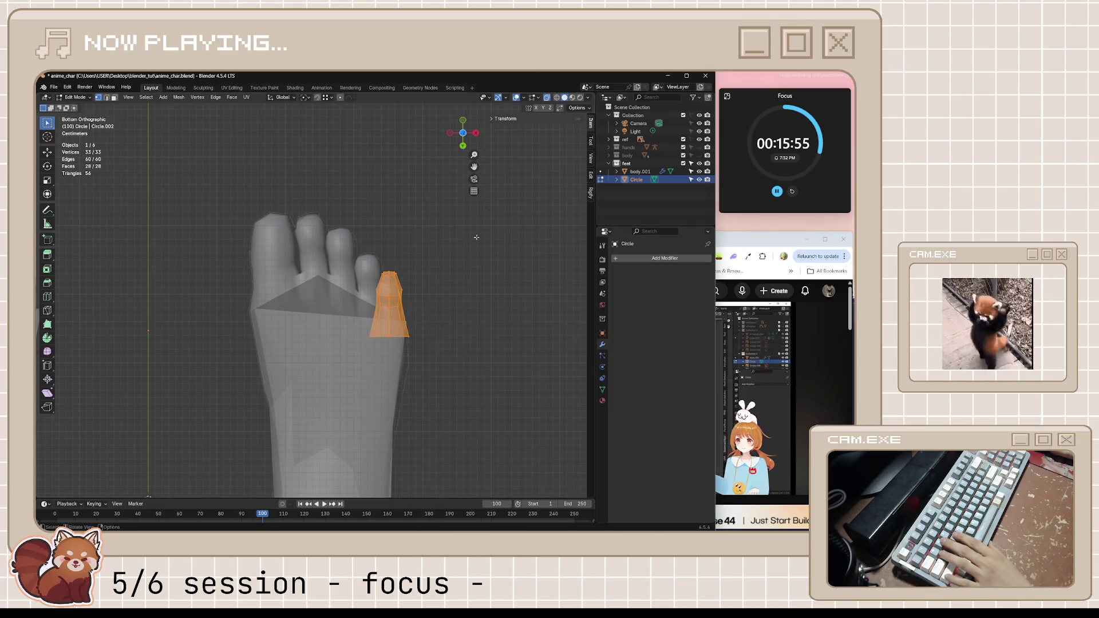
pyautogui.hotkey('shift', 'd')
pyautogui.click(413, 291)
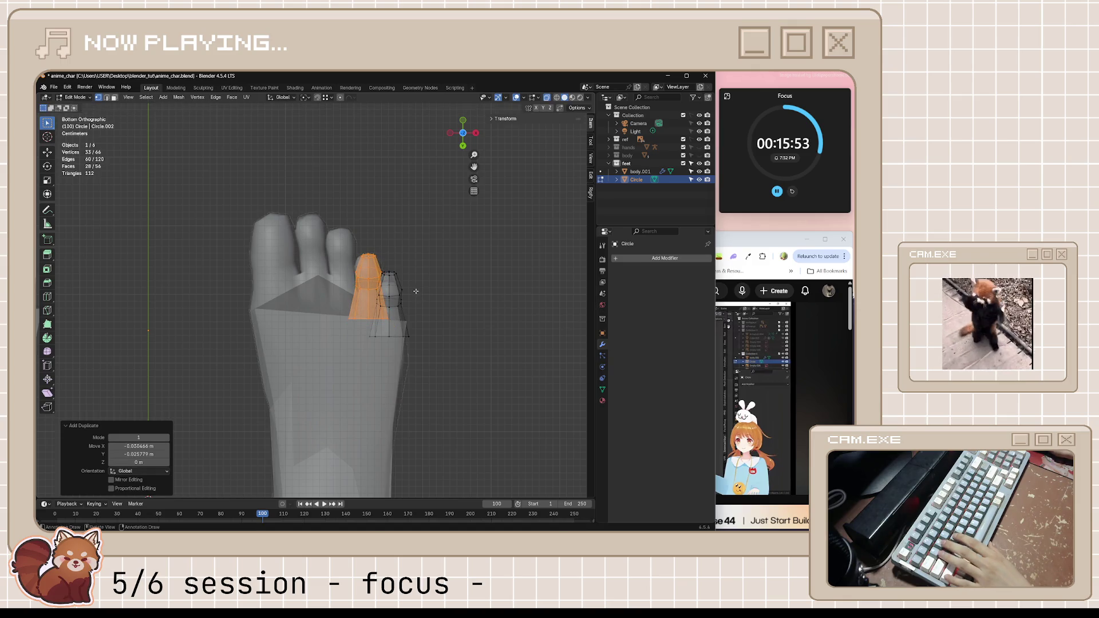
pyautogui.scroll(2, 452, 296)
pyautogui.press('s')
pyautogui.click(493, 304)
pyautogui.press('g')
pyautogui.click(490, 304)
# - Add an enlarged middle toe copy, then another copy as the second toe
pyautogui.hotkey('shift', 'd')
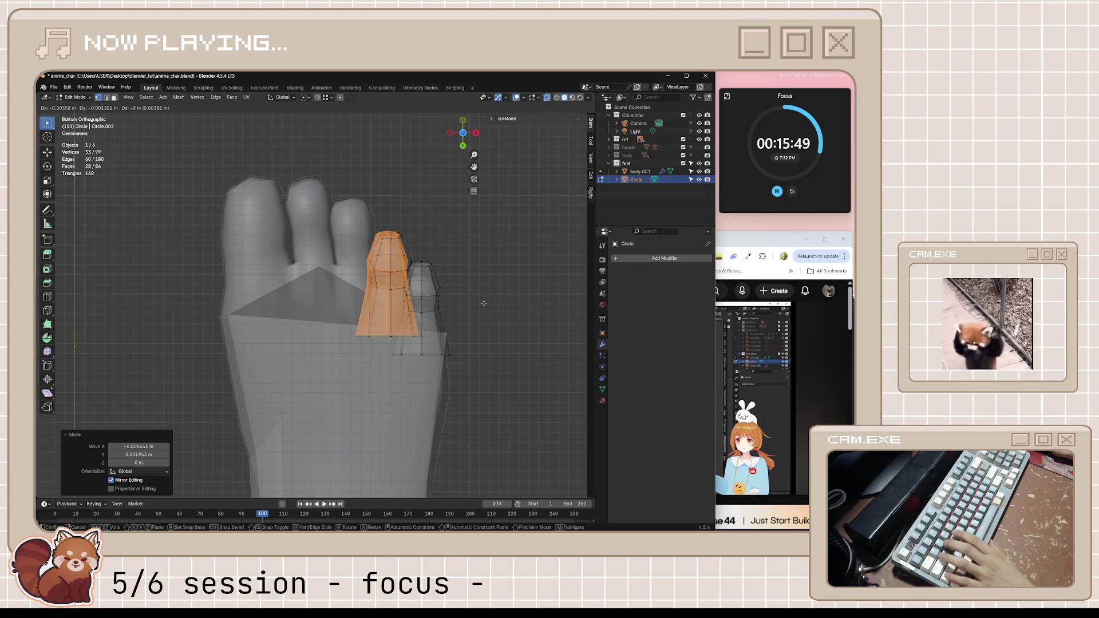
pyautogui.click(449, 273)
pyautogui.press('s')
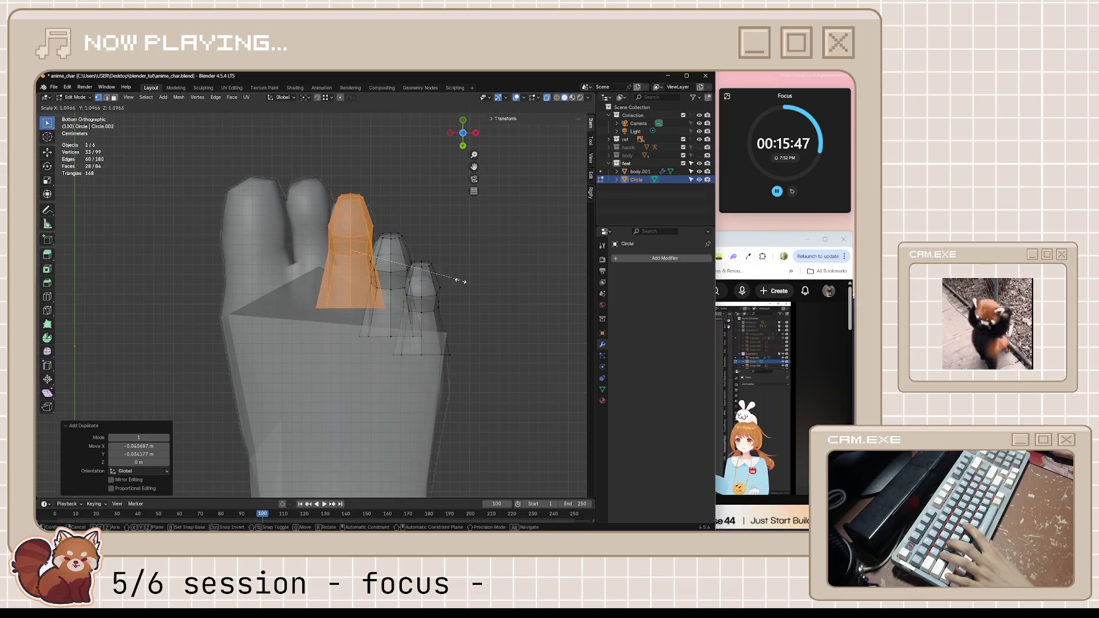
pyautogui.click(461, 285)
pyautogui.press('g')
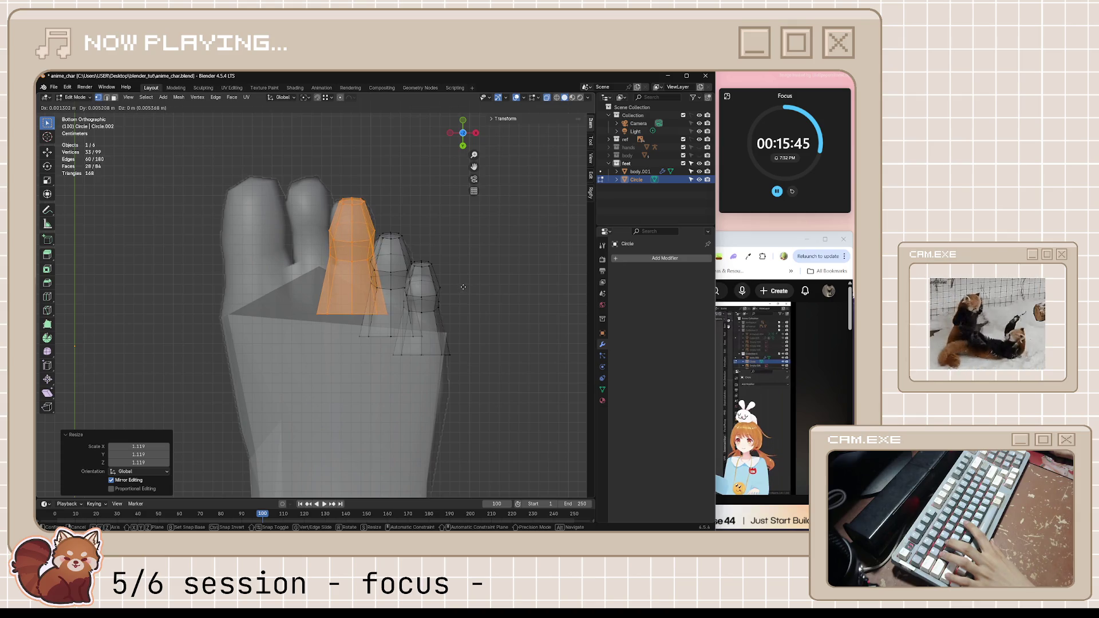
pyautogui.click(463, 287)
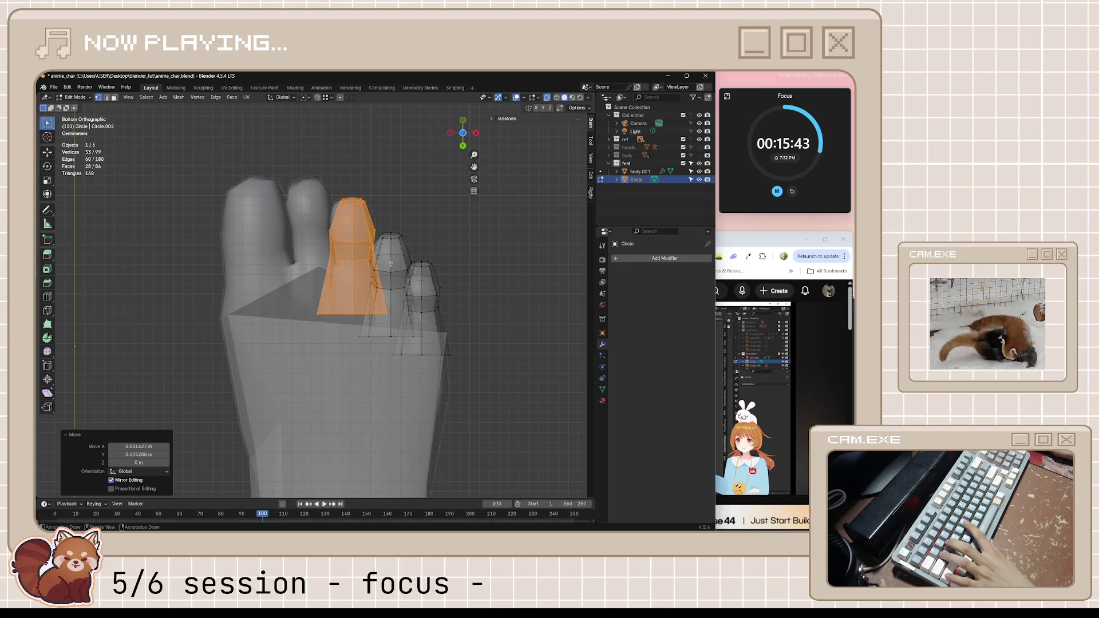
pyautogui.hotkey('shift', 'd')
pyautogui.click(340, 241)
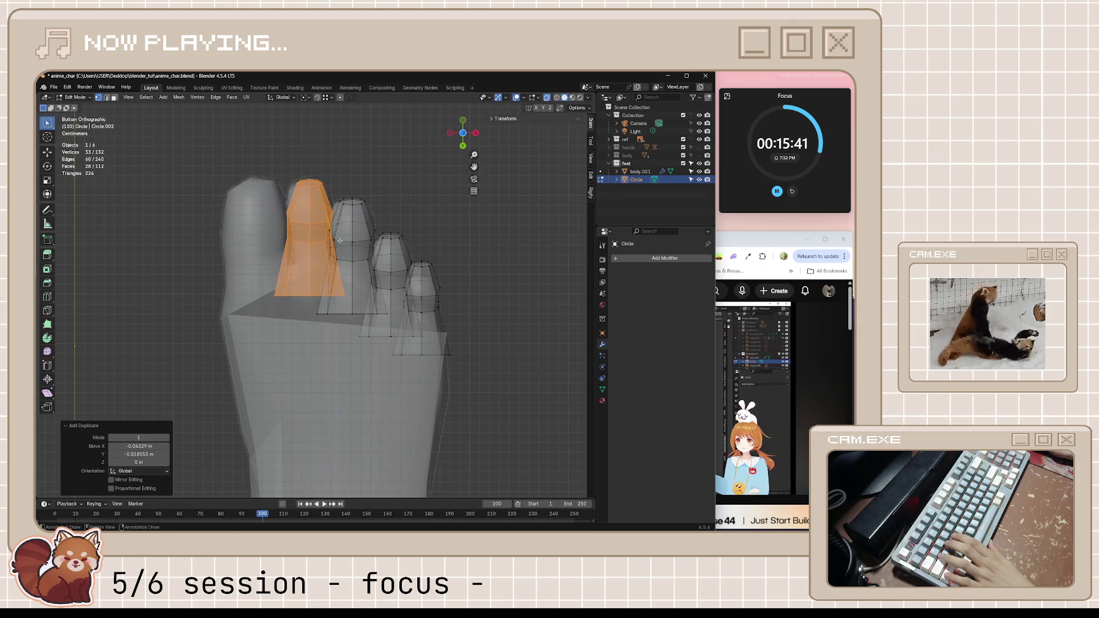
# - Widen the tip rings of the second toe and the next toe
pyautogui.moveTo(280, 169); pyautogui.dragTo(326, 195)
pyautogui.press('s')
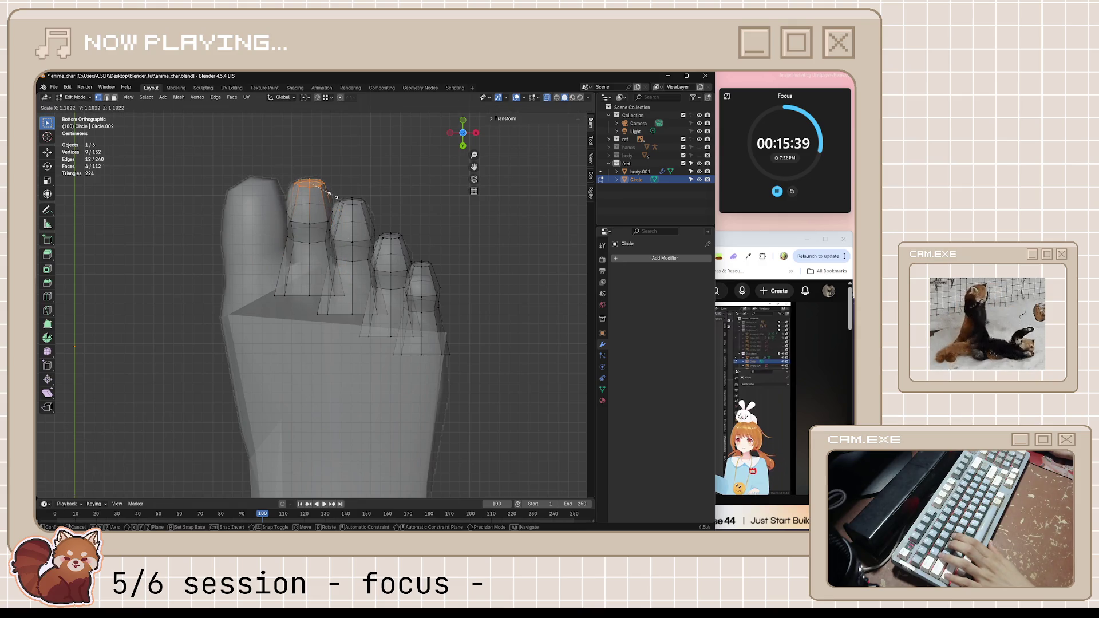
pyautogui.click(333, 195)
pyautogui.press('g')
pyautogui.click(331, 195)
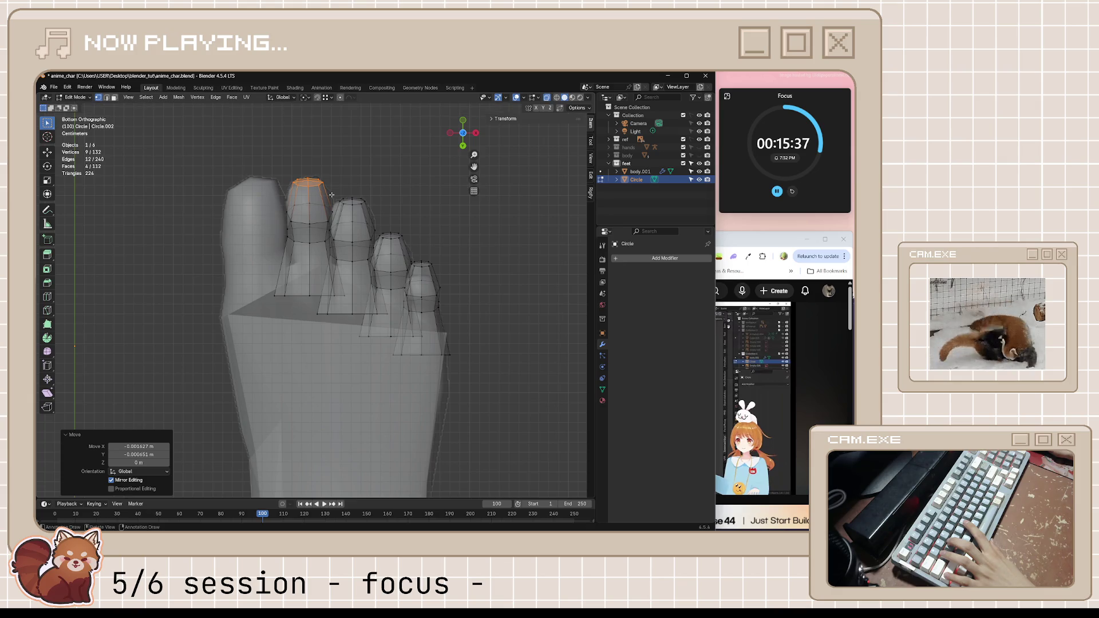
pyautogui.moveTo(373, 208); pyautogui.dragTo(374, 209)
pyautogui.press('s')
pyautogui.click(373, 210)
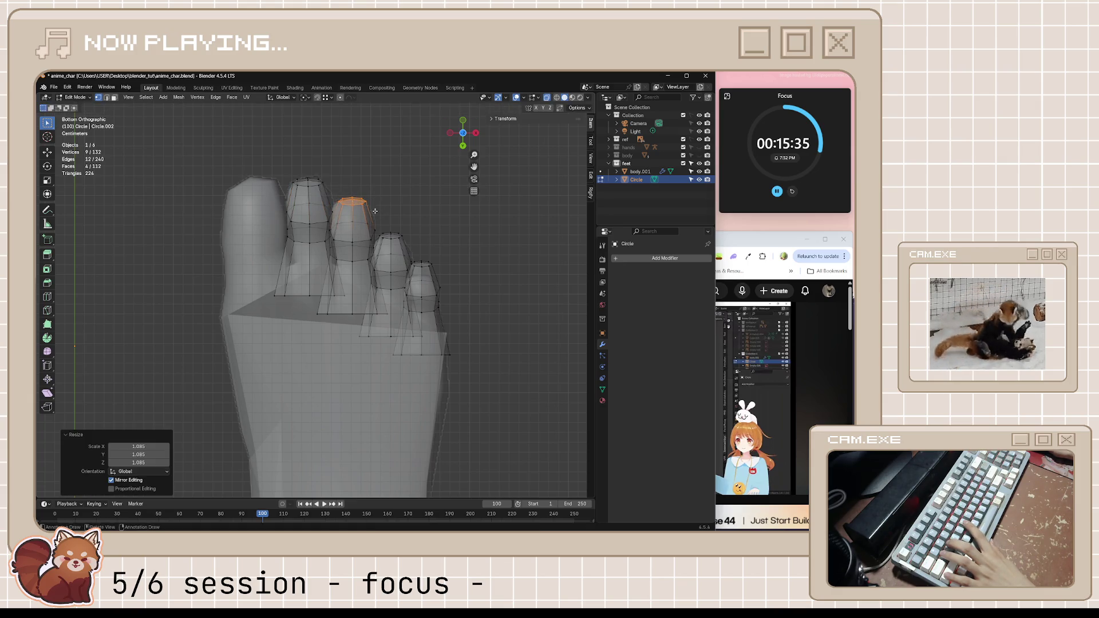
pyautogui.press('g')
pyautogui.rightClick(397, 176)
pyautogui.press('s')
pyautogui.click(405, 184)
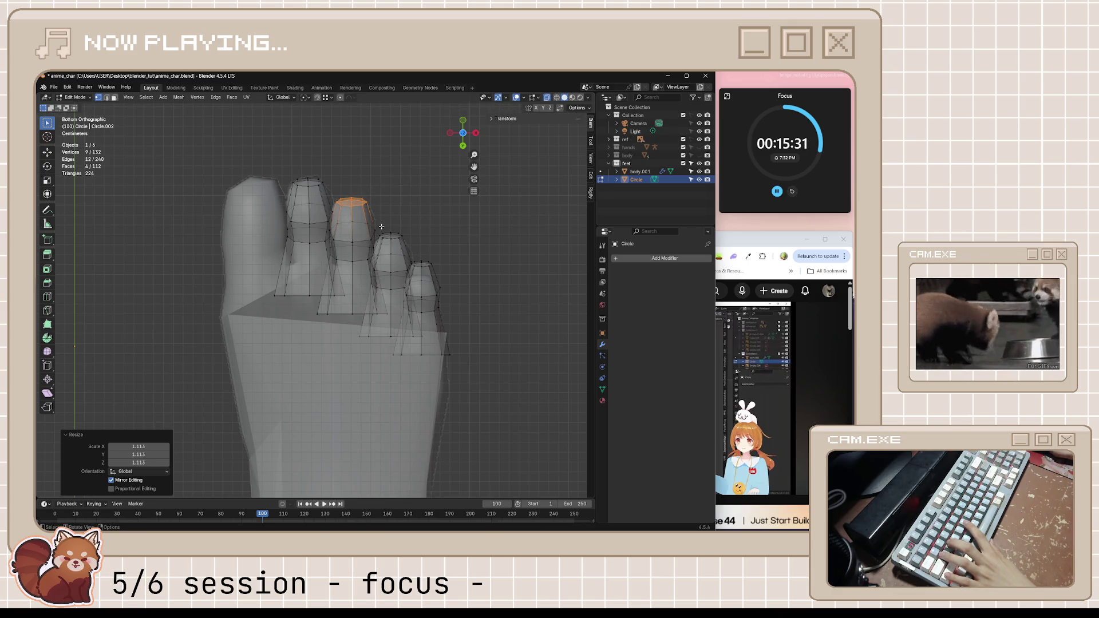
# - Select the following toe's tip ring, save anime_char.blend, and view the foot from above
pyautogui.moveTo(381, 227); pyautogui.dragTo(409, 246)
pyautogui.hotkey('ctrl', 's')
pyautogui.moveTo(432, 246); pyautogui.dragTo(421, 261, button='middle')
pyautogui.press('KP_7')
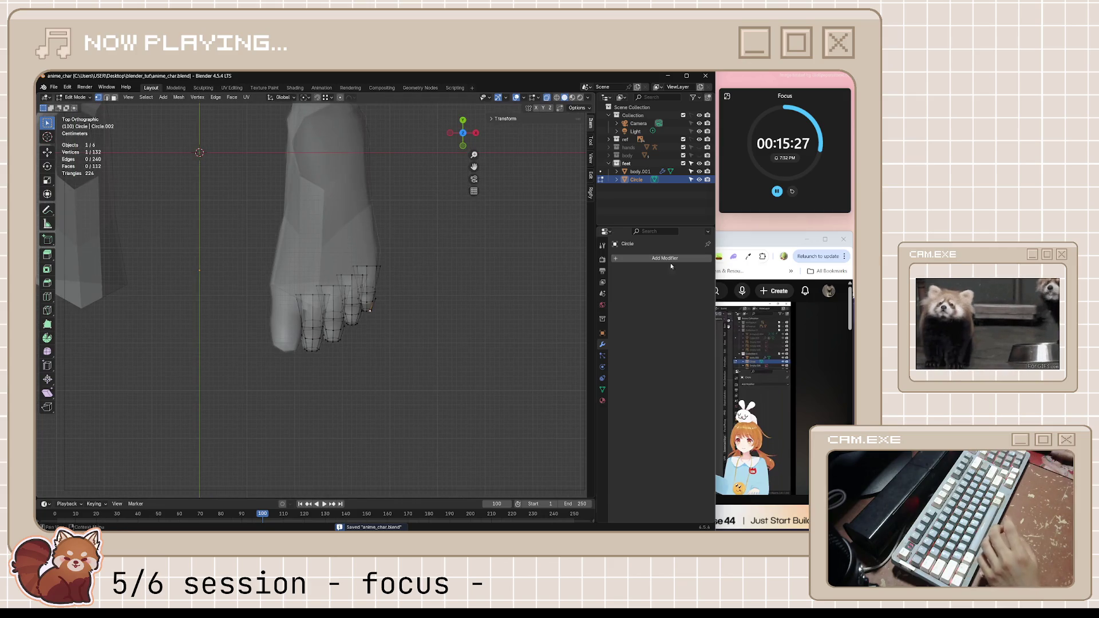
# - Play the feet tutorial to about 10:36, pause it, and look down on the foot in Blender
pyautogui.click(800, 371)
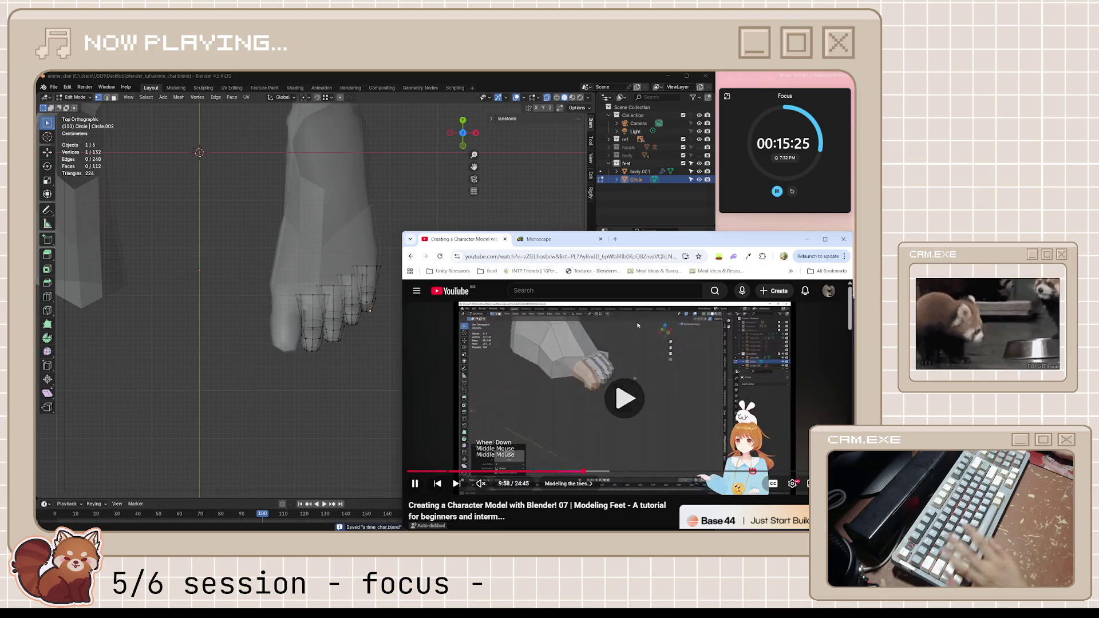
pyautogui.moveTo(344, 252); pyautogui.dragTo(268, 234, button='middle')
pyautogui.click(755, 389)
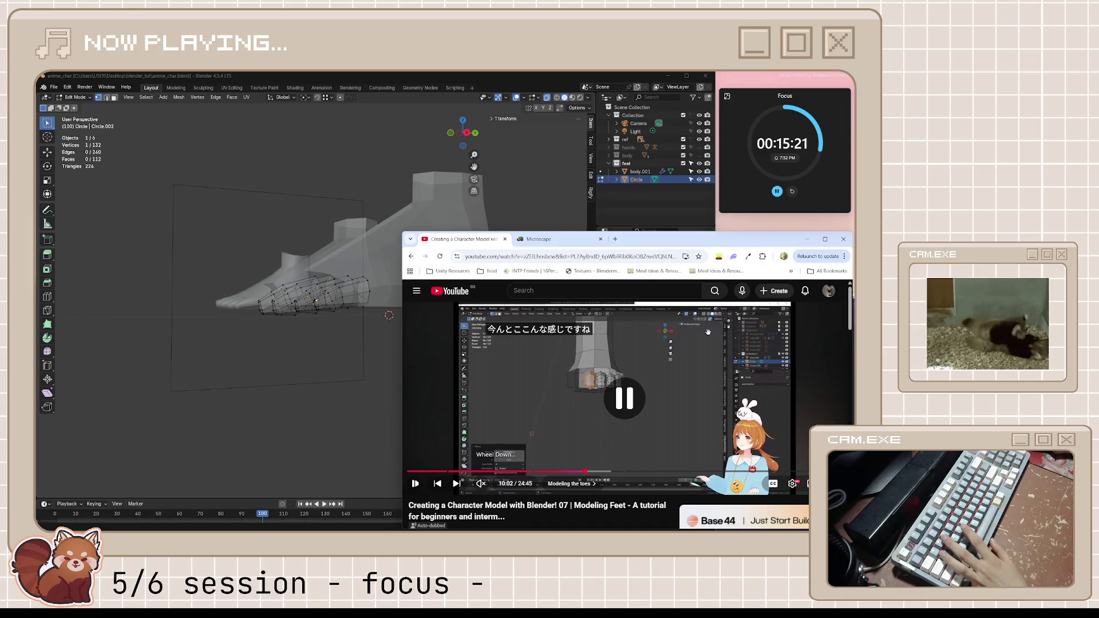
pyautogui.click(756, 389)
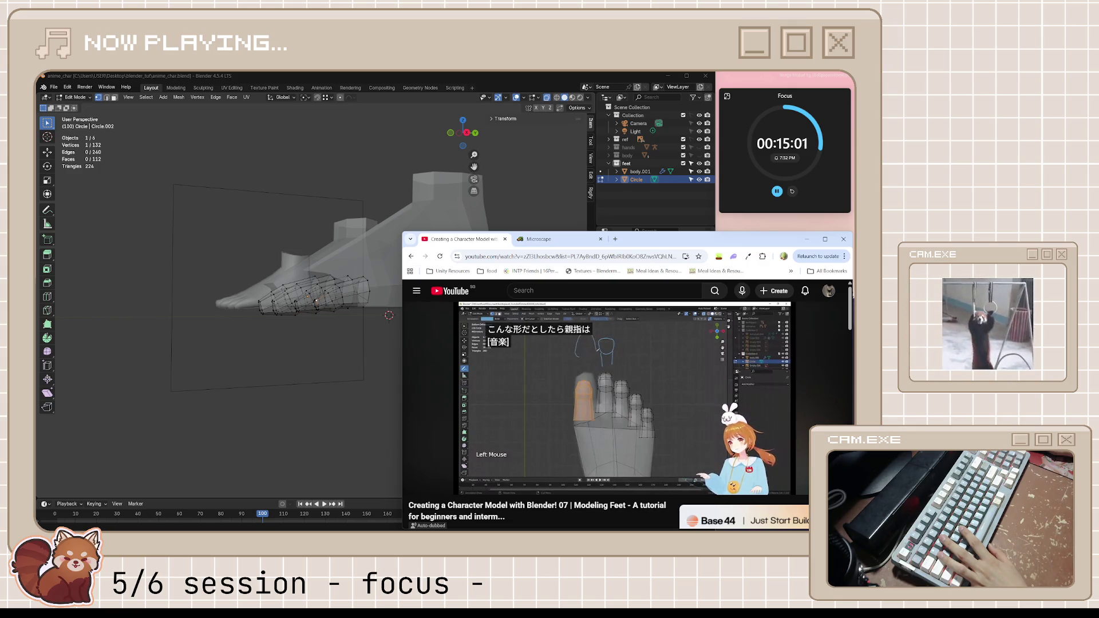
pyautogui.moveTo(663, 373)
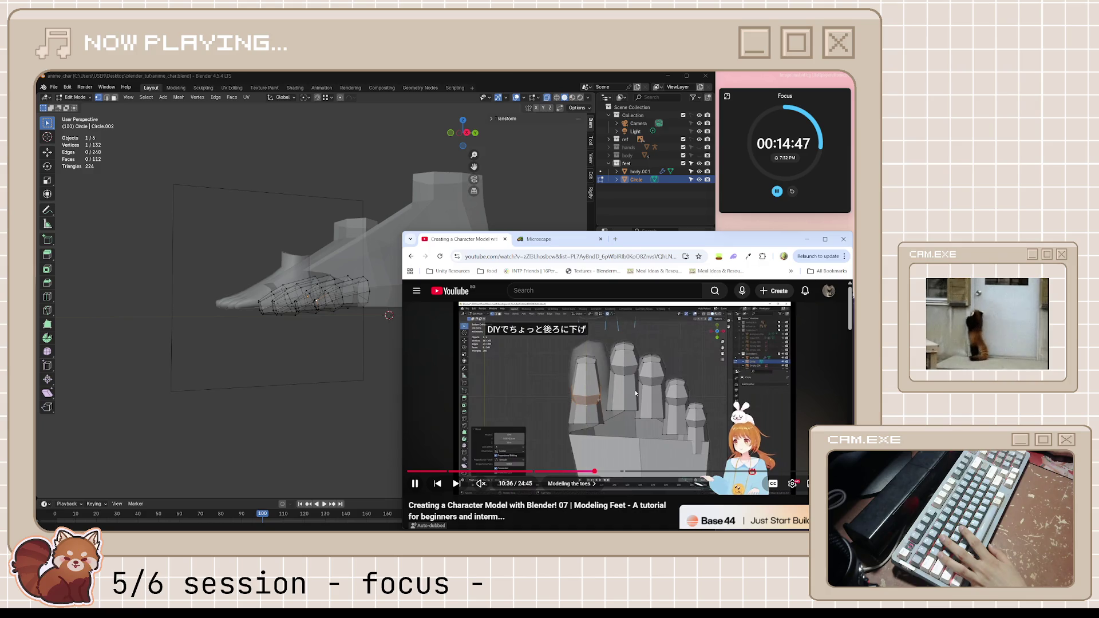
pyautogui.click(635, 393)
pyautogui.click(407, 77)
pyautogui.moveTo(368, 265); pyautogui.dragTo(358, 278, button='middle')
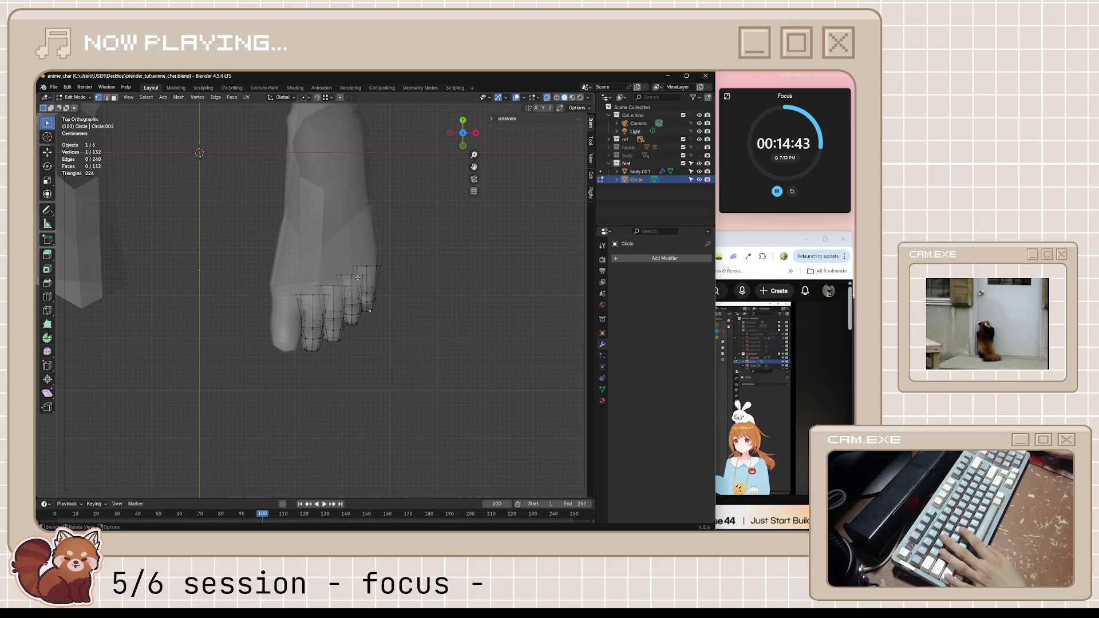
# - From the bottom view, duplicate the big toe and move the copy into place
pyautogui.press('ctrl+KP_7')
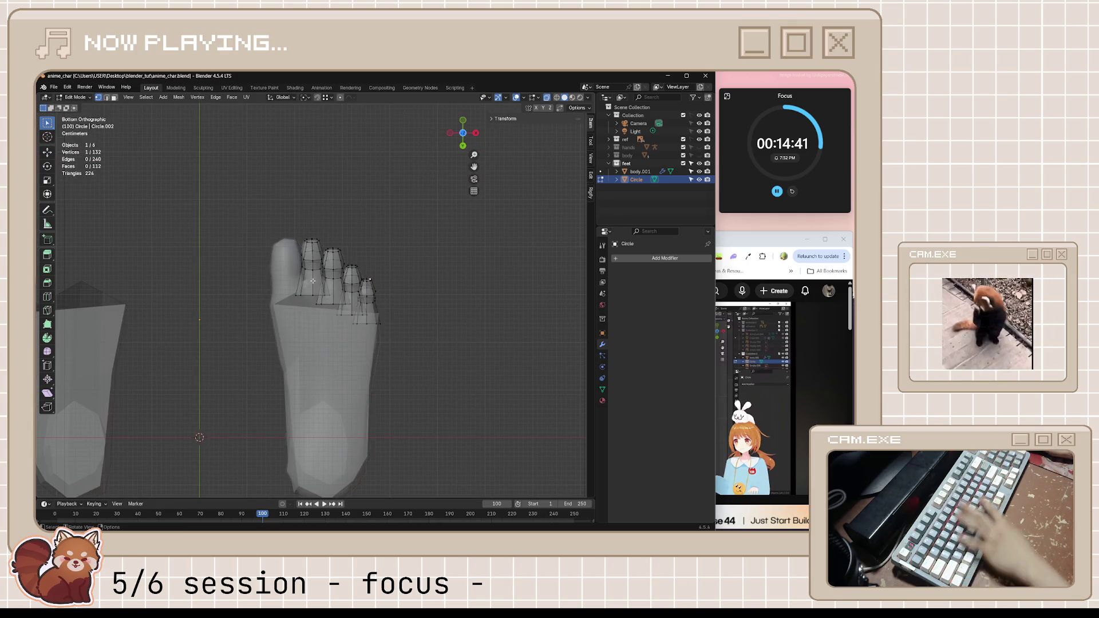
pyautogui.press('l')
pyautogui.hotkey('shift', 'd')
pyautogui.click(286, 284)
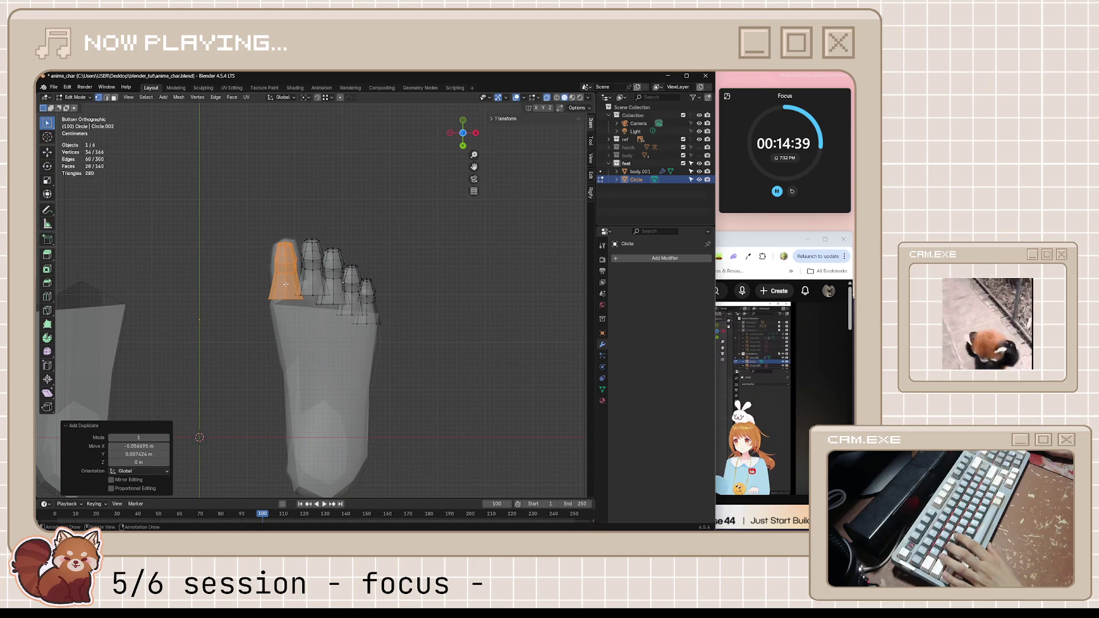
pyautogui.scroll(5, 286, 284)
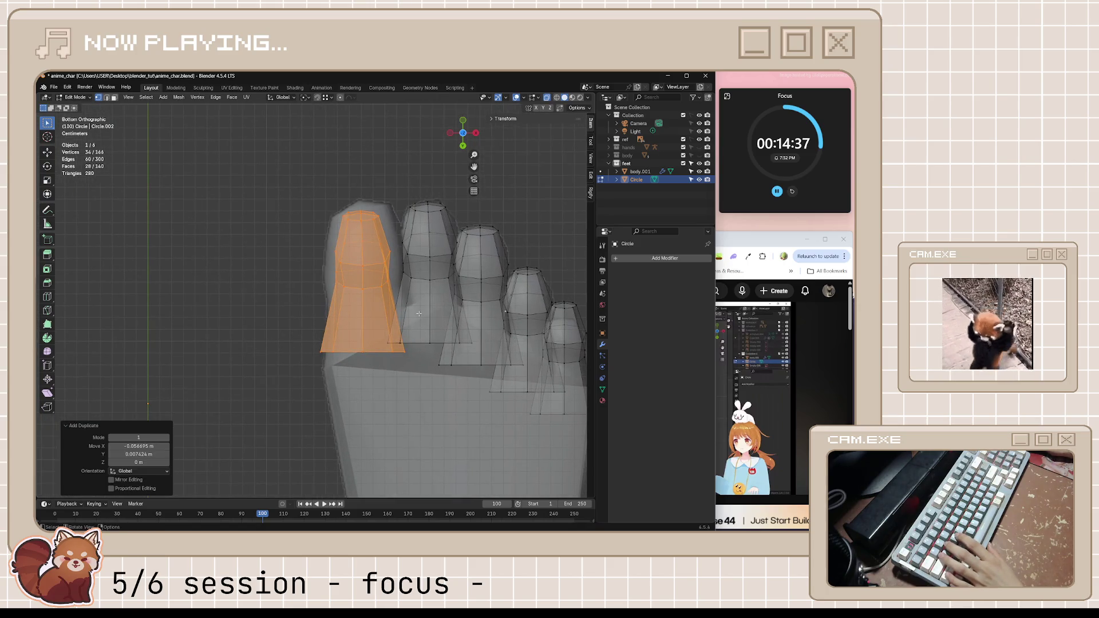
pyautogui.press('g')
pyautogui.click(424, 304)
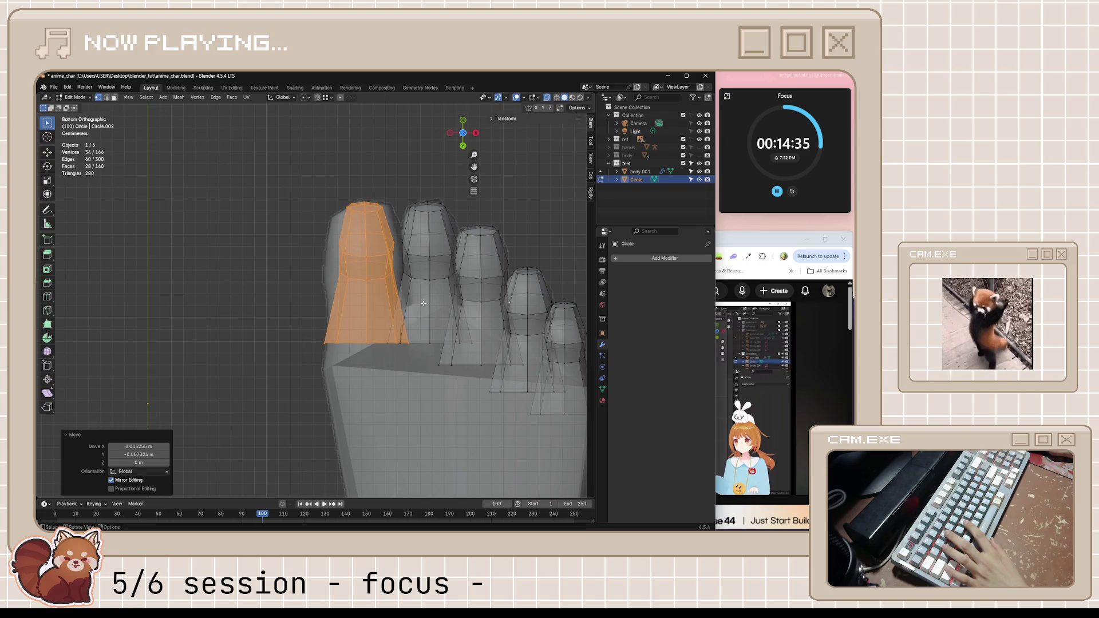
# - Shrink the ring of vertices at the copied toe's tip
pyautogui.moveTo(386, 216); pyautogui.dragTo(386, 216)
pyautogui.press('s')
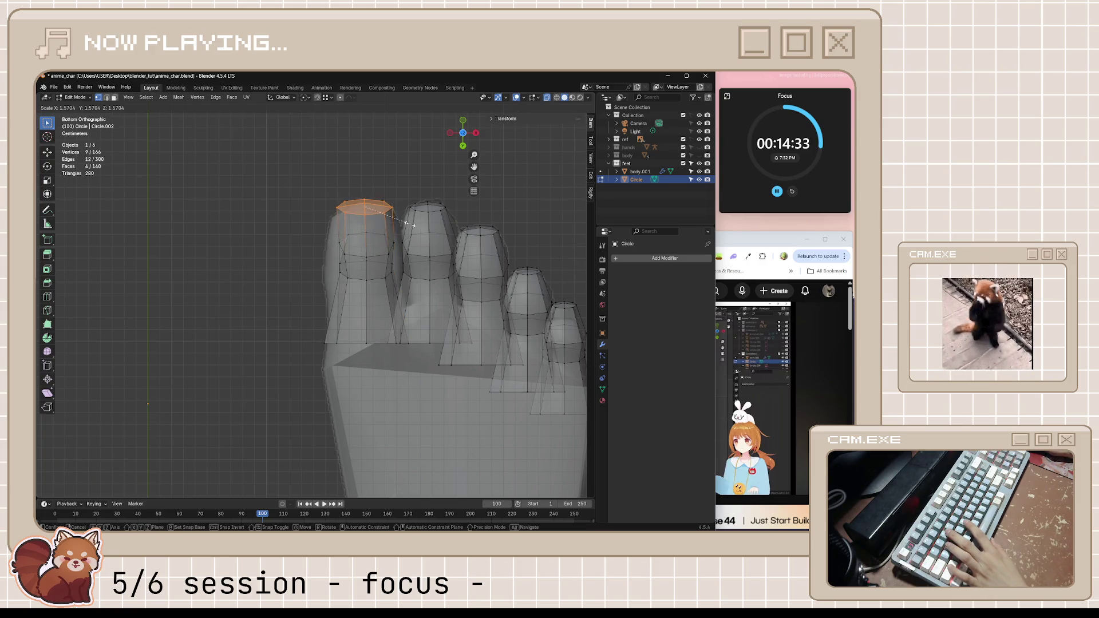
pyautogui.click(388, 219)
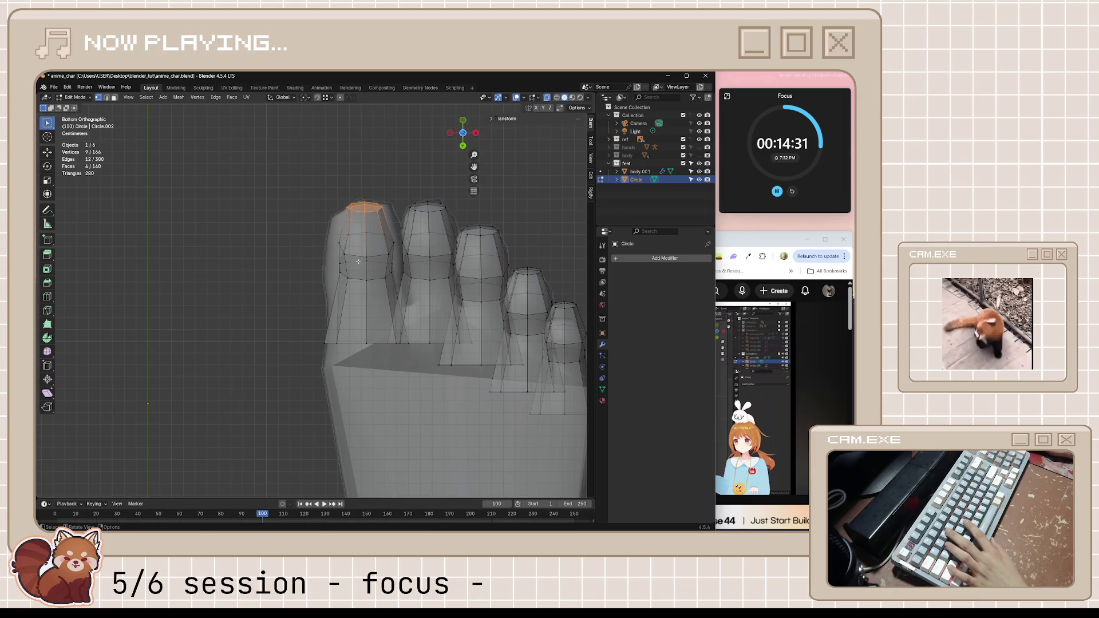
pyautogui.moveTo(357, 261); pyautogui.dragTo(384, 260, button='middle')
pyautogui.press('ctrl+KP_1')
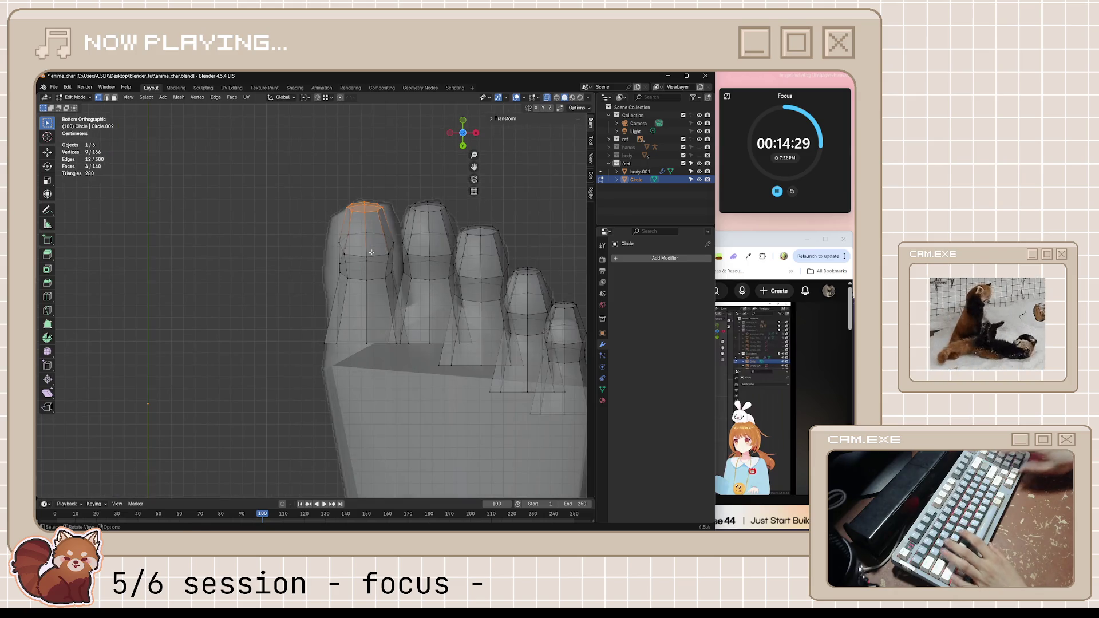
# - Select the upper ring of faces on the big toe and move it down
pyautogui.press('3')
pyautogui.keyDown('alt'); pyautogui.click(360, 269); pyautogui.keyUp('alt')
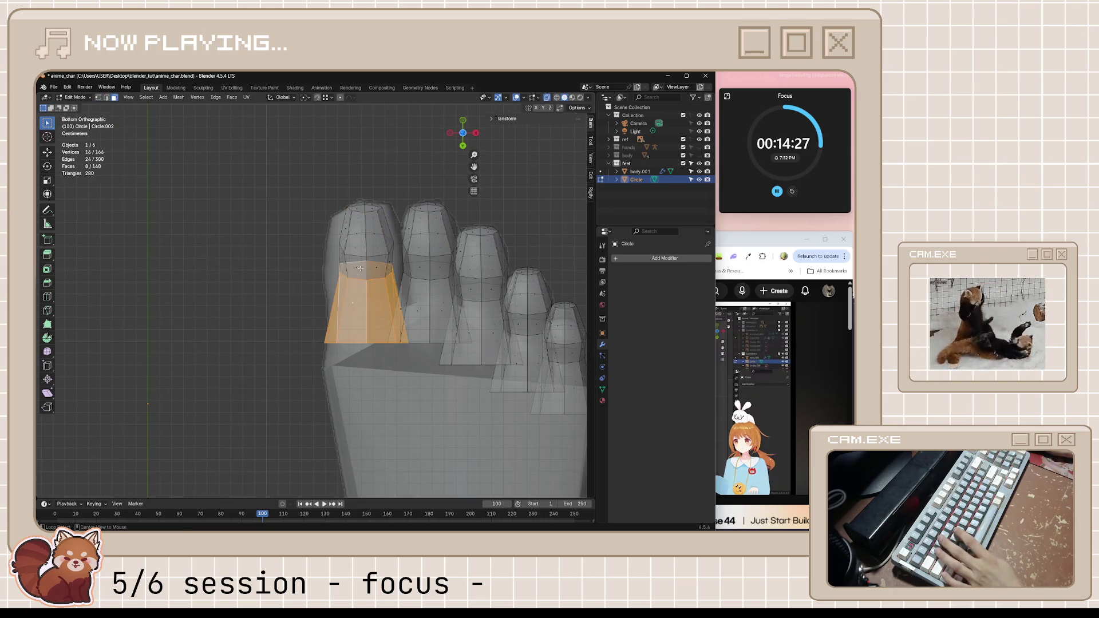
pyautogui.keyDown('alt'); pyautogui.click(376, 267); pyautogui.keyUp('alt')
pyautogui.keyDown('alt'); pyautogui.click(370, 270); pyautogui.keyUp('alt')
pyautogui.keyDown('alt'); pyautogui.click(362, 267); pyautogui.keyUp('alt')
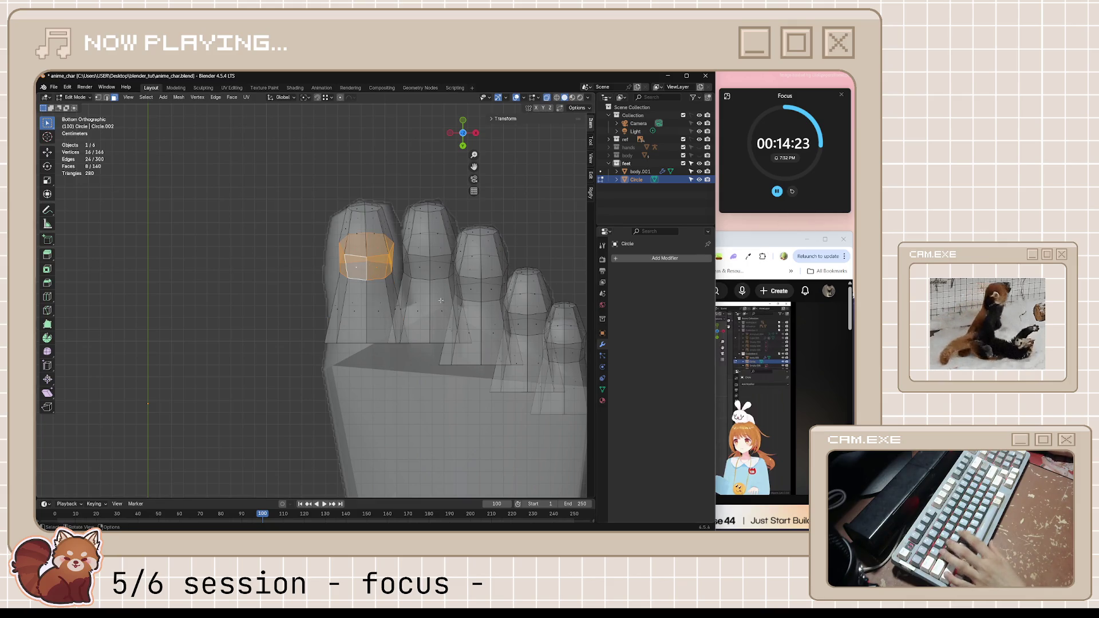
pyautogui.click(736, 240)
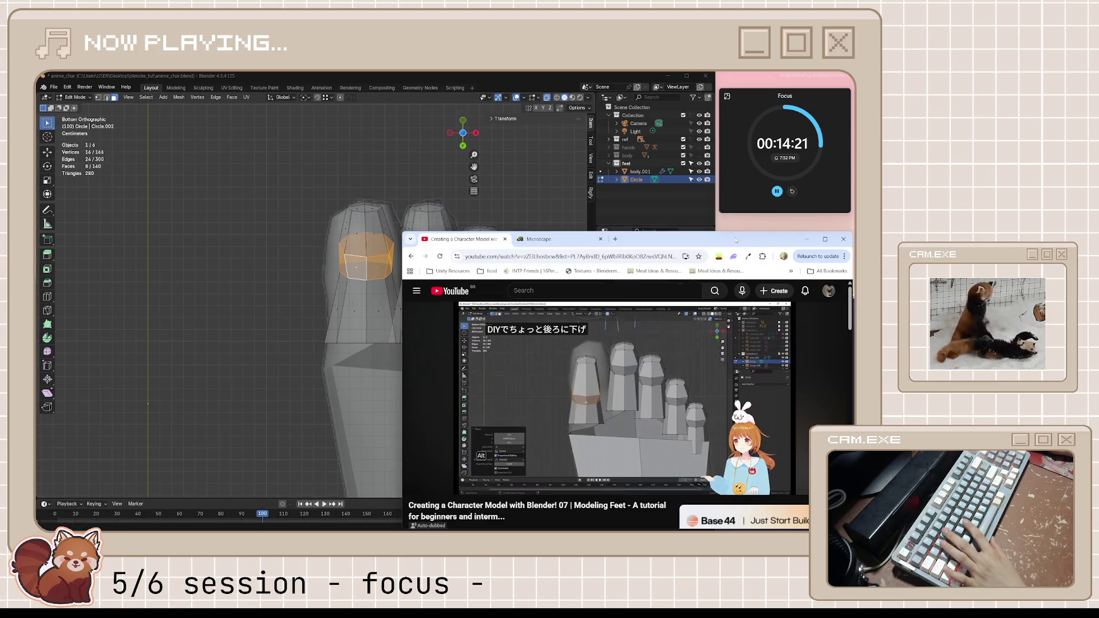
pyautogui.click(516, 76)
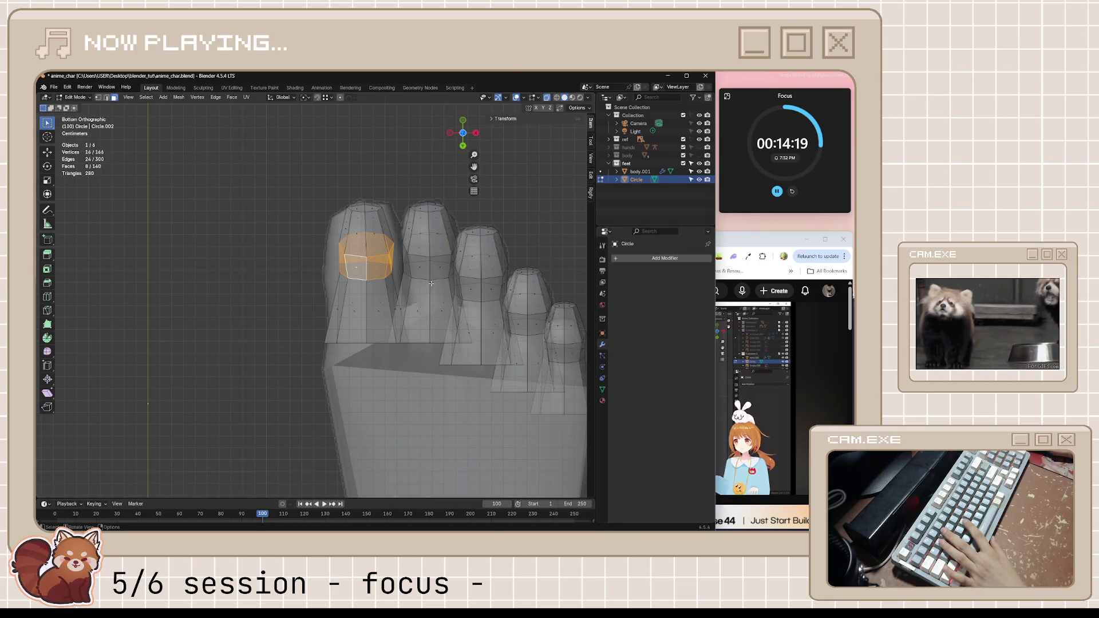
pyautogui.press('g')
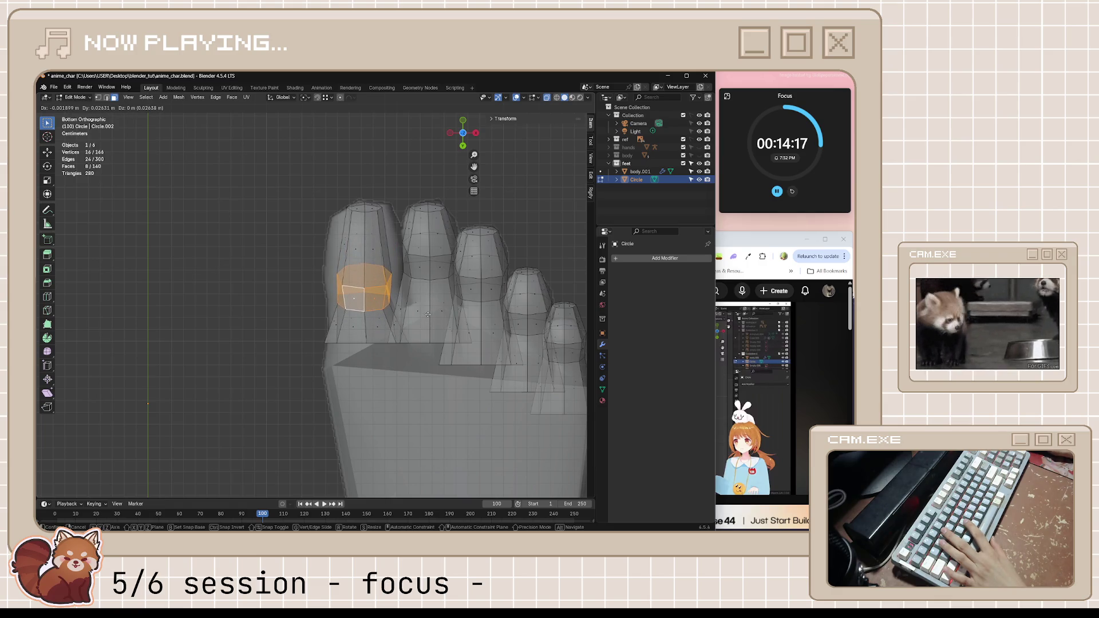
pyautogui.click(428, 314)
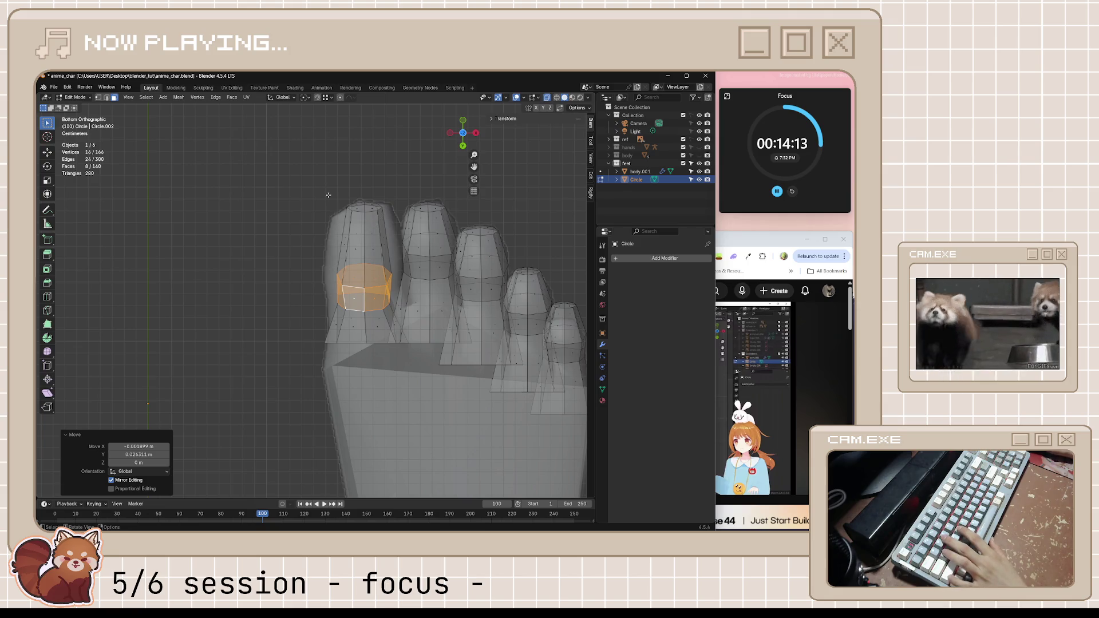
# - Slightly resize the big toe, widen it along X to 1.469, then deselect everything
pyautogui.press('l')
pyautogui.press('s')
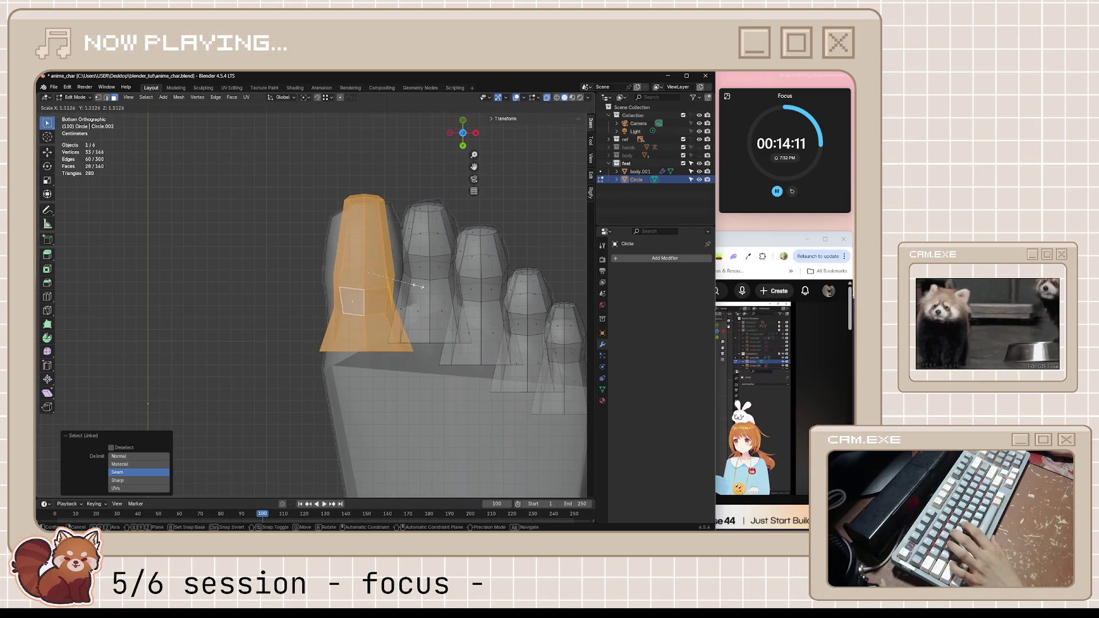
pyautogui.click(415, 284)
pyautogui.moveTo(390, 257); pyautogui.dragTo(382, 331, button='middle')
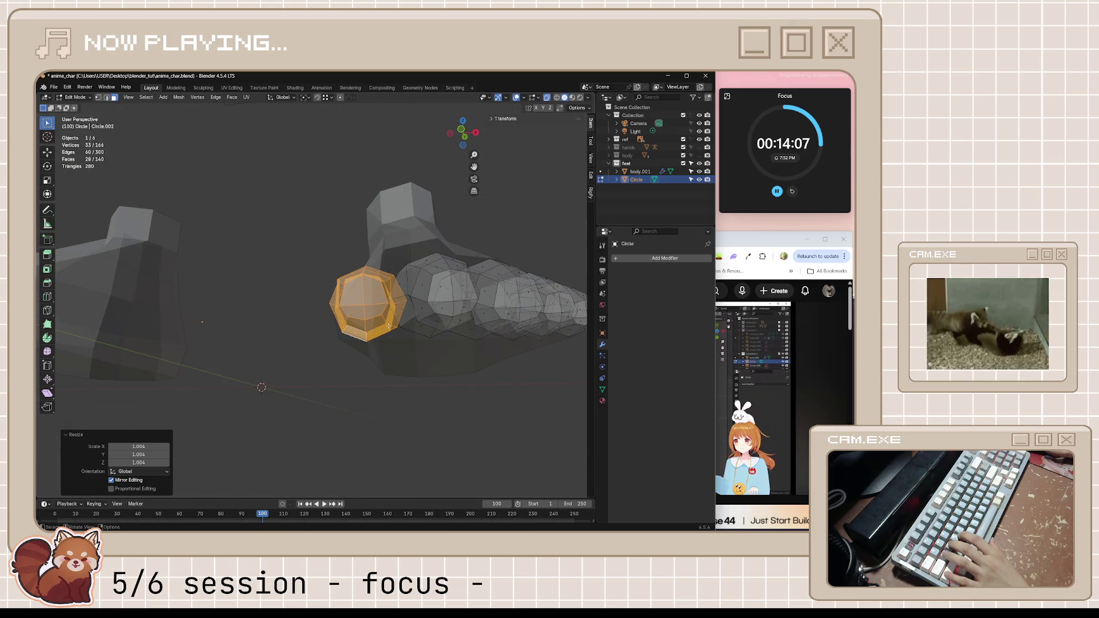
pyautogui.press('ctrl+KP_7')
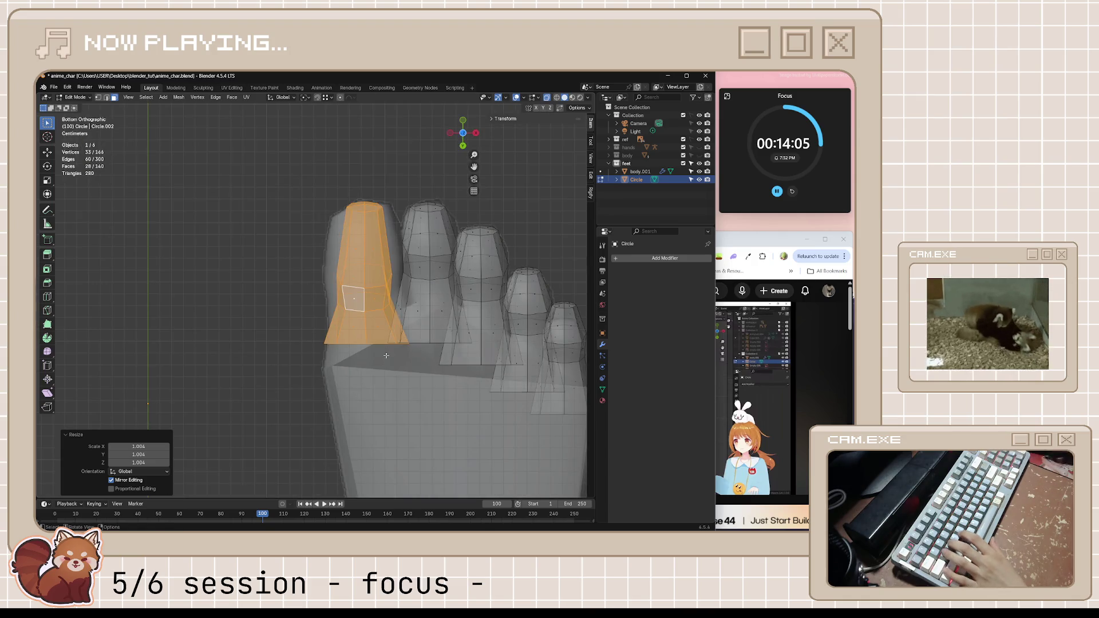
pyautogui.press('s')
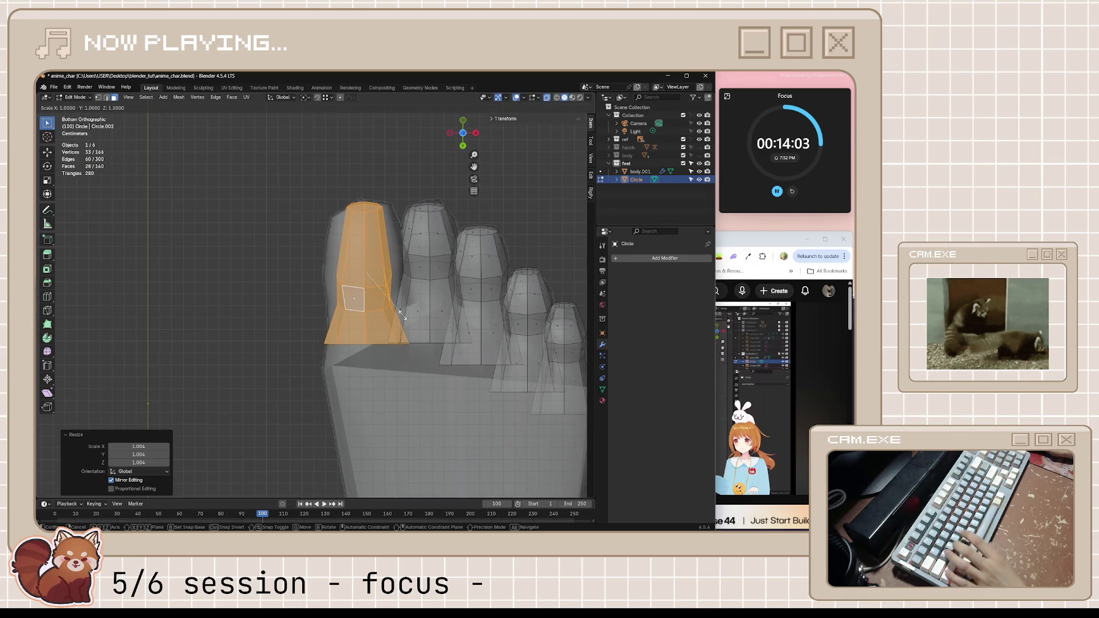
pyautogui.press('x')
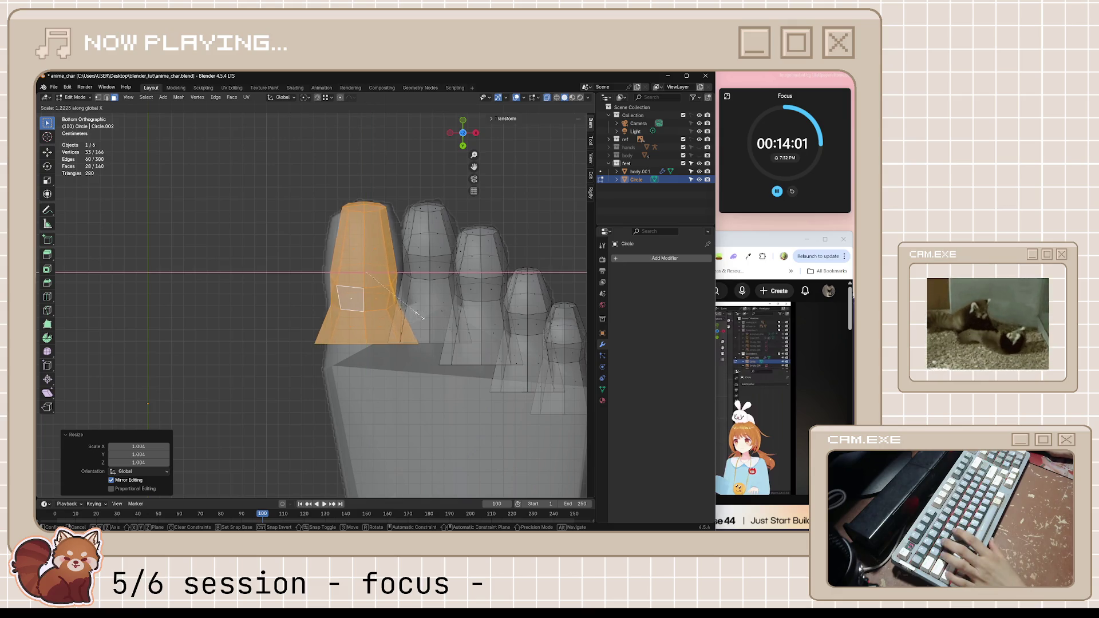
pyautogui.click(431, 319)
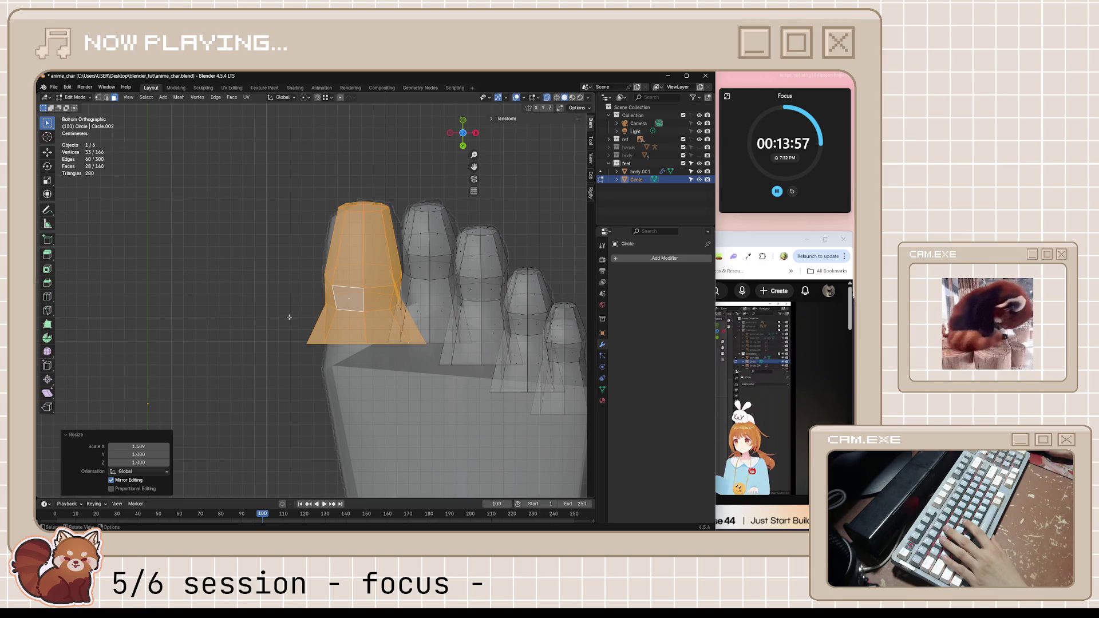
pyautogui.hotkey('alt', 'a')
pyautogui.press('a')
pyautogui.hotkey('alt', 'a')
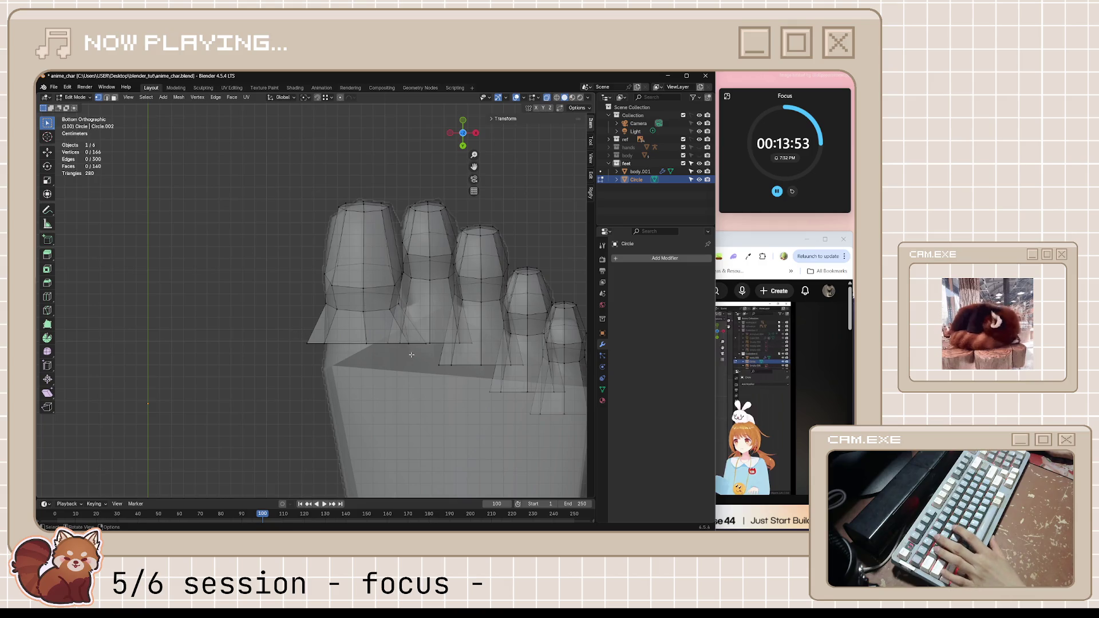
# - Shrink the selected edge and scale a big-toe edge loop to 0.917
pyautogui.press('s')
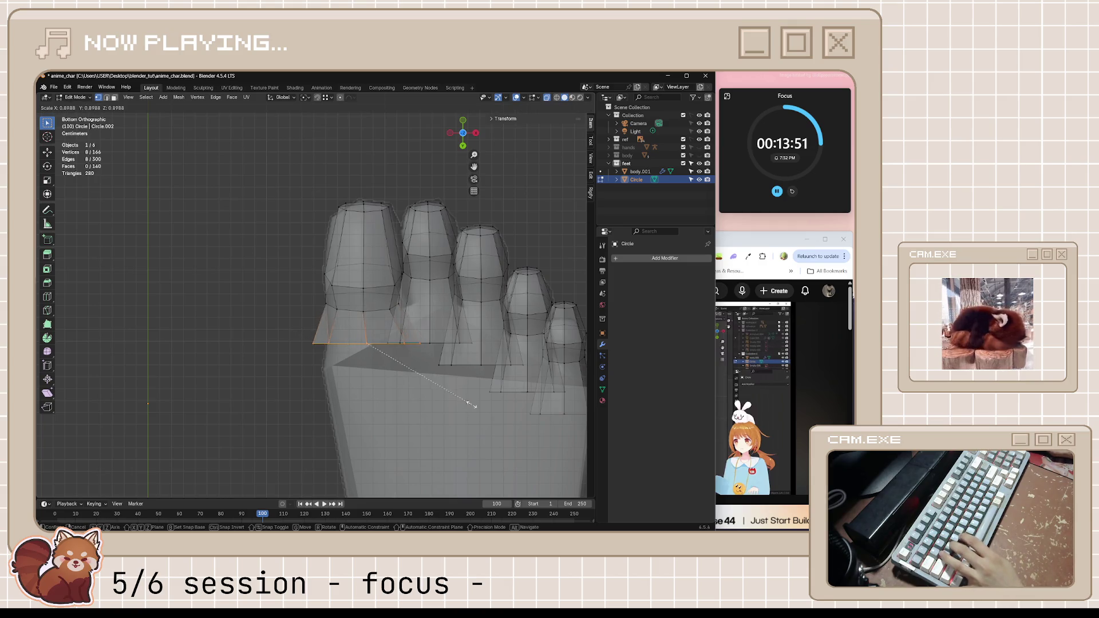
pyautogui.click(446, 398)
pyautogui.keyDown('alt'); pyautogui.click(370, 310); pyautogui.keyUp('alt')
pyautogui.press('s')
pyautogui.click(442, 338)
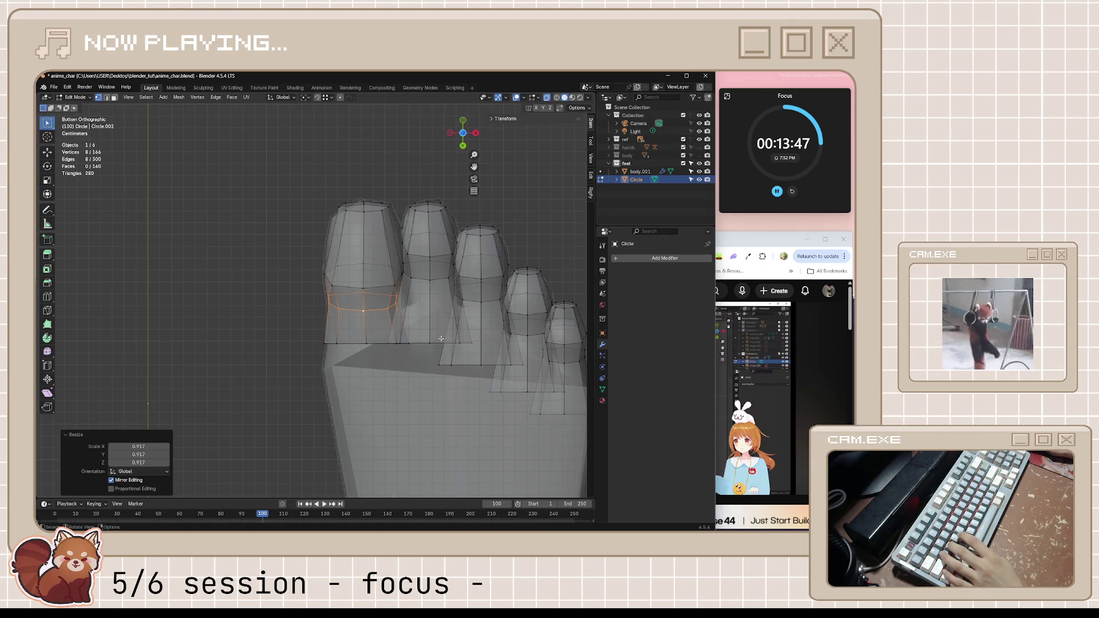
# - Vertex-slide a single big-toe vertex along its edge
pyautogui.moveTo(408, 311)
pyautogui.mouseDown(button='middle')
pyautogui.moveTo(405, 407)
pyautogui.moveTo(448, 387)
pyautogui.moveTo(347, 404)
pyautogui.mouseUp(button='middle')
pyautogui.click(364, 400)
pyautogui.hotkey('shift', 'v')
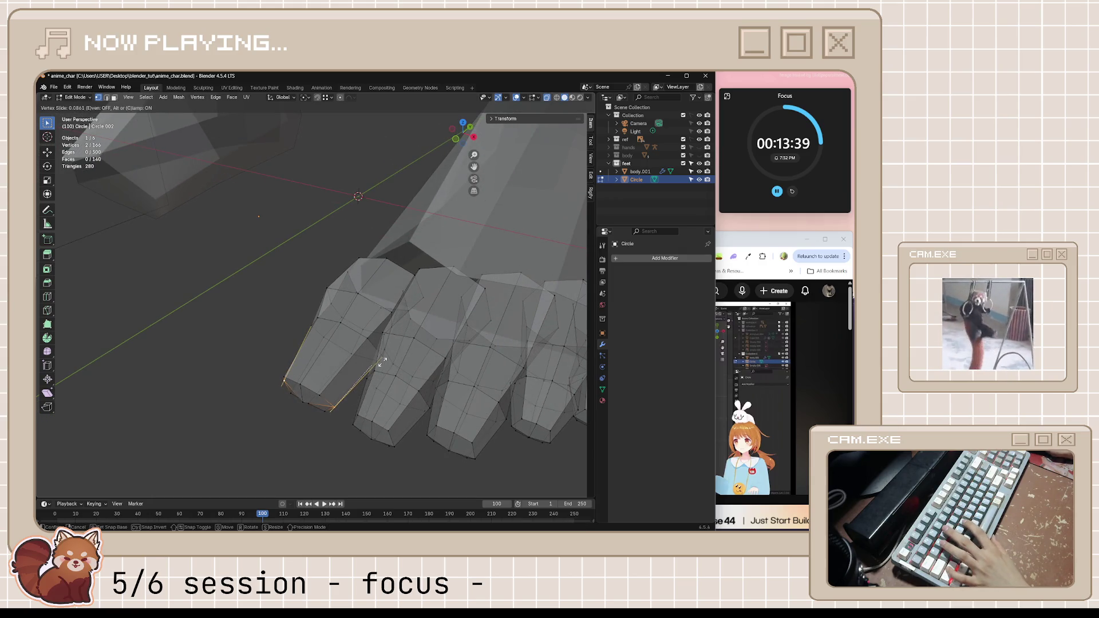
pyautogui.click(383, 362)
pyautogui.moveTo(383, 363)
pyautogui.mouseDown(button='middle')
pyautogui.moveTo(369, 371)
pyautogui.moveTo(377, 411)
pyautogui.moveTo(363, 383)
pyautogui.mouseUp(button='middle')
# - Save anime_char.blend, clear the selection, and bring the tutorial video back
pyautogui.hotkey('ctrl', 's')
pyautogui.scroll(-8, 364, 384)
pyautogui.scroll(5, 399, 359)
pyautogui.click(417, 358)
pyautogui.moveTo(417, 358)
pyautogui.mouseDown(button='middle')
pyautogui.moveTo(383, 361)
pyautogui.moveTo(400, 388)
pyautogui.moveTo(600, 378)
pyautogui.mouseUp(button='middle')
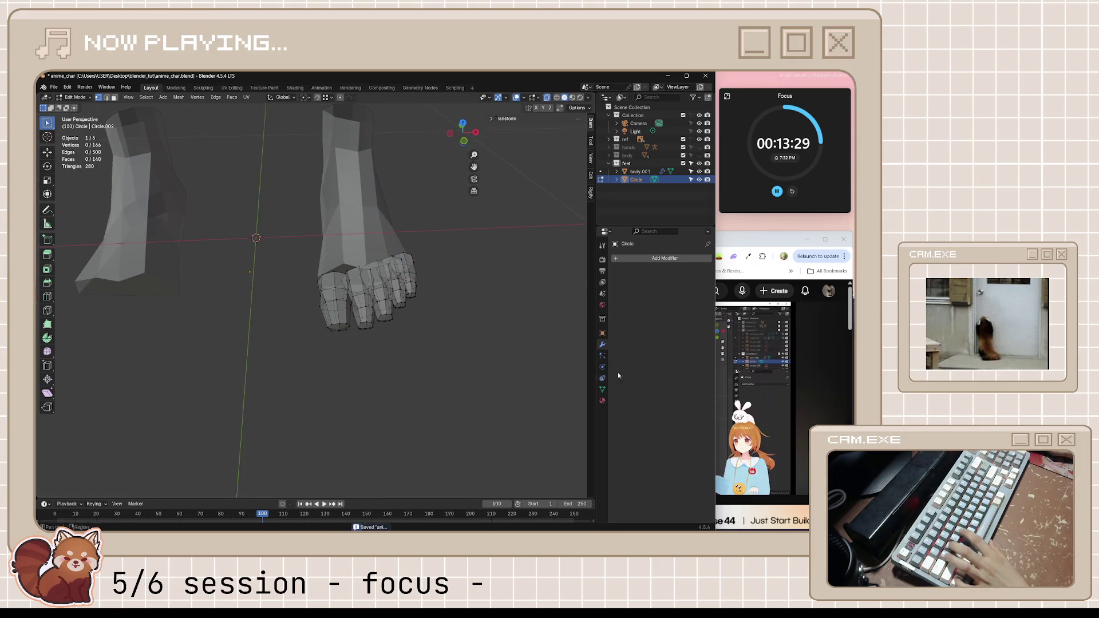
pyautogui.hotkey('alt', 'Tab')
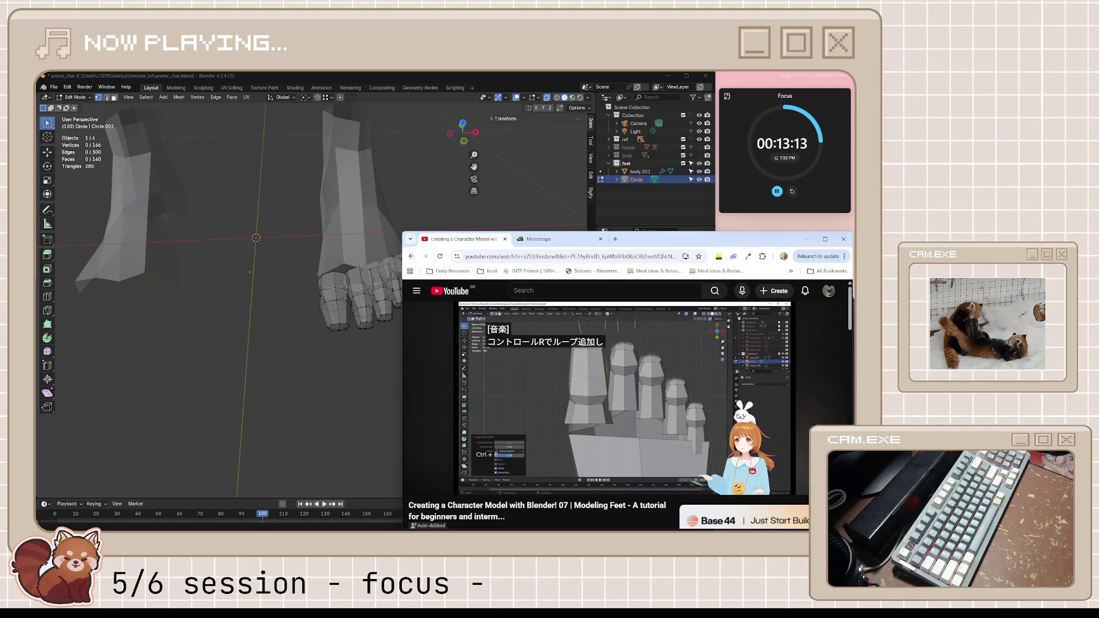
# - Add a centred loop cut around the big toe
pyautogui.moveTo(642, 333)
pyautogui.moveTo(372, 343)
pyautogui.mouseDown(button='middle')
pyautogui.moveTo(353, 345)
pyautogui.moveTo(354, 296)
pyautogui.mouseUp(button='middle')
pyautogui.scroll(4, 354, 296)
pyautogui.hotkey('ctrl', 'r')
pyautogui.click(373, 244)
pyautogui.rightClick(401, 286)
pyautogui.hotkey('alt', 's')
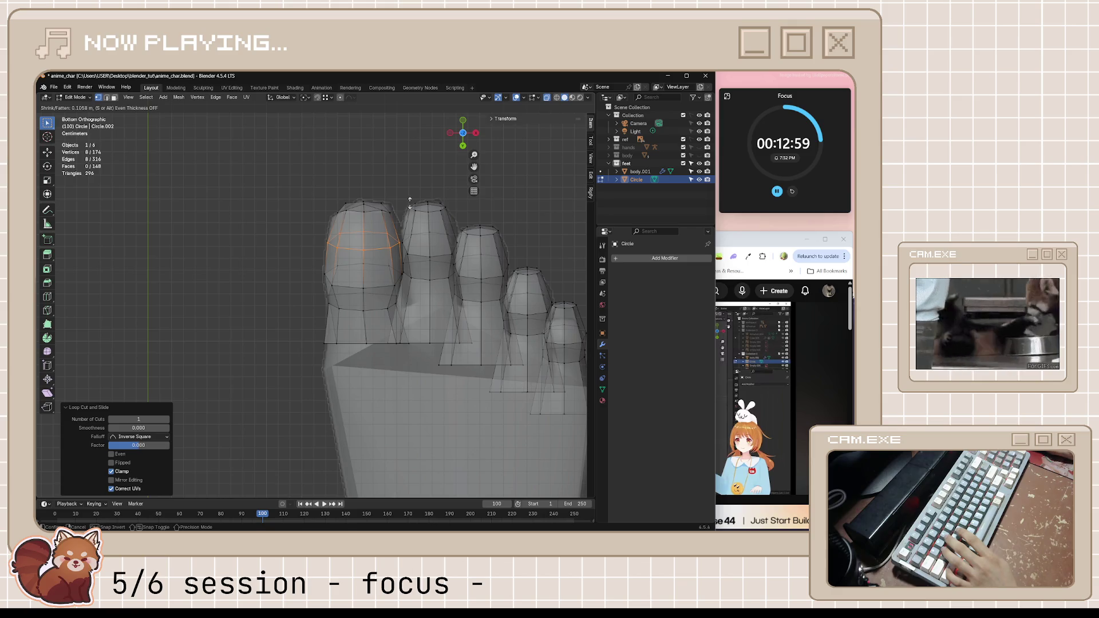
pyautogui.rightClick(410, 203)
# - Select a toe vertex and pull it inward with shrink/fatten
pyautogui.moveTo(410, 203)
pyautogui.mouseDown(button='middle')
pyautogui.moveTo(450, 283)
pyautogui.moveTo(399, 343)
pyautogui.moveTo(429, 382)
pyautogui.moveTo(516, 336)
pyautogui.moveTo(452, 345)
pyautogui.moveTo(341, 298)
pyautogui.moveTo(350, 272)
pyautogui.mouseUp(button='middle')
pyautogui.press('Tab')
pyautogui.scroll(3, 452, 346)
pyautogui.press('Tab')
pyautogui.click(332, 285)
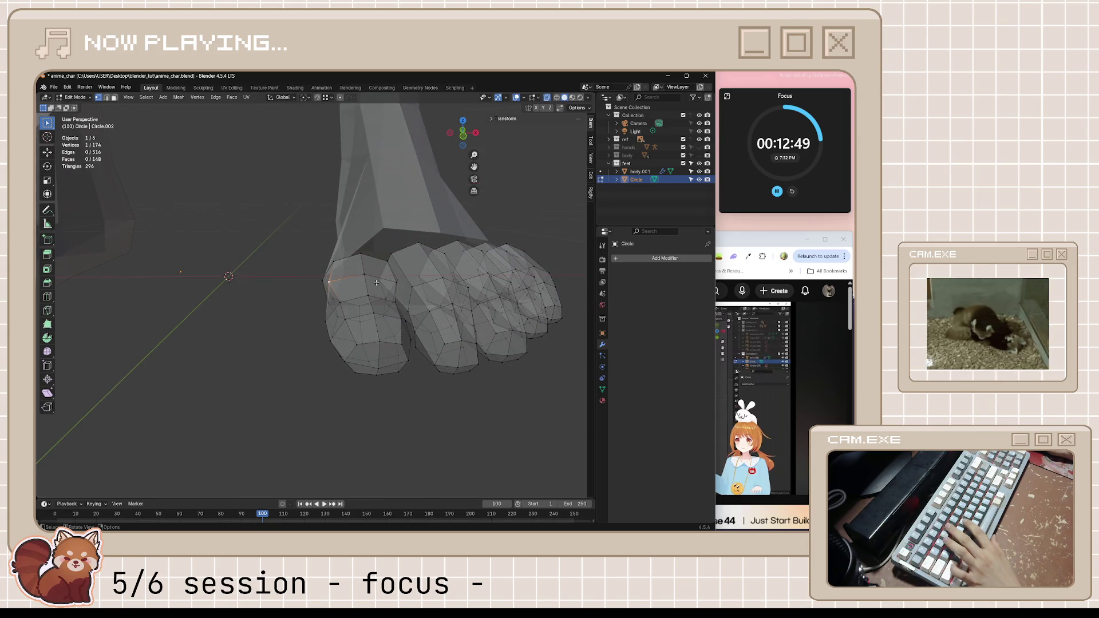
pyautogui.hotkey('alt', 's')
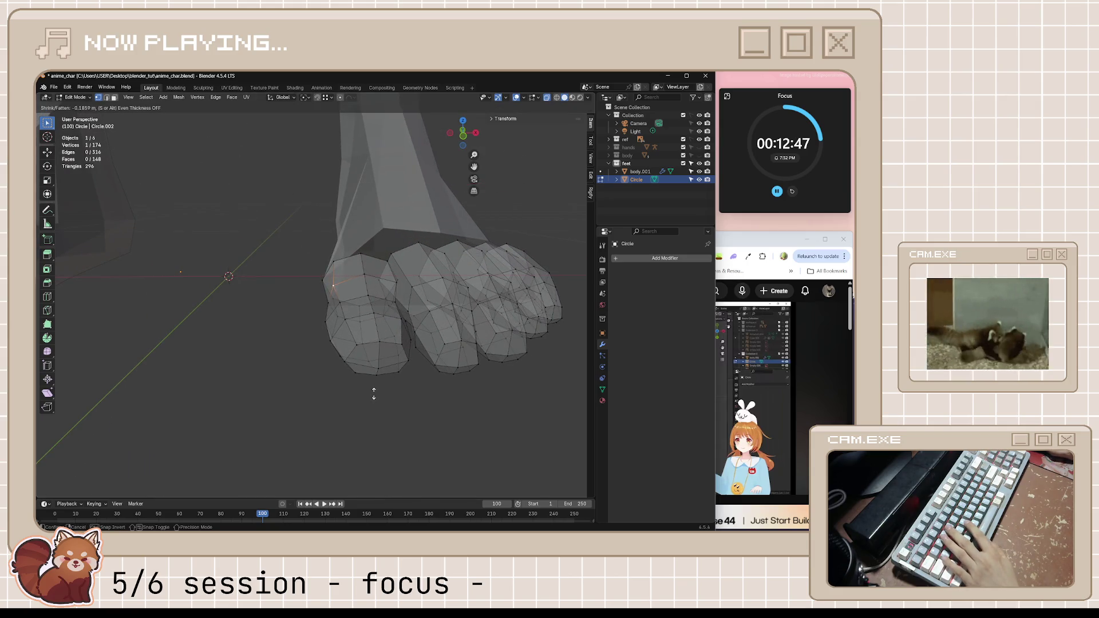
pyautogui.click(371, 380)
# - Shrink/fatten the toe vertices inward by -0.153 m
pyautogui.moveTo(372, 380); pyautogui.dragTo(415, 344, button='middle')
pyautogui.moveTo(322, 298)
pyautogui.mouseDown(button='middle')
pyautogui.moveTo(367, 296)
pyautogui.moveTo(424, 324)
pyautogui.mouseUp(button='middle')
pyautogui.scroll(4, 378, 297)
pyautogui.scroll(-2, 423, 324)
pyautogui.hotkey('alt', 's')
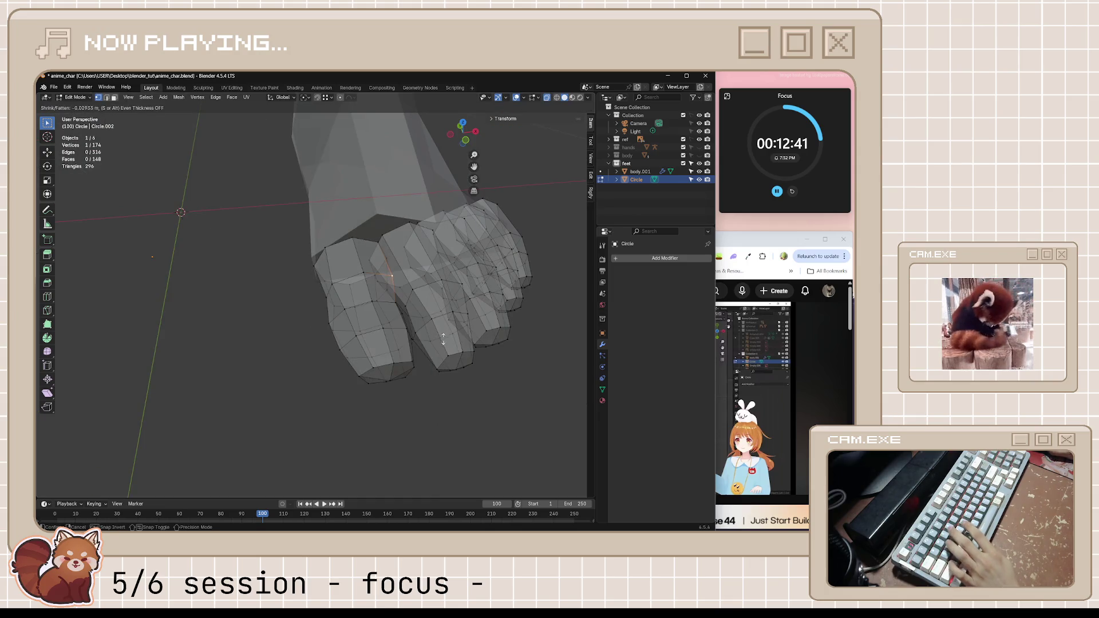
pyautogui.click(427, 411)
# - Save the file and bring the tutorial window forward
pyautogui.moveTo(427, 411)
pyautogui.mouseDown(button='middle')
pyautogui.moveTo(421, 390)
pyautogui.moveTo(441, 407)
pyautogui.moveTo(458, 366)
pyautogui.mouseUp(button='middle')
pyautogui.hotkey('ctrl', 's')
pyautogui.click(735, 233)
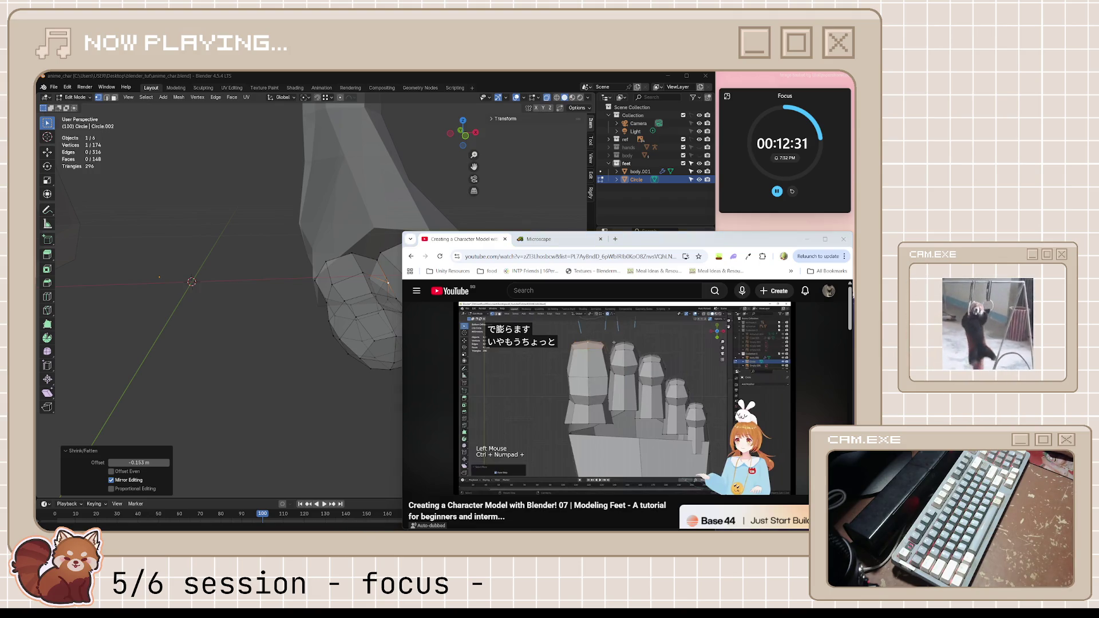
# - Briefly play the tutorial, then clear the mesh selection and frame the toes
pyautogui.click(543, 379)
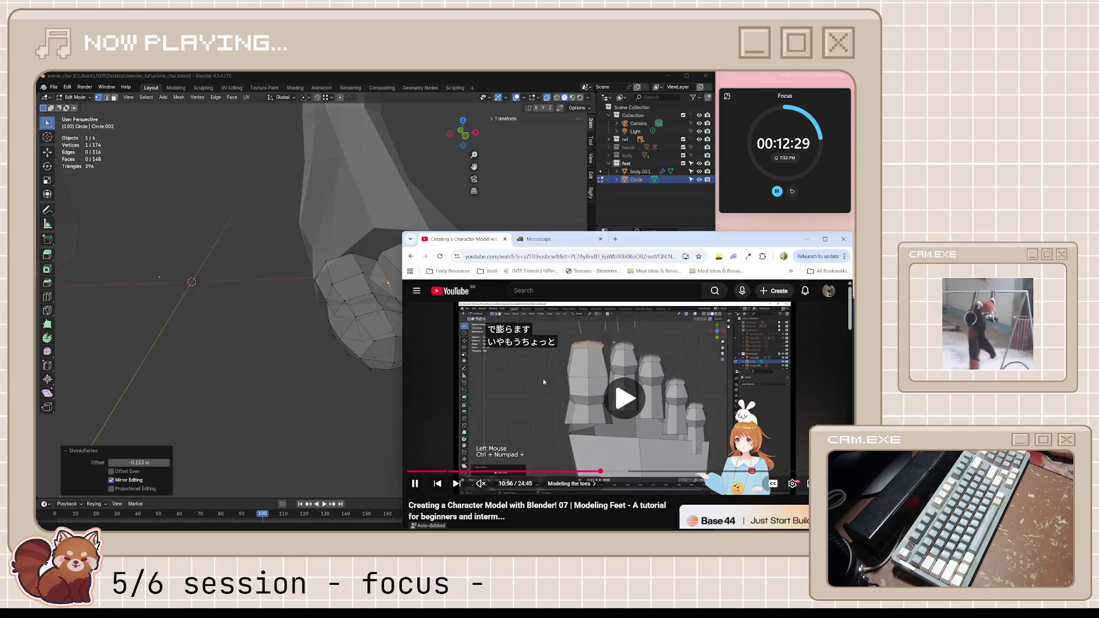
pyautogui.click(514, 394)
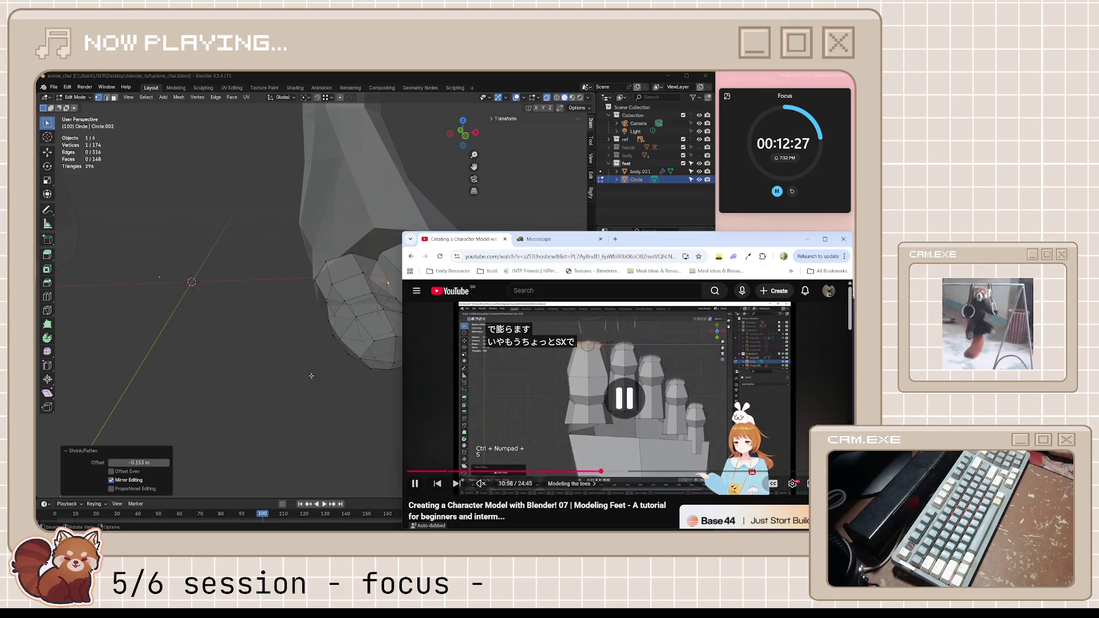
pyautogui.moveTo(378, 343); pyautogui.dragTo(351, 318, button='middle')
pyautogui.hotkey('alt', 'a')
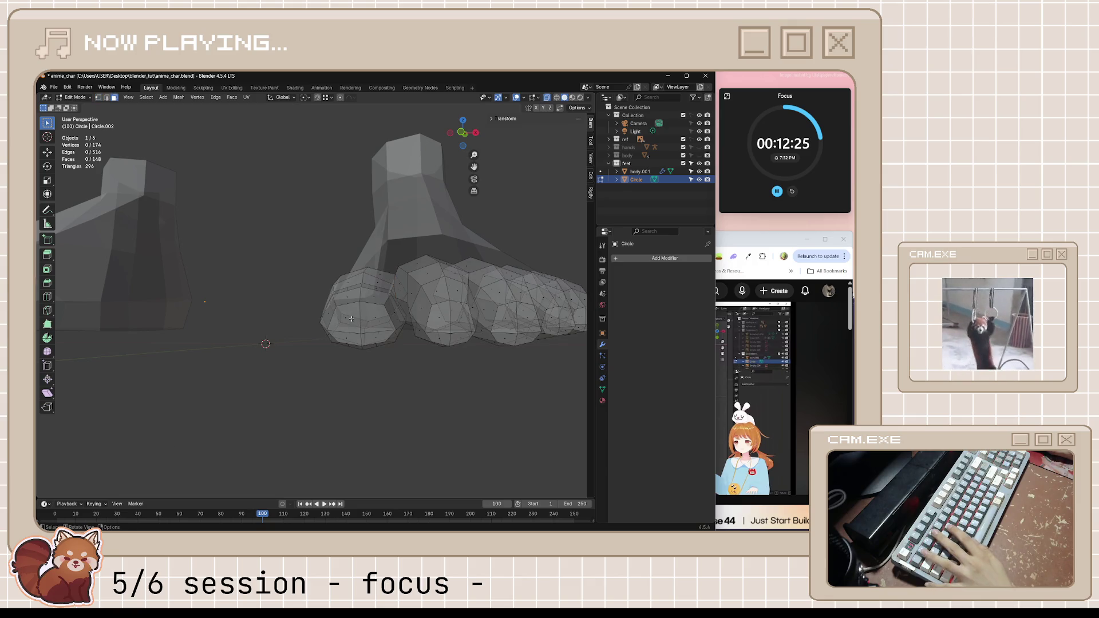
pyautogui.moveTo(352, 319); pyautogui.dragTo(416, 324, button='middle')
pyautogui.click(400, 322)
pyautogui.press('l')
pyautogui.press('KP_Decimal')
pyautogui.hotkey('alt', 'a')
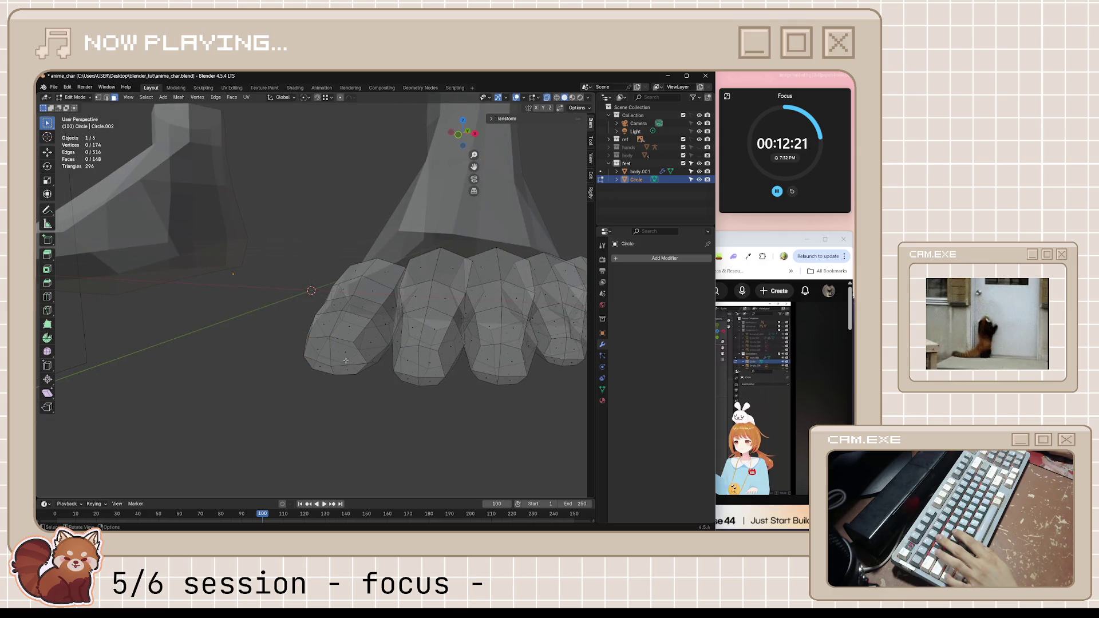
# - Select the two faces at the big toe's tip and scale them to 0.871
pyautogui.click(346, 361)
pyautogui.keyDown('shift'); pyautogui.click(345, 370); pyautogui.keyUp('shift')
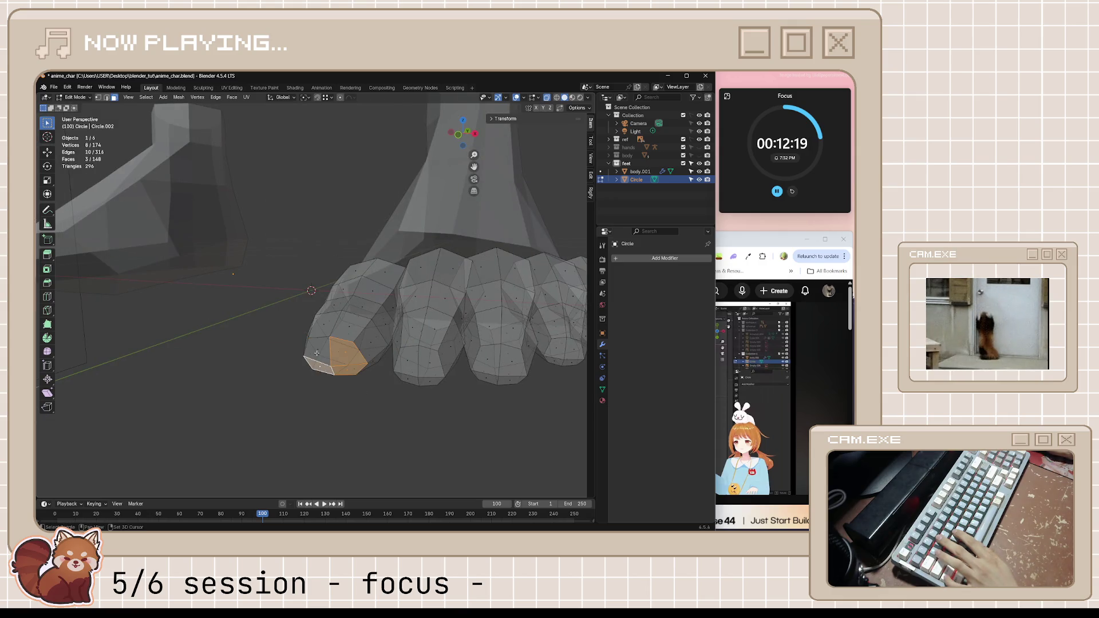
pyautogui.moveTo(316, 350); pyautogui.dragTo(376, 380, button='middle')
pyautogui.press('s')
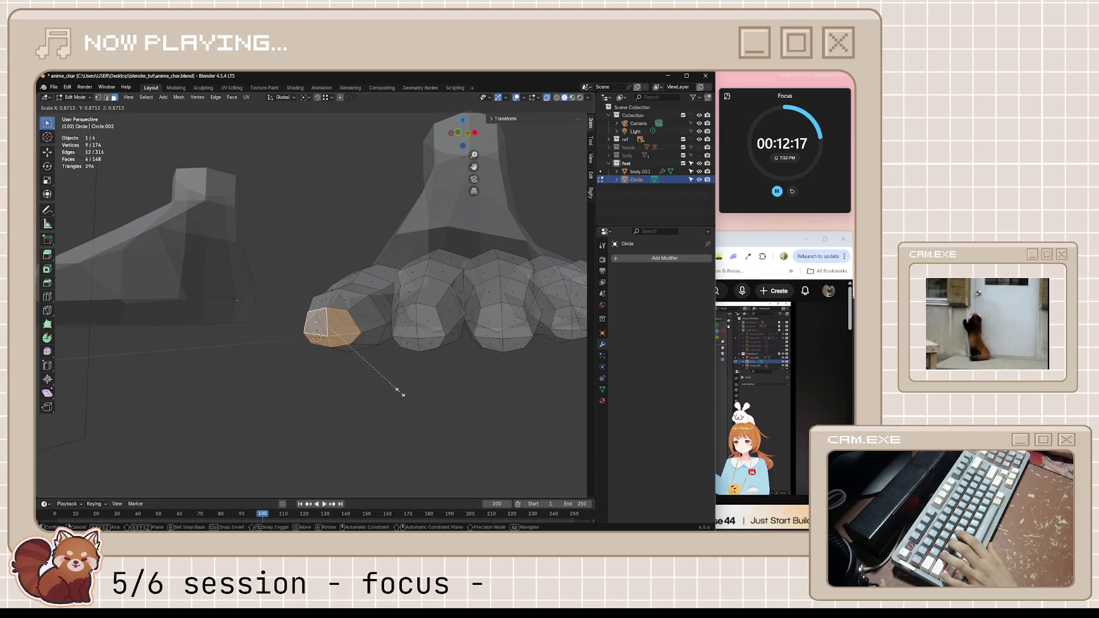
pyautogui.click(400, 385)
# - Replay the tutorial, rewinding ten seconds to about 11:06, then return to Blender
pyautogui.hotkey('alt', 'Tab')
pyautogui.press('space')
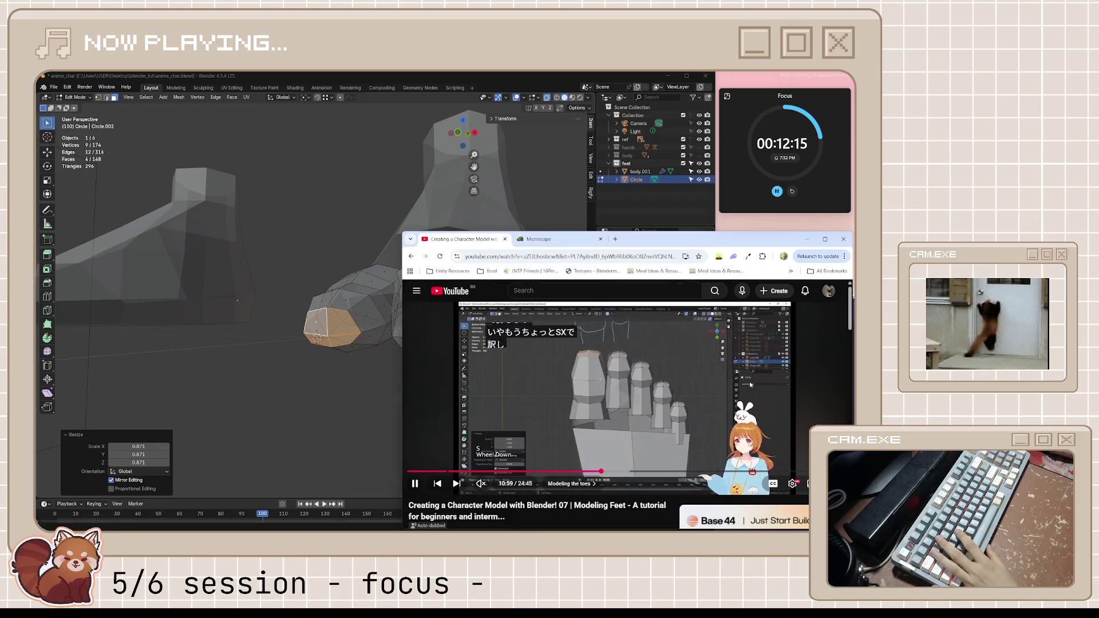
pyautogui.hotkey('alt', 'Tab')
pyautogui.moveTo(309, 395)
pyautogui.mouseDown(button='middle')
pyautogui.moveTo(321, 435)
pyautogui.moveTo(301, 444)
pyautogui.moveTo(275, 389)
pyautogui.mouseUp(button='middle')
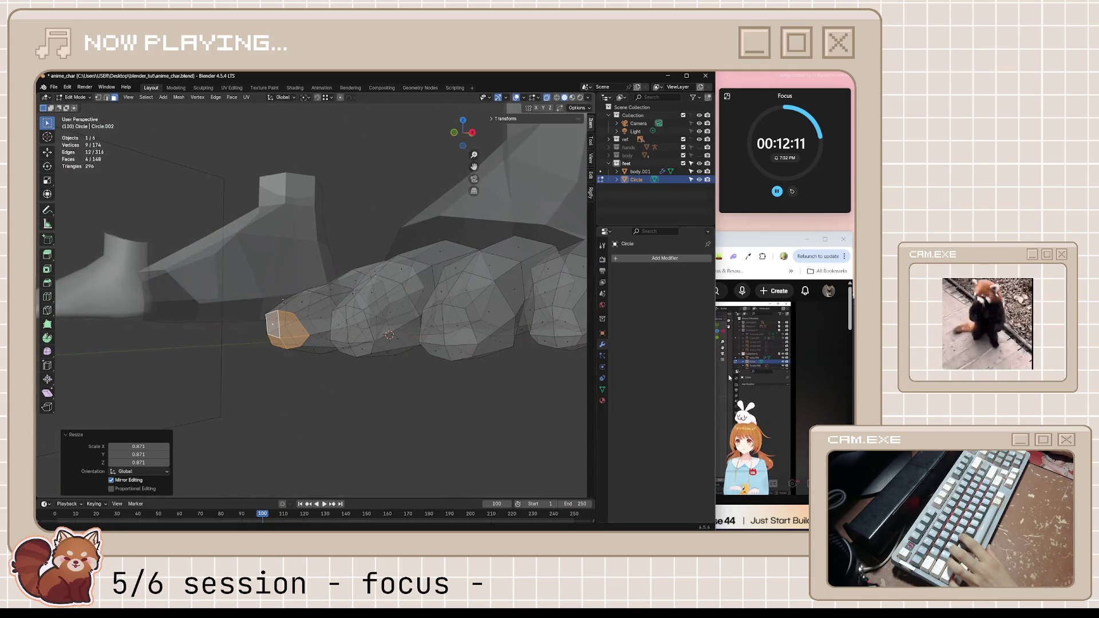
pyautogui.hotkey('alt', 'Tab')
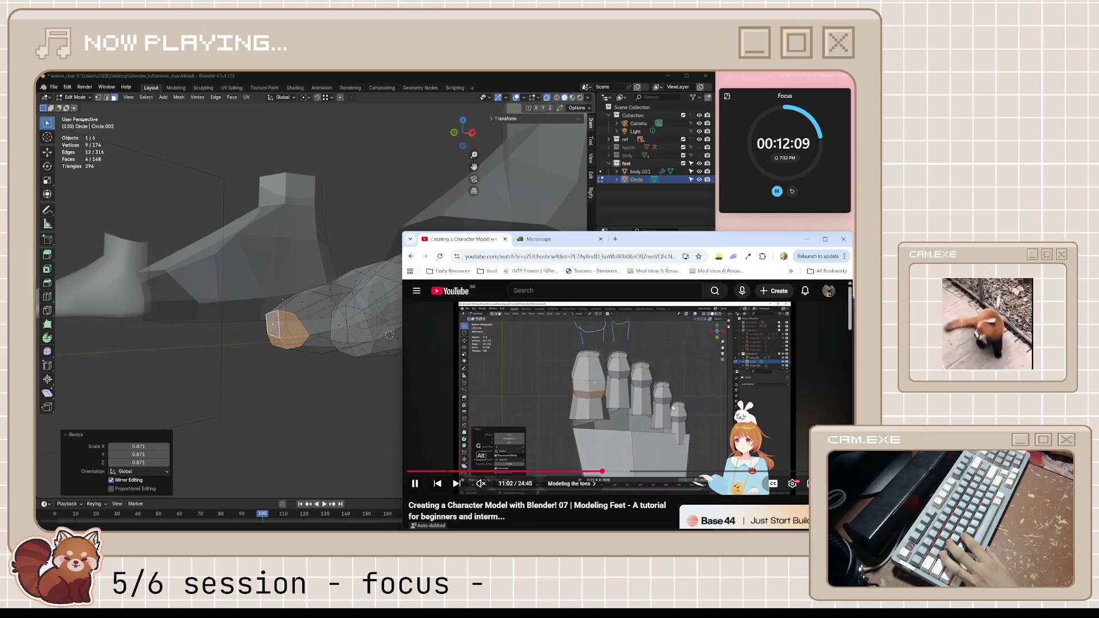
pyautogui.press('j')
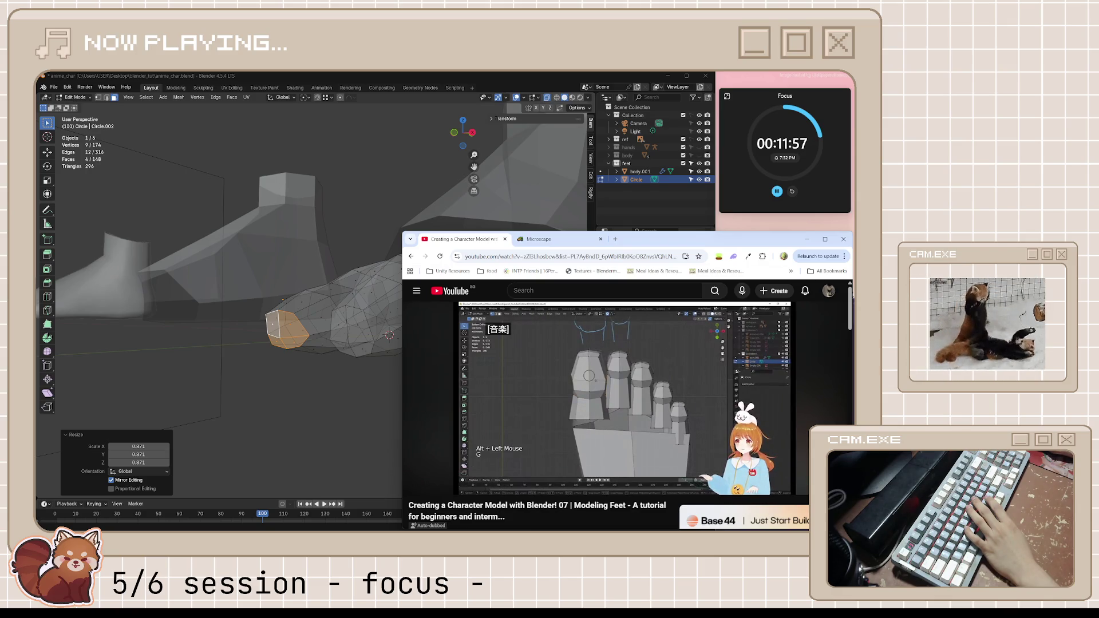
pyautogui.click(649, 412)
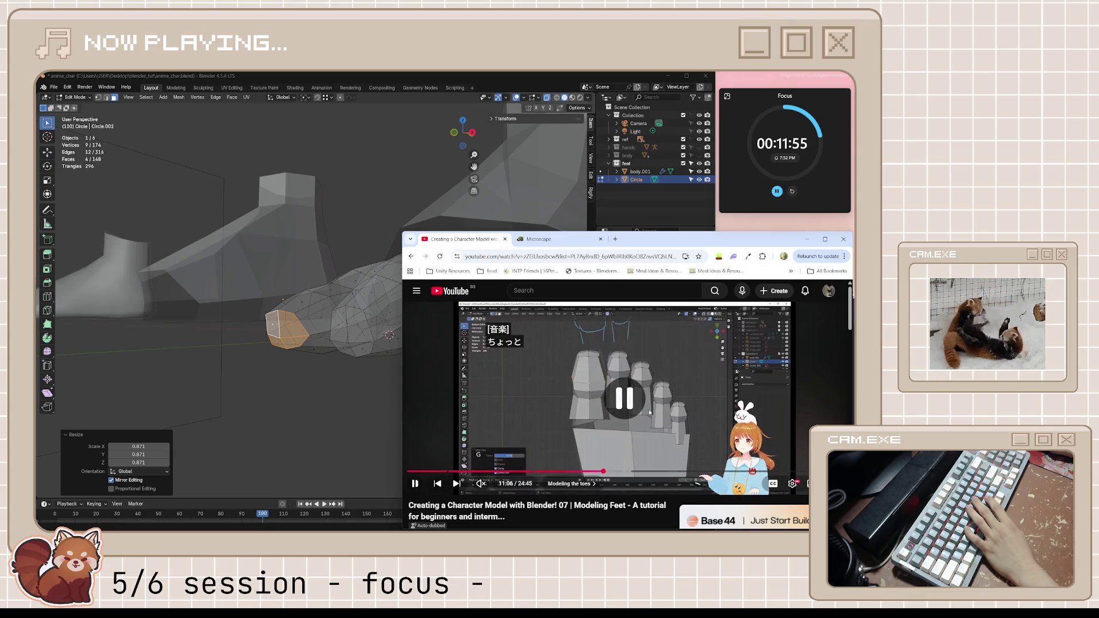
pyautogui.moveTo(366, 343)
pyautogui.mouseDown(button='middle')
pyautogui.moveTo(314, 323)
pyautogui.moveTo(371, 331)
pyautogui.mouseUp(button='middle')
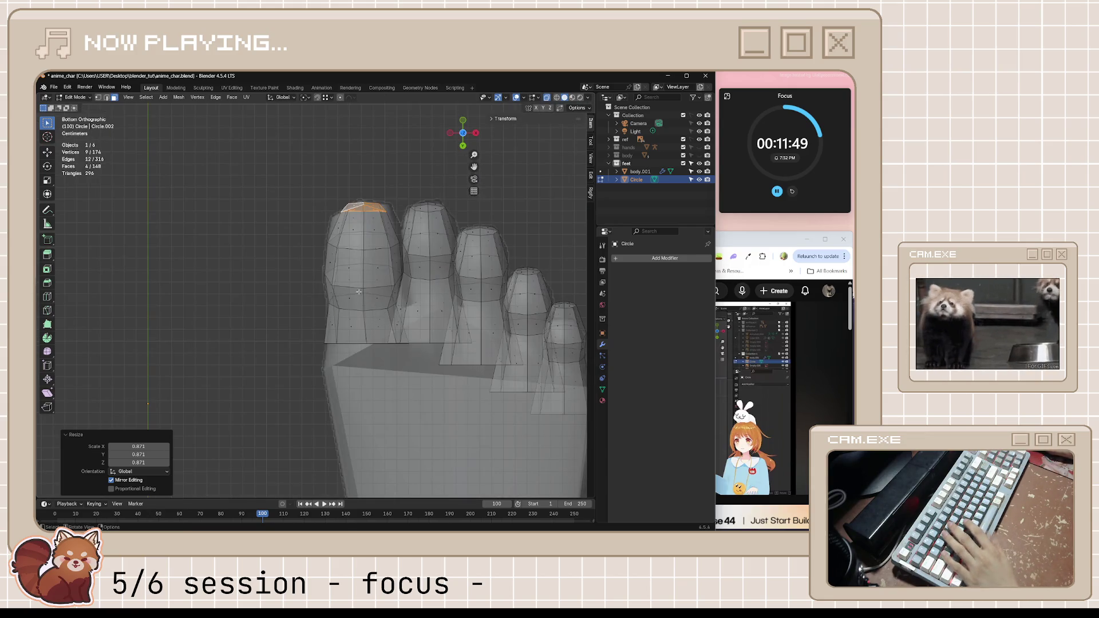
# - With proportional editing on, nudge the big toe's middle edge loop slightly
pyautogui.press('2')
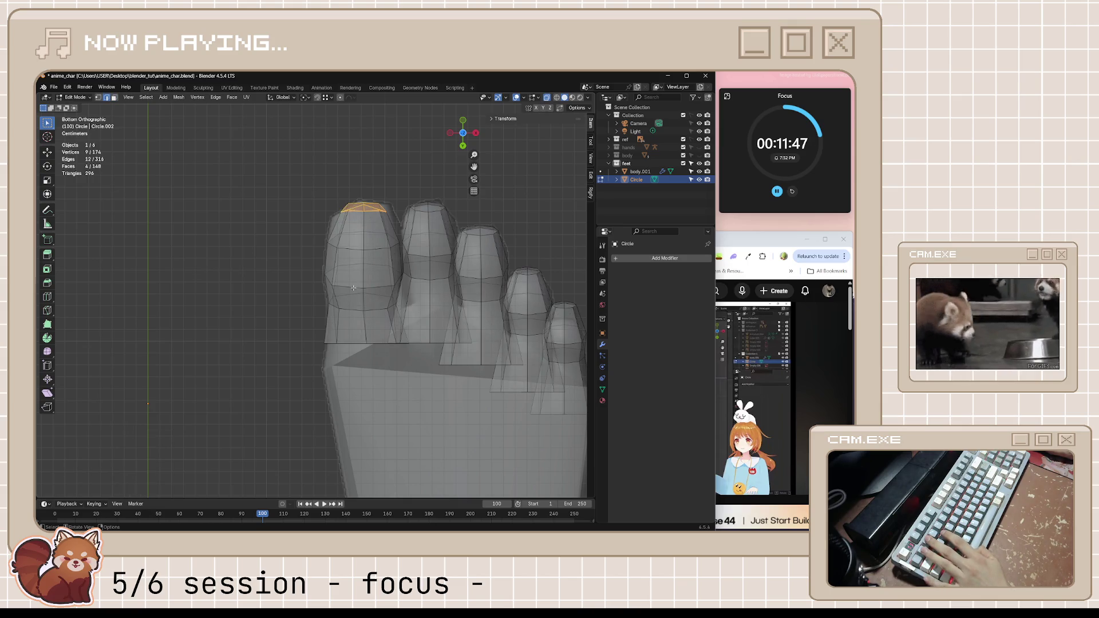
pyautogui.keyDown('alt'); pyautogui.click(353, 288); pyautogui.keyUp('alt')
pyautogui.press('o')
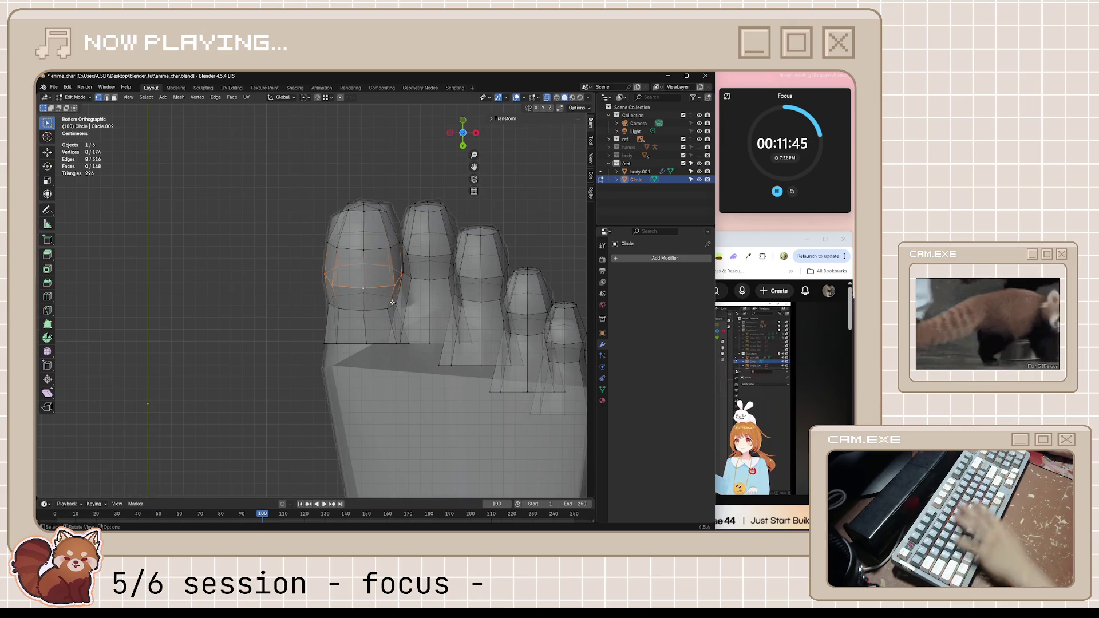
pyautogui.press('g')
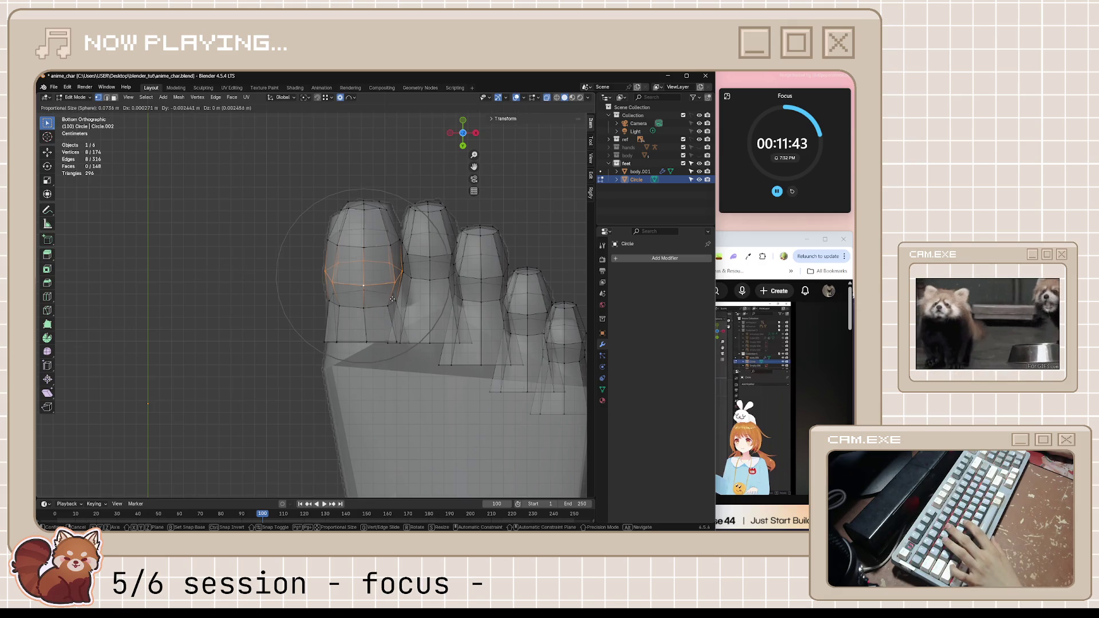
pyautogui.scroll(15, 392, 298)
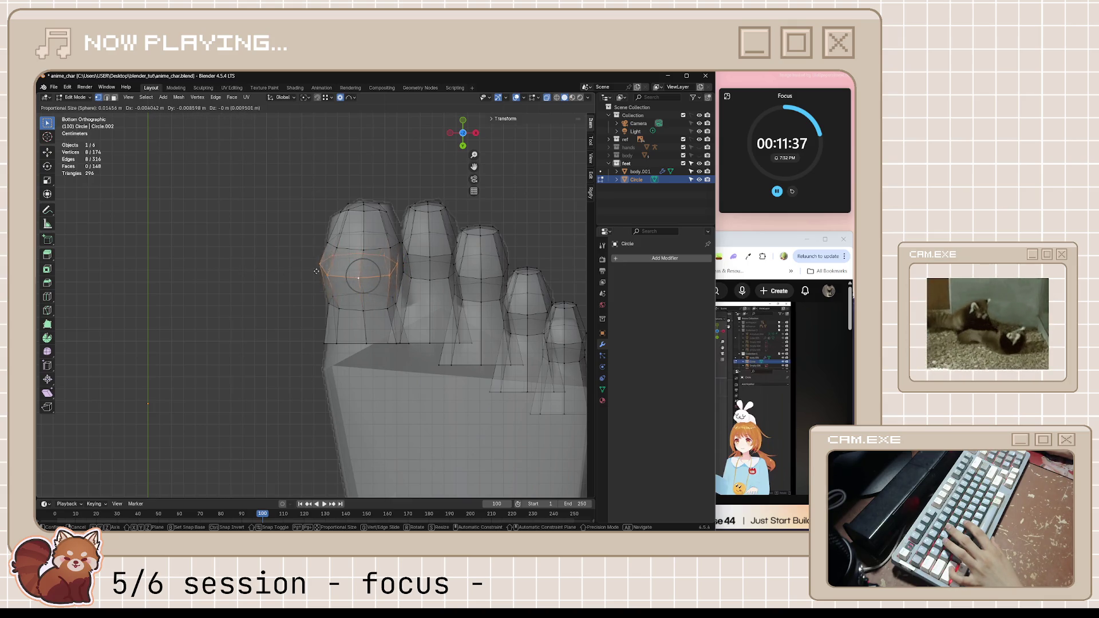
pyautogui.click(346, 284)
# - Nudge the lower edge loop about -0.0094 m along Y, save, and return to the tutorial
pyautogui.keyDown('alt'); pyautogui.click(351, 311); pyautogui.keyUp('alt')
pyautogui.press('g')
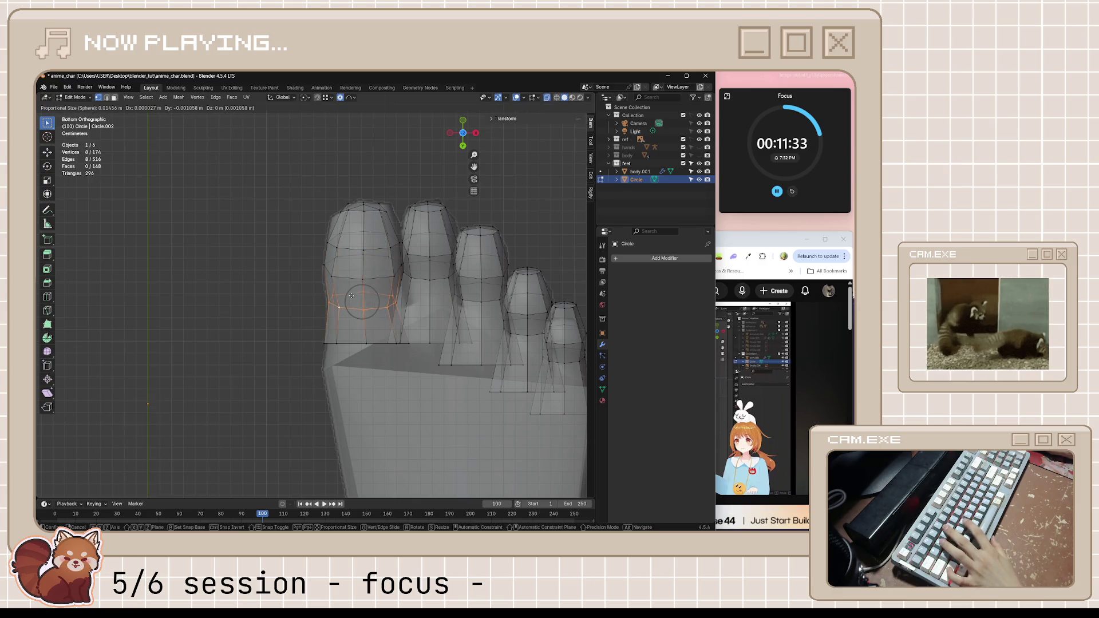
pyautogui.click(350, 269)
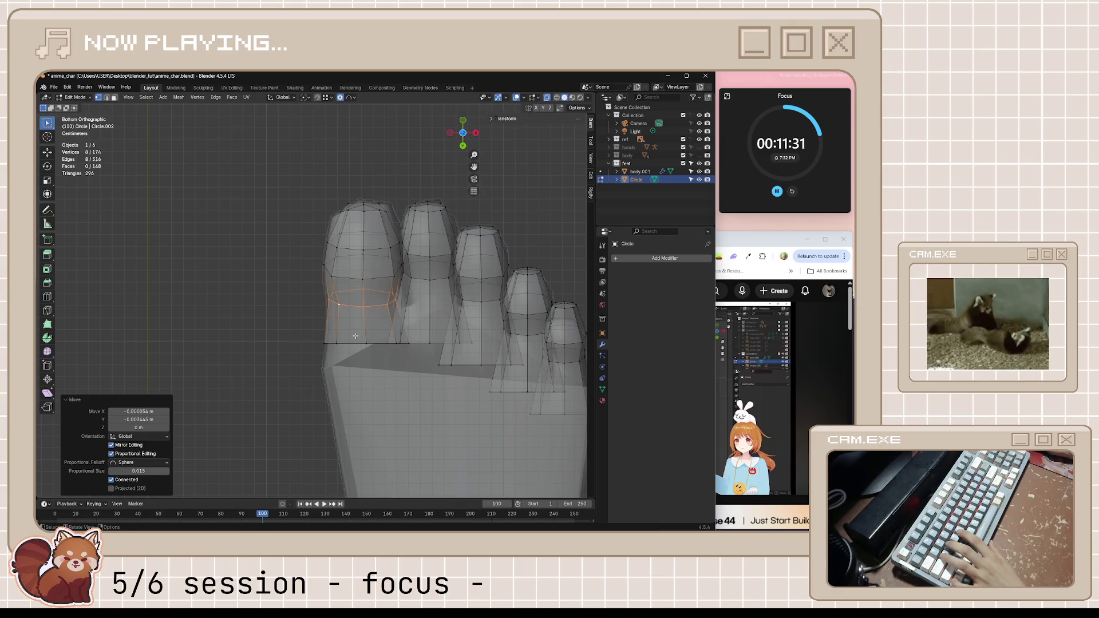
pyautogui.hotkey('ctrl', 's')
pyautogui.moveTo(351, 269)
pyautogui.mouseDown(button='middle')
pyautogui.moveTo(387, 333)
pyautogui.moveTo(388, 400)
pyautogui.moveTo(413, 430)
pyautogui.moveTo(363, 422)
pyautogui.moveTo(366, 401)
pyautogui.moveTo(398, 366)
pyautogui.mouseUp(button='middle')
pyautogui.hotkey('alt', 'Tab')
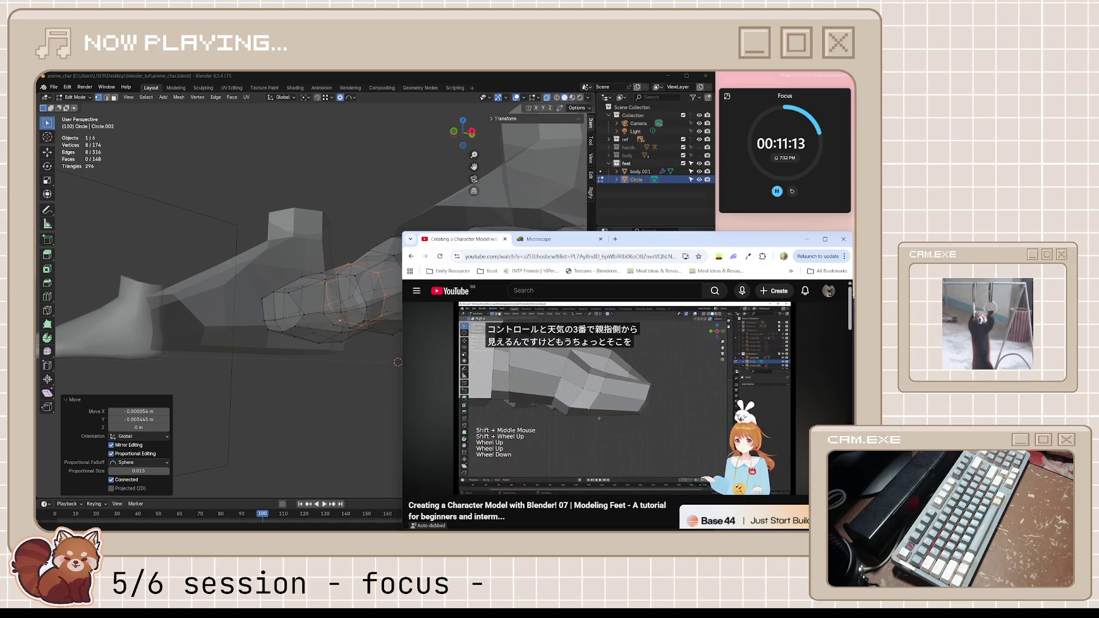
# - Watch the toe-blending section past the sponsor ad to about 12:03, pause, and return to Blender
pyautogui.moveTo(585, 332)
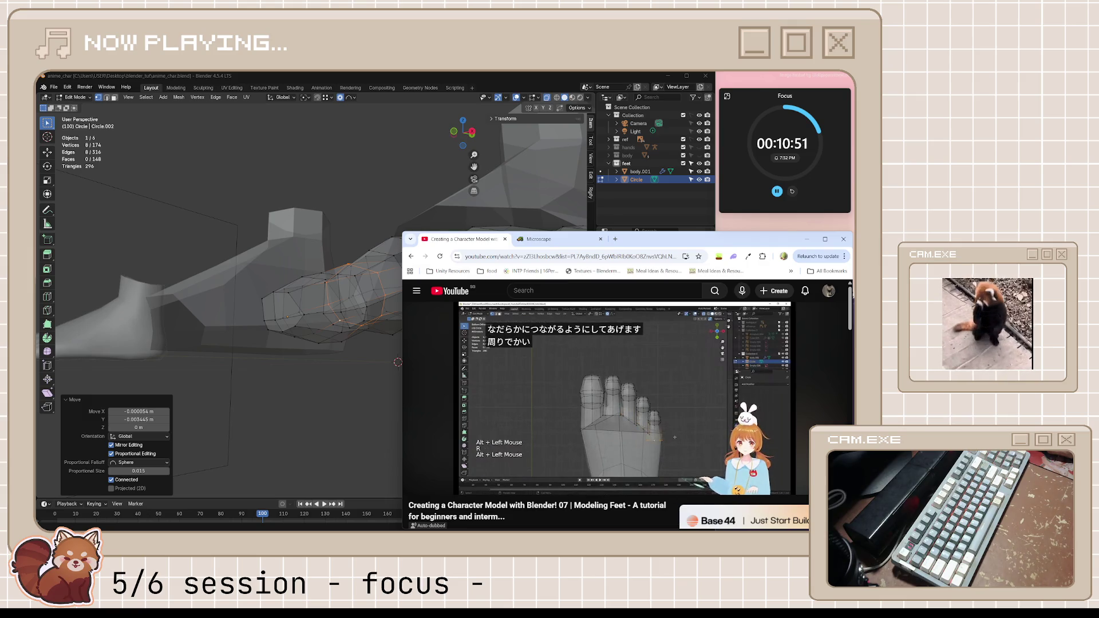
pyautogui.moveTo(654, 383)
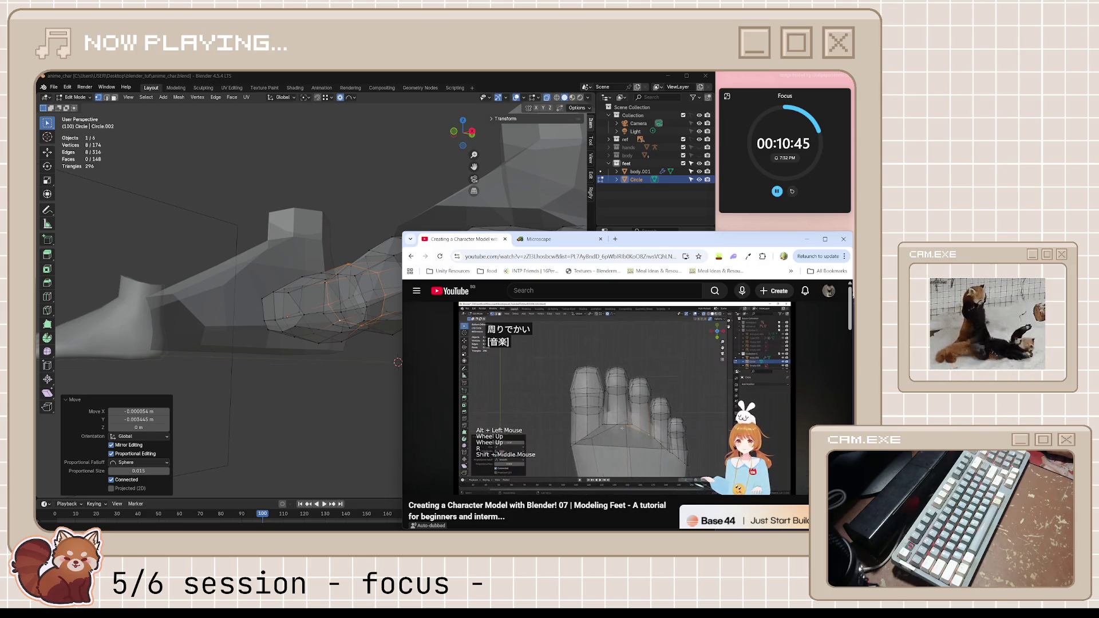
pyautogui.moveTo(620, 380)
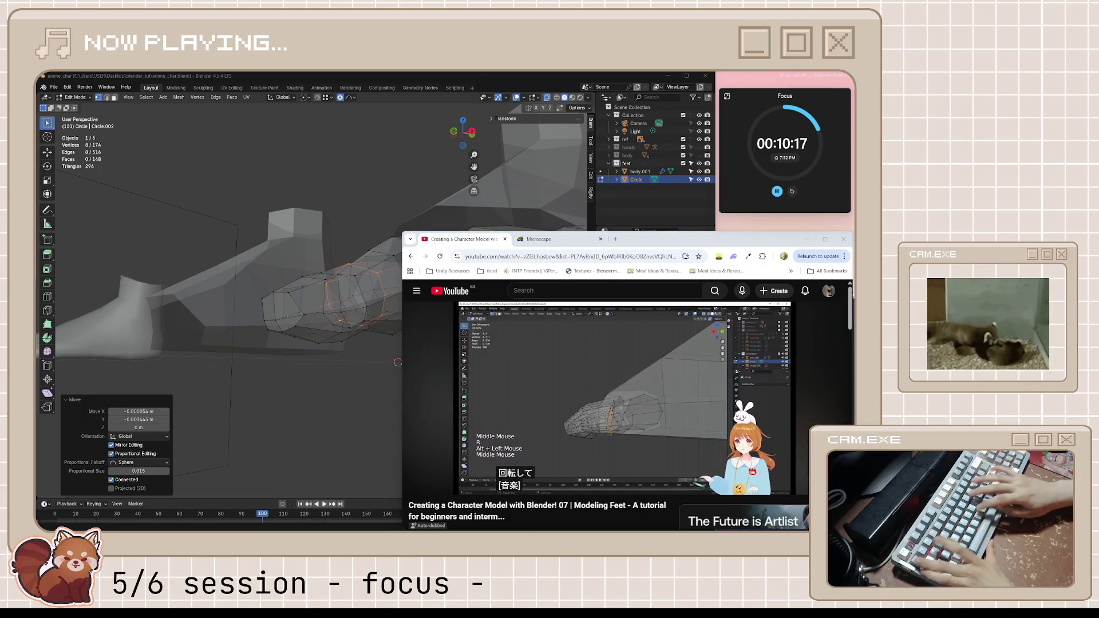
pyautogui.click(582, 367)
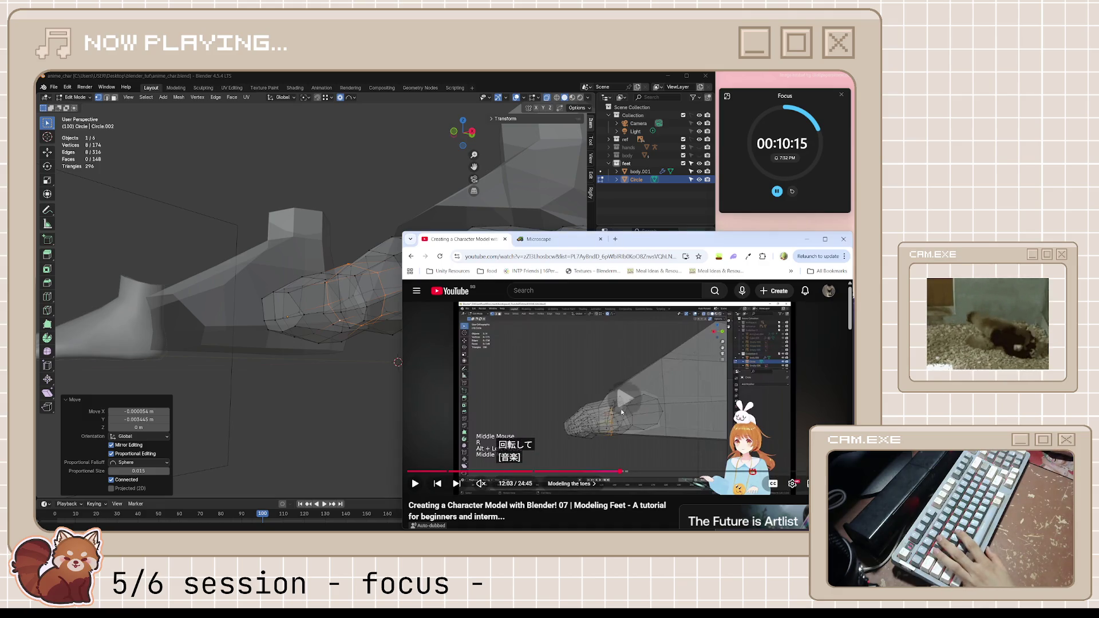
pyautogui.click(581, 366)
pyautogui.click(513, 74)
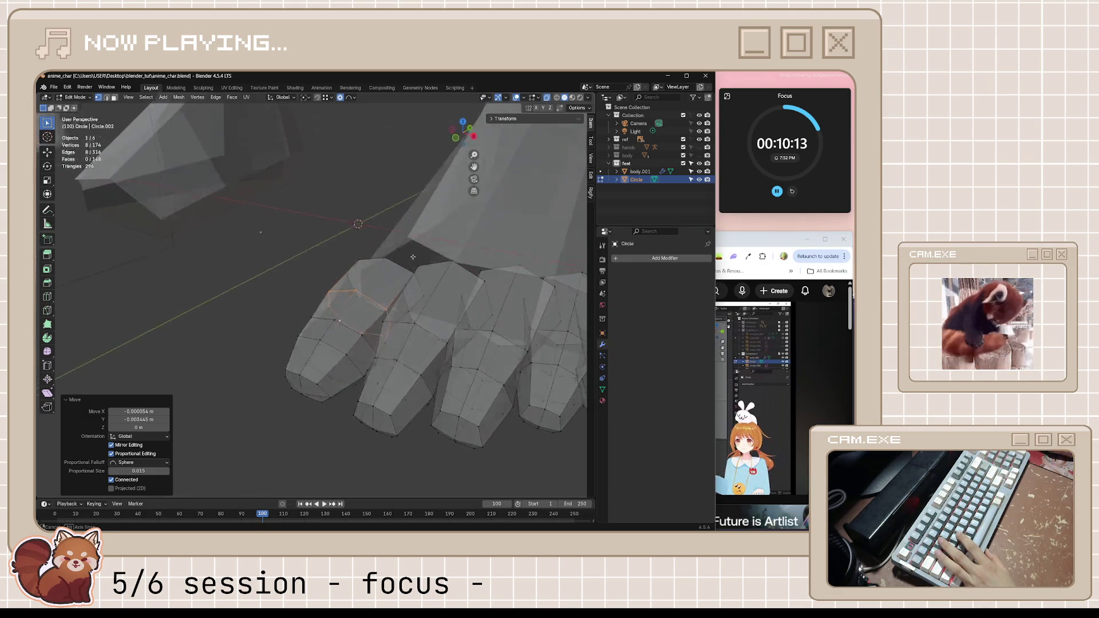